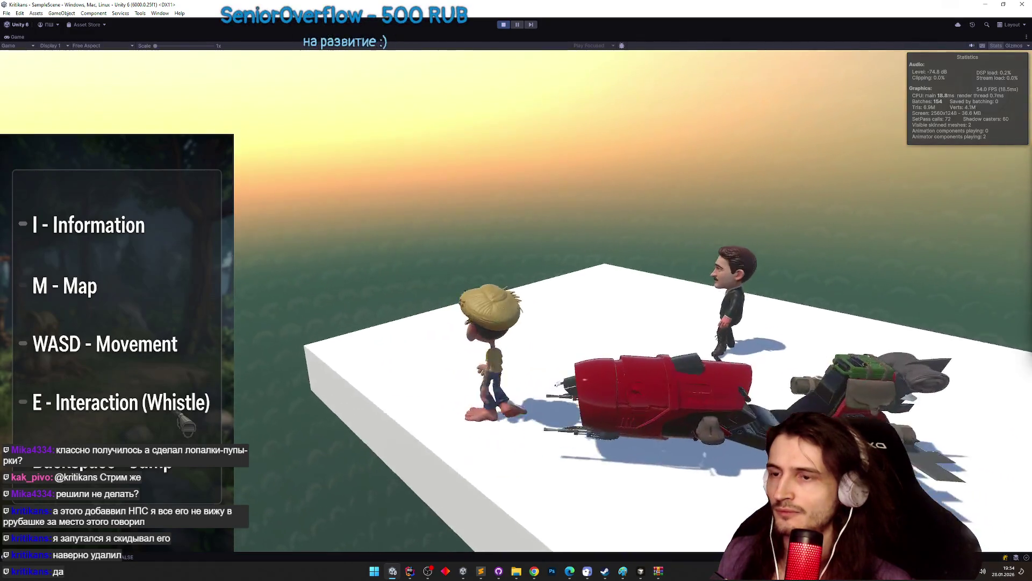
# Talk to the NPC and click through the dialogue to its end.
pyautogui.press('e')
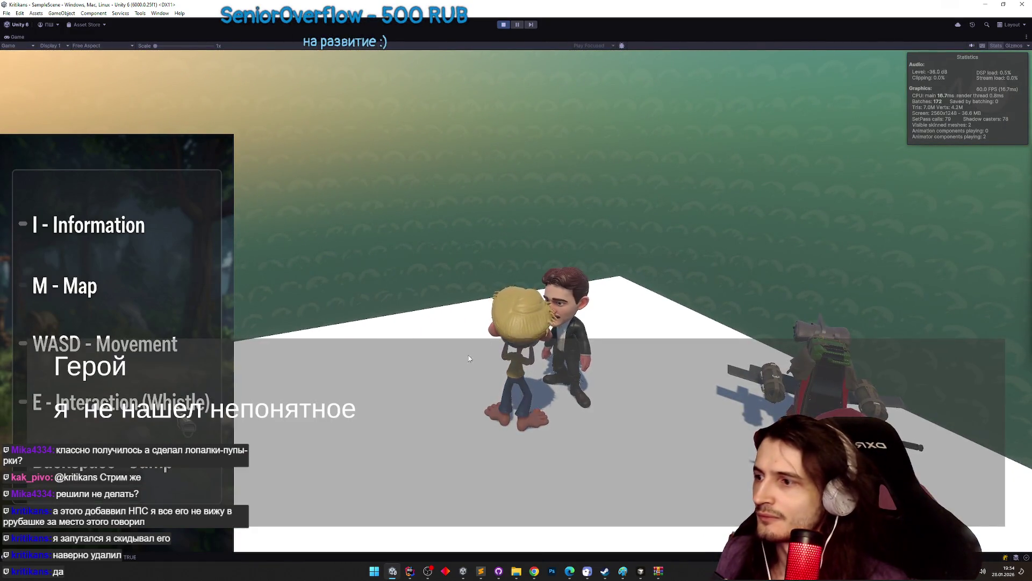
pyautogui.click(450, 369)
pyautogui.click(449, 369)
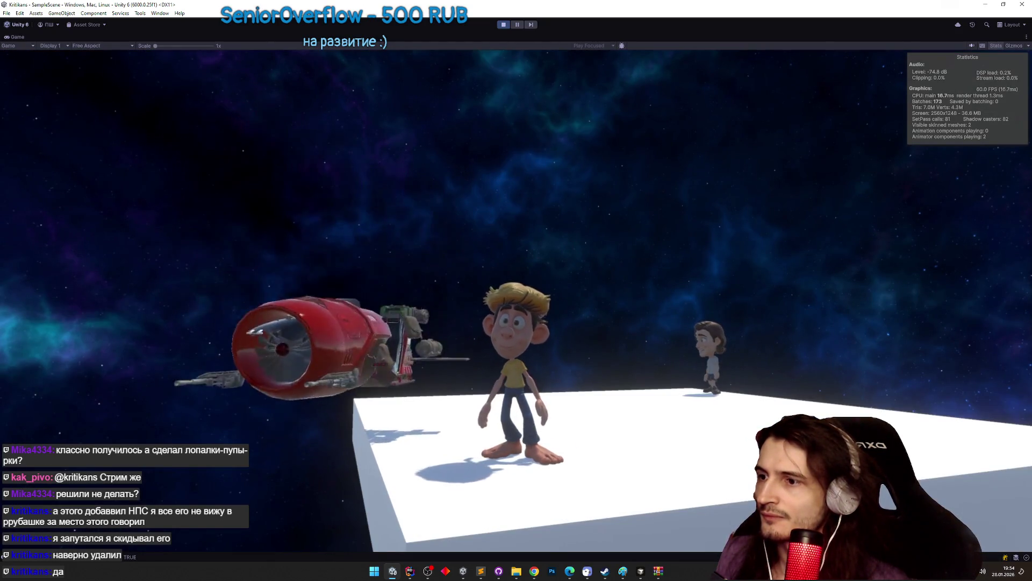
# Board the vehicle, turn right and fly toward the glowing purple ring.
pyautogui.press('i')
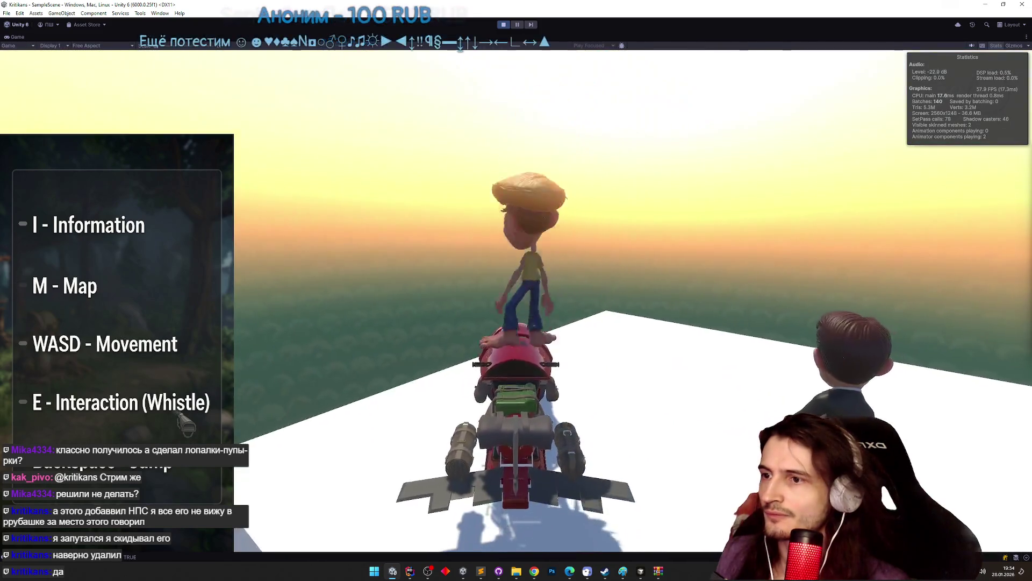
pyautogui.press('d')
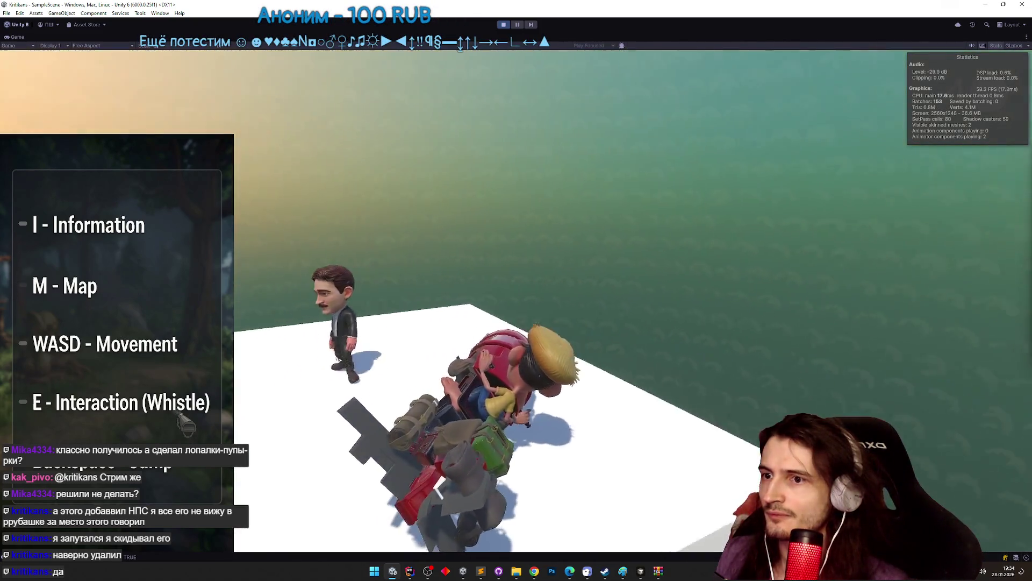
pyautogui.press('w')
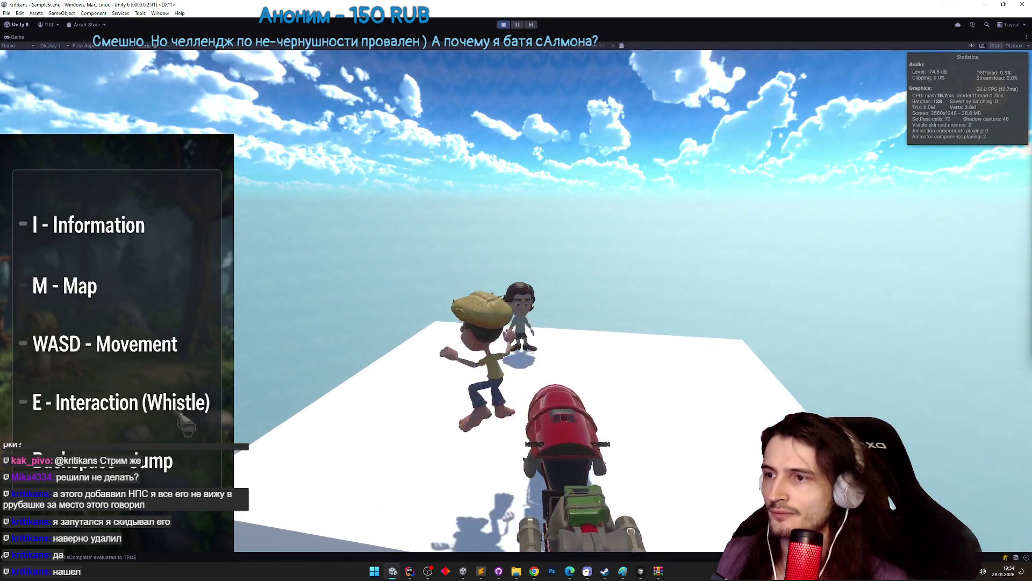
# Talk to the NPC and click through all dialogue lines to start the 120-second quest.
pyautogui.press('e')
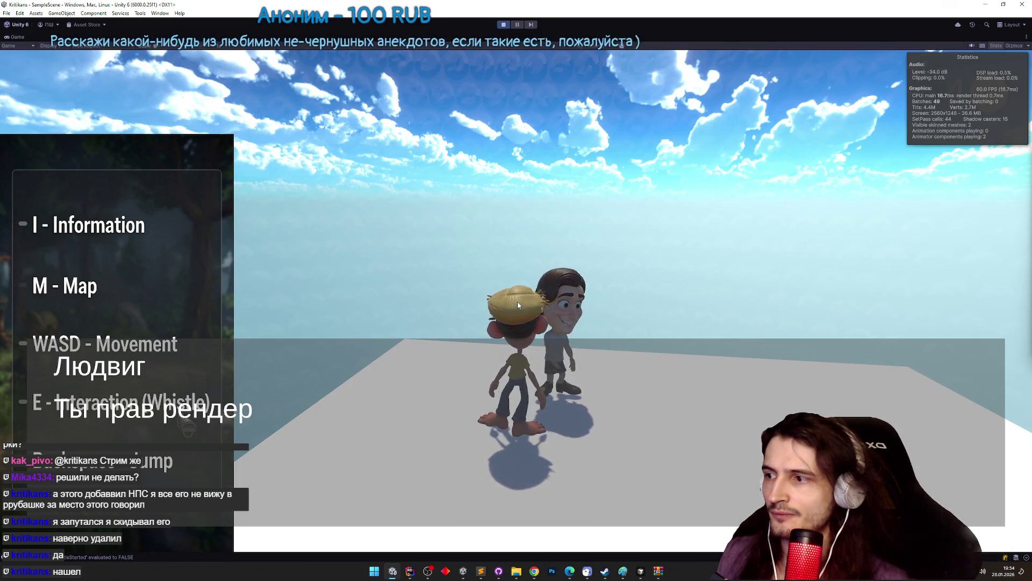
pyautogui.click(518, 305)
pyautogui.click(518, 305)
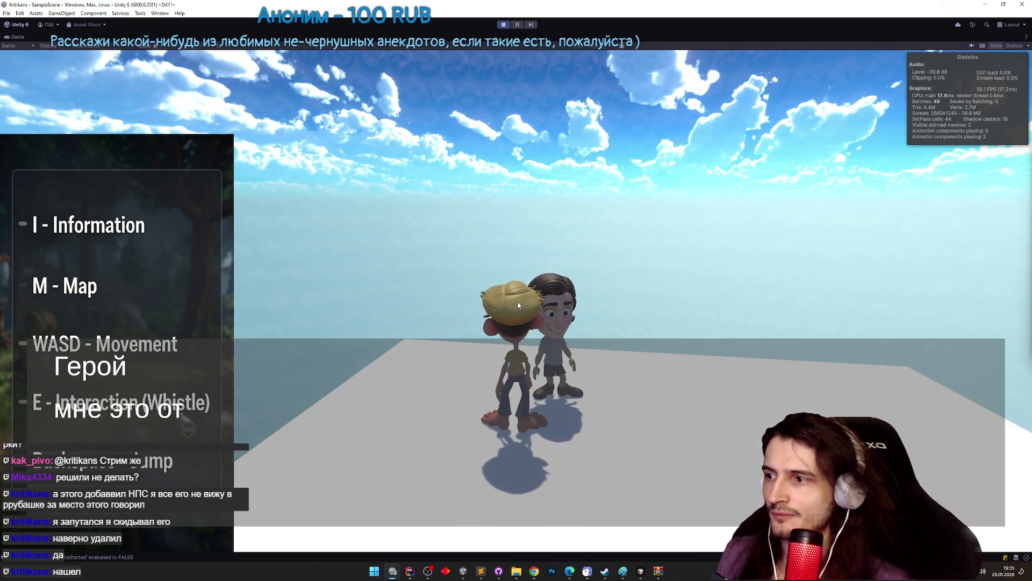
pyautogui.click(518, 305)
pyautogui.click(517, 304)
pyautogui.click(518, 305)
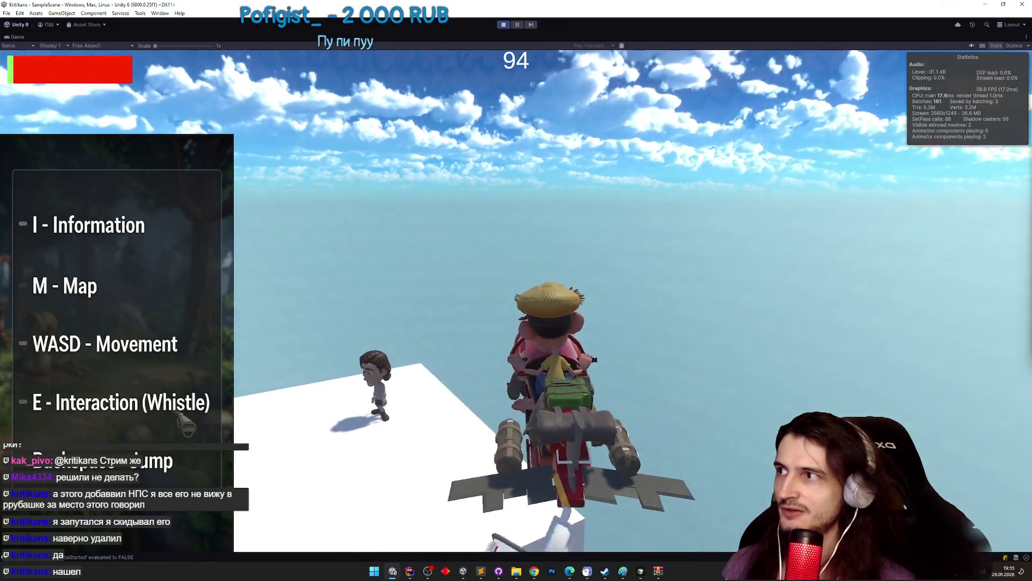
# Steer over the platform, talk to the NPC, and collect all rings to reach 5/5.
pyautogui.press('a')
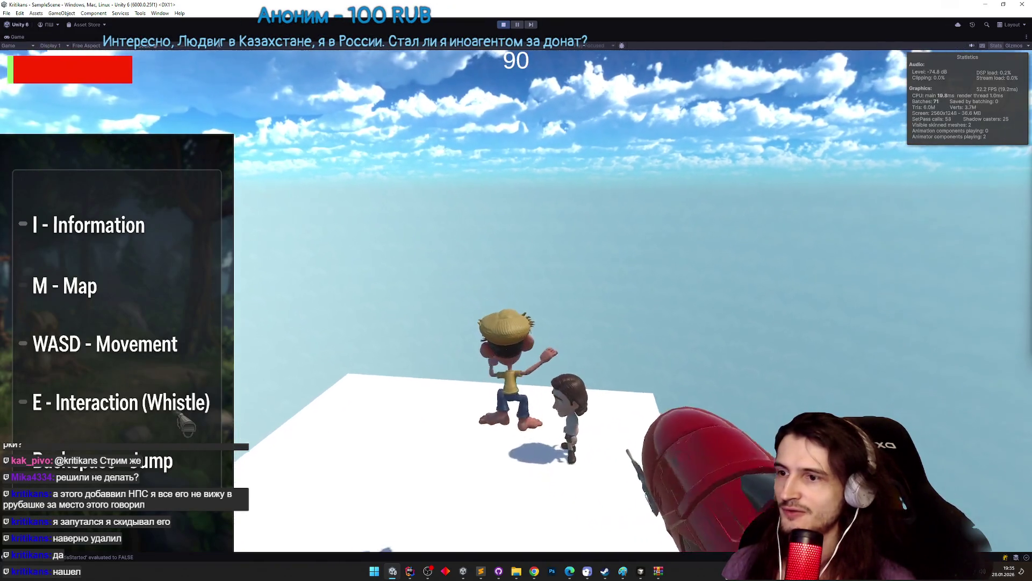
pyautogui.press('e')
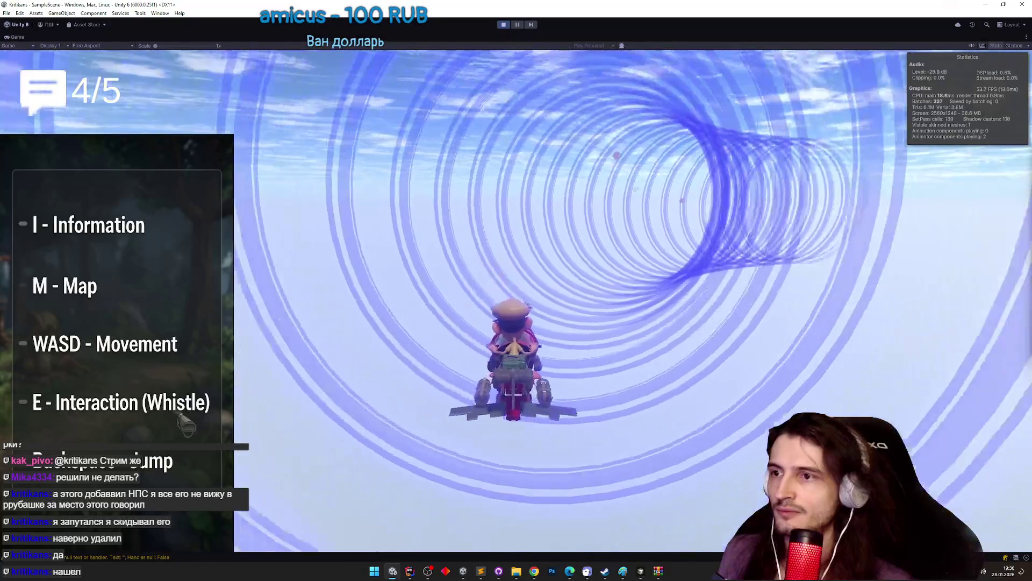
pyautogui.press('super')
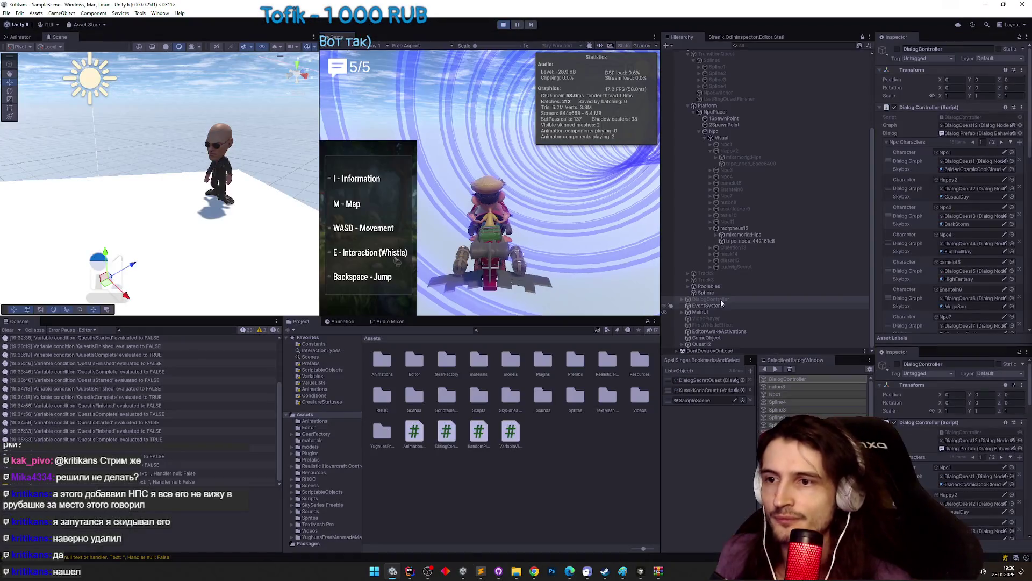
# Maximize the Game view, talk to the NPC, and teleport back to the ring sky scene.
pyautogui.hotkey('shift', 'space')
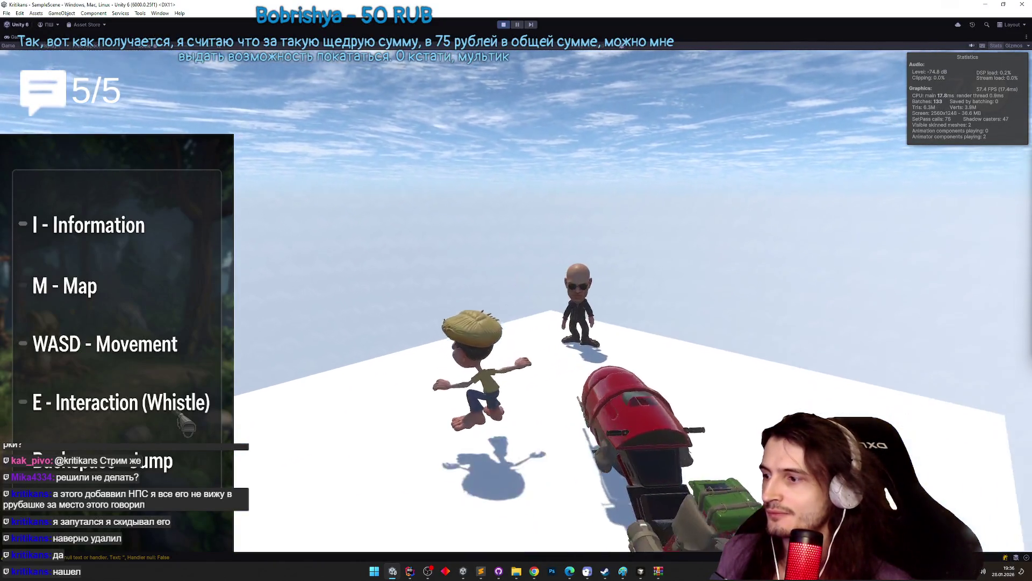
pyautogui.hotkey('shift', 'space')
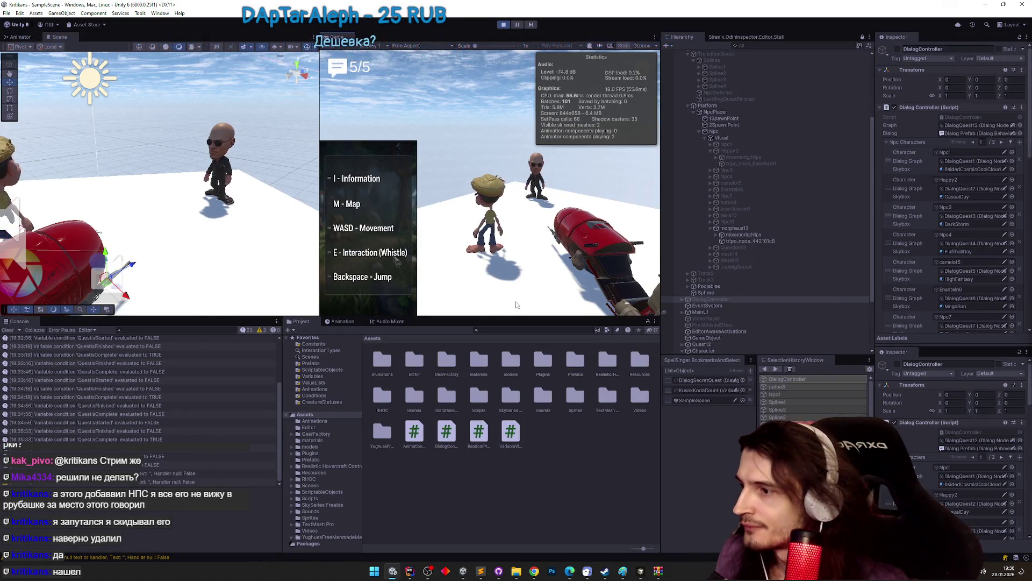
pyautogui.hotkey('shift', 'space')
pyautogui.press('e')
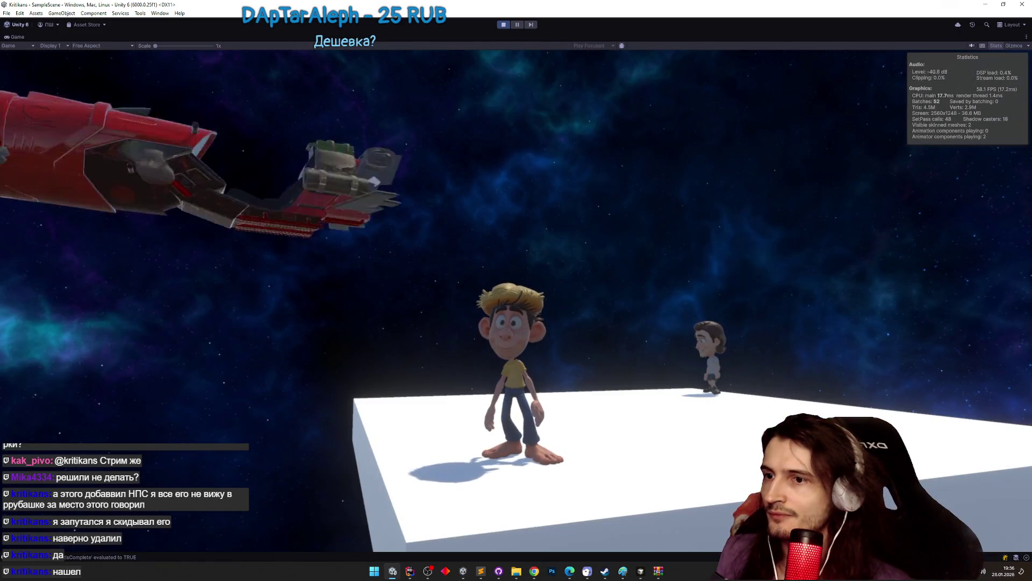
pyautogui.press('super')
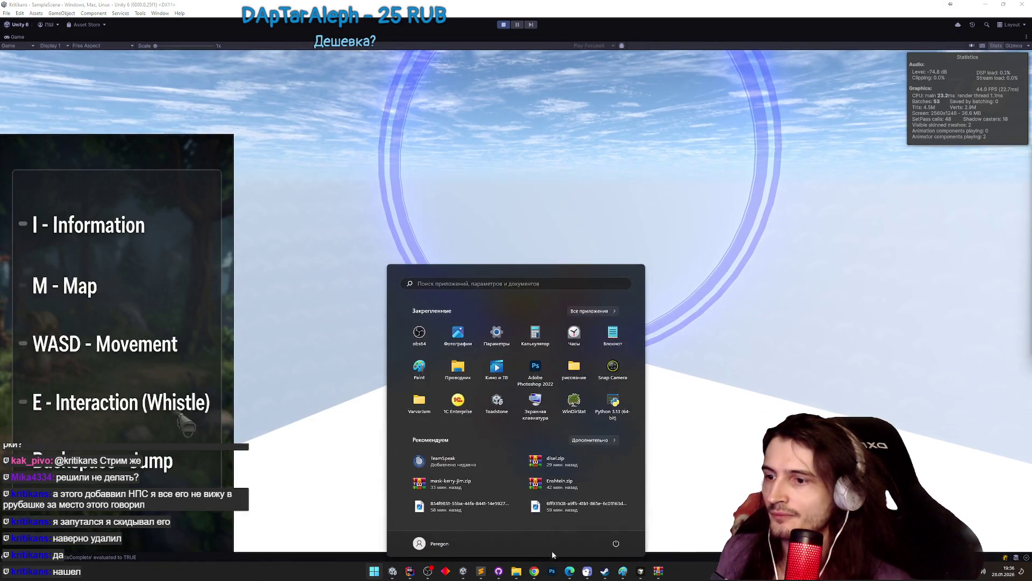
# Read the TZ.todo task list in Sublime Text, then return to the running Unity game.
pyautogui.click(488, 572)
pyautogui.scroll(3, 610, 361)
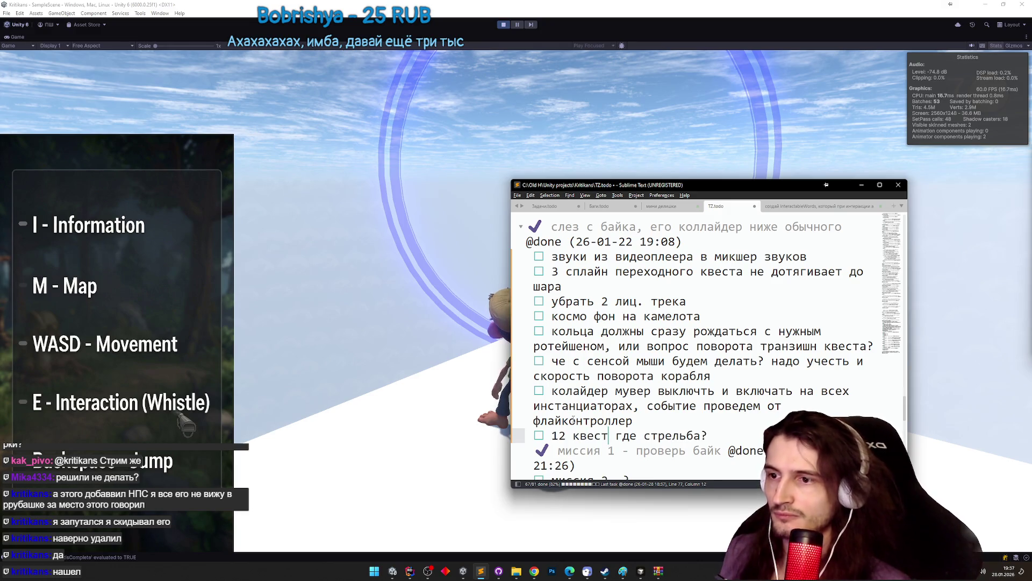
pyautogui.click(433, 399)
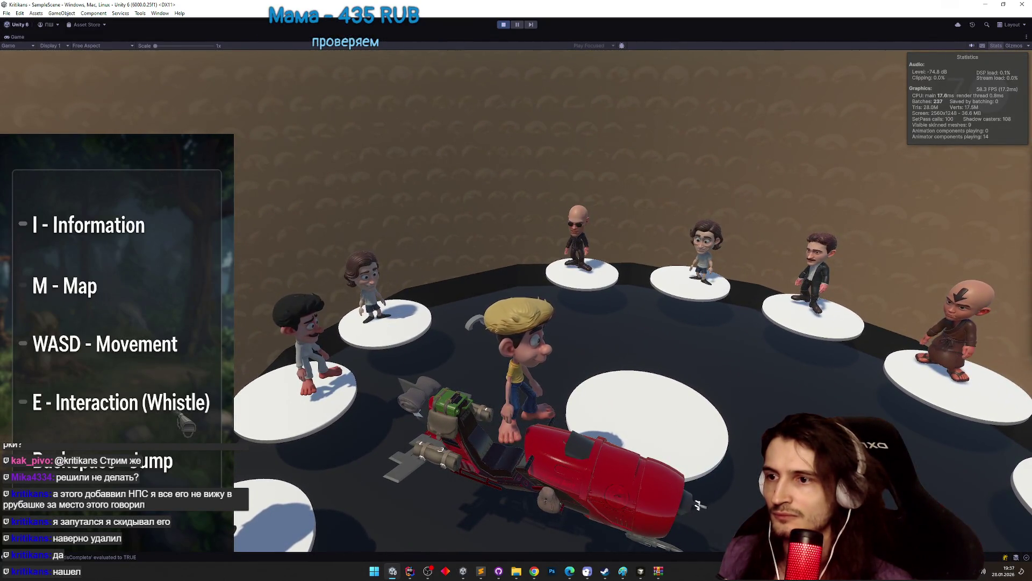
pyautogui.press('super')
# Add a texture-replacement task after '12 квест где стрельба?' in TZ.todo, then minimize Sublime.
pyautogui.click(479, 576)
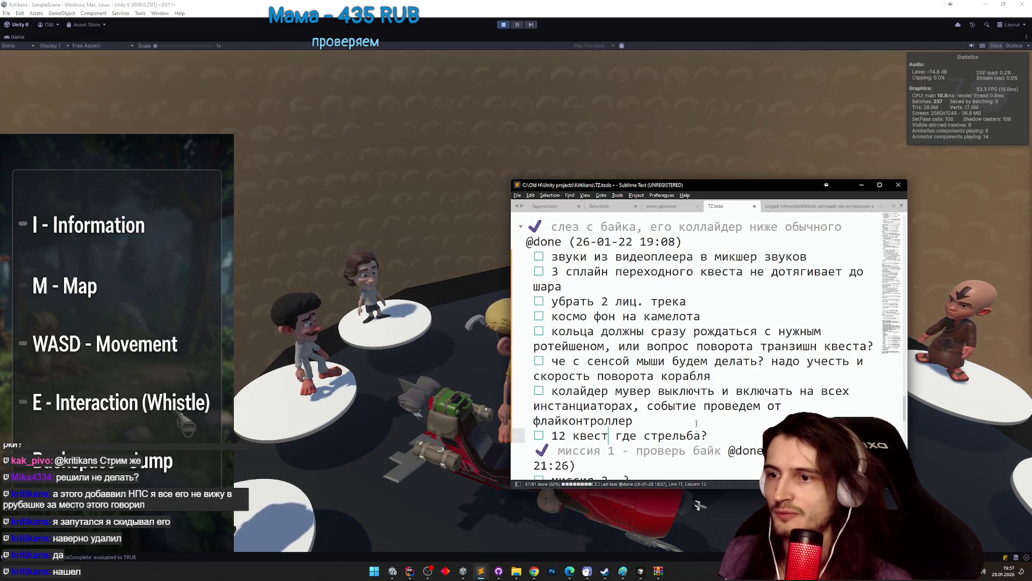
pyautogui.press('Return')
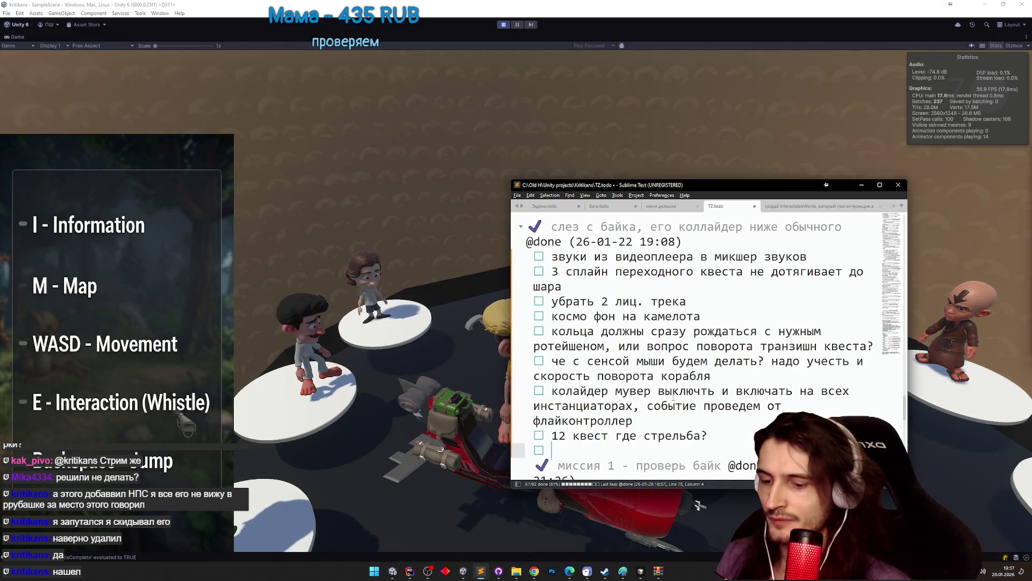
pyautogui.write('заменитьтекстурку на сцене,')
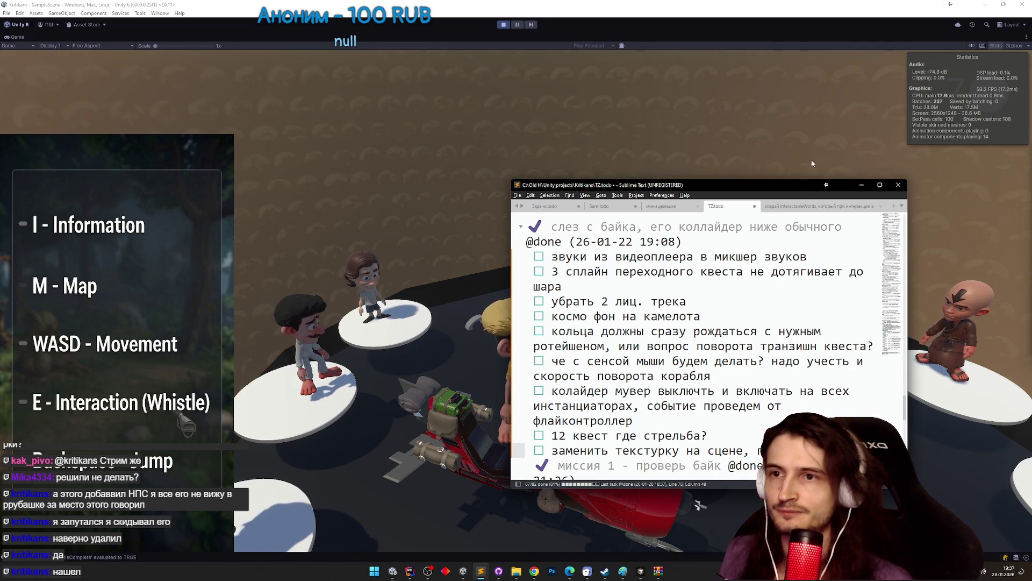
pyautogui.click(861, 185)
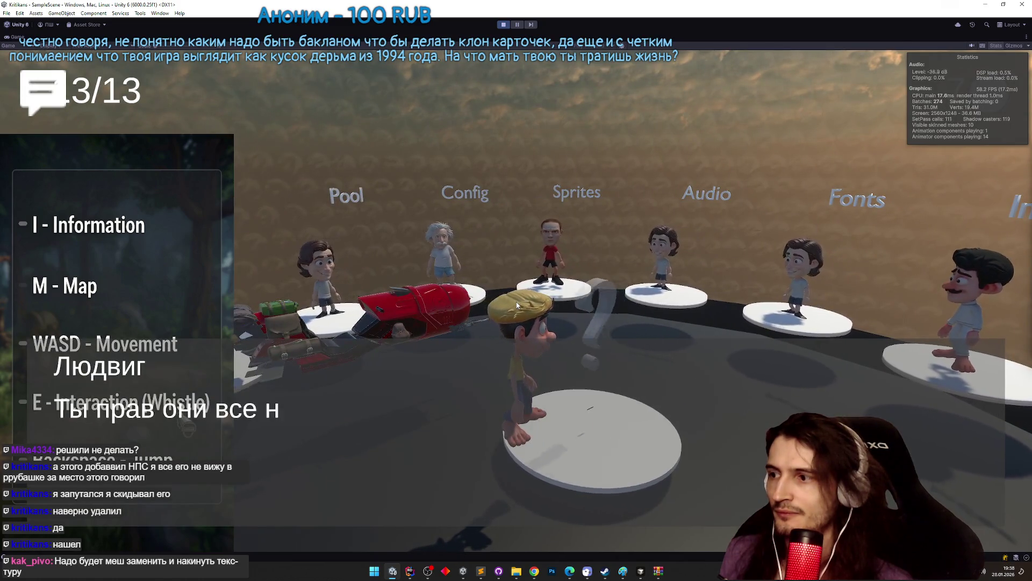
# Finish the hub NPC dialogue into the next scene, then pause with Ctrl+Shift+P.
pyautogui.click(517, 305)
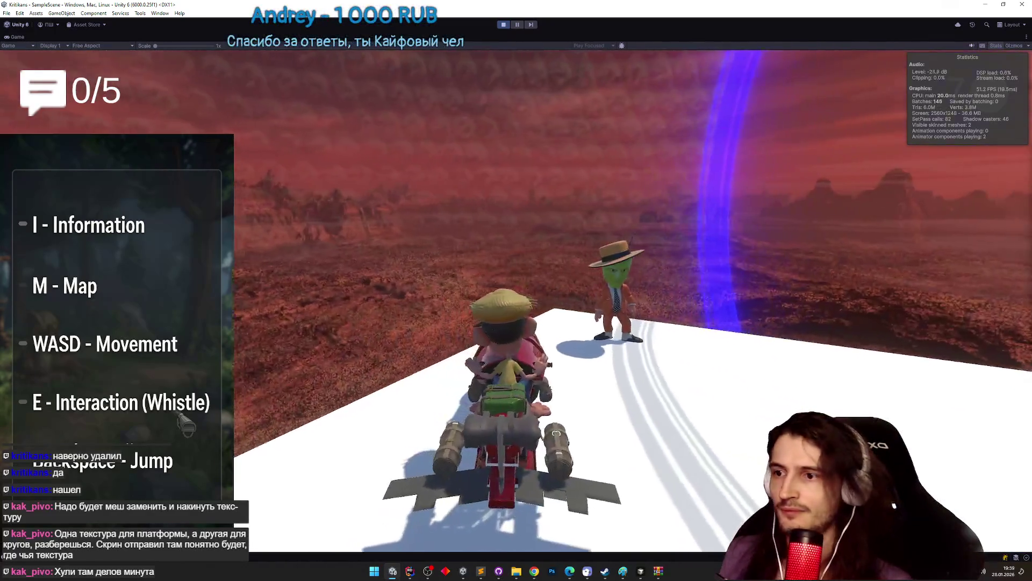
pyautogui.hotkey('ctrl', 'shift', 'p')
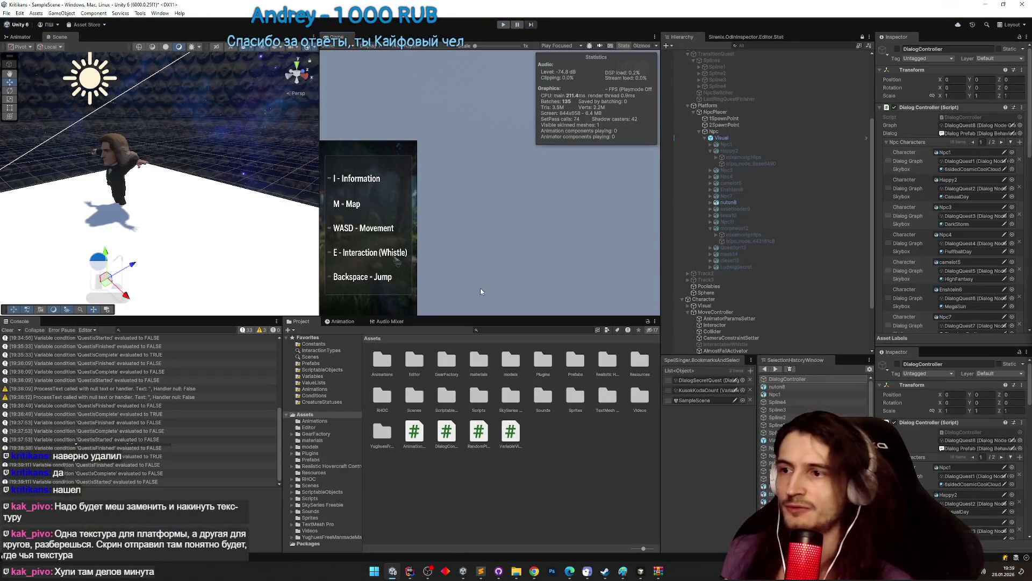
# Clear the Unity Console and scroll through TZ.todo in Sublime Text.
pyautogui.click(7, 330)
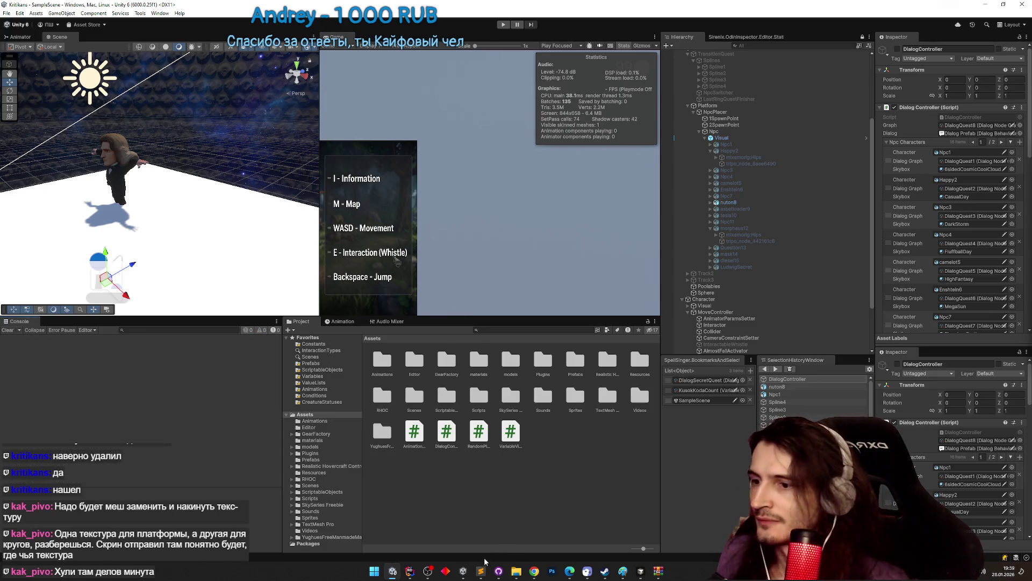
pyautogui.click(483, 567)
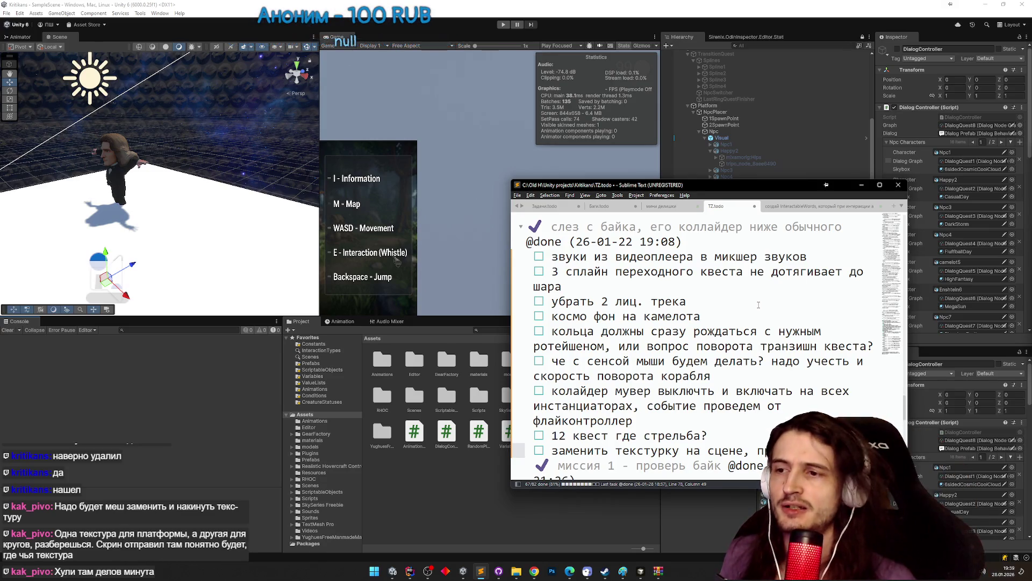
pyautogui.scroll(-5, 758, 304)
pyautogui.scroll(1, 759, 305)
pyautogui.scroll(5, 759, 305)
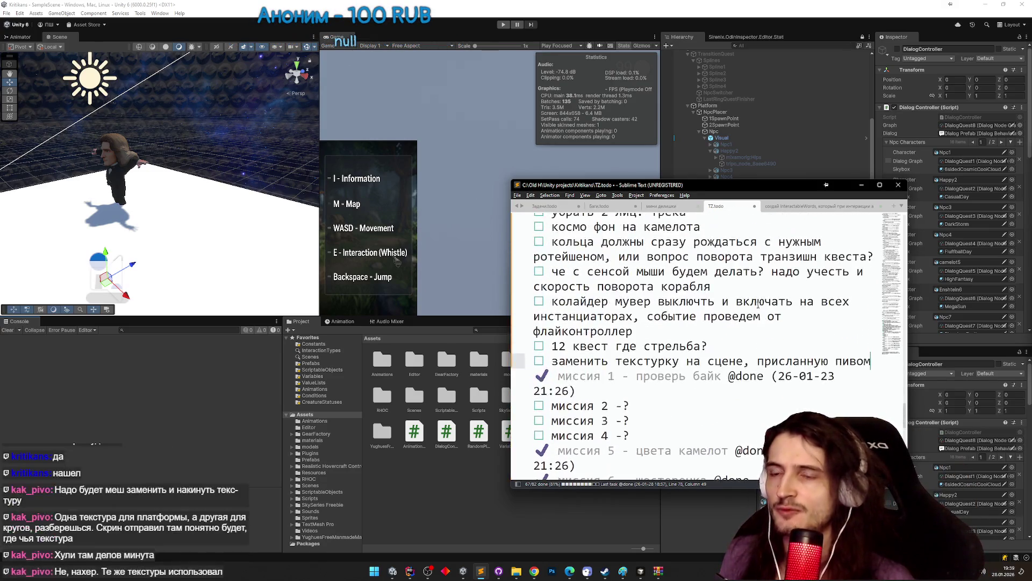
pyautogui.scroll(-2, 759, 305)
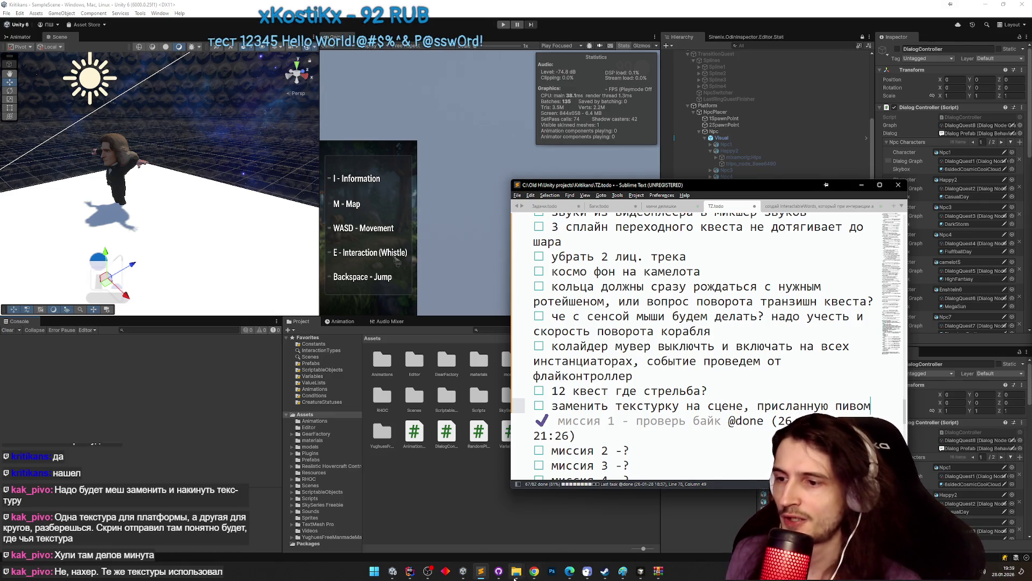
pyautogui.click(533, 572)
# Add 'заменить ньютона на брэда пита' below the texture task in TZ.todo and minimize Sublime.
pyautogui.scroll(-10, 562, 361)
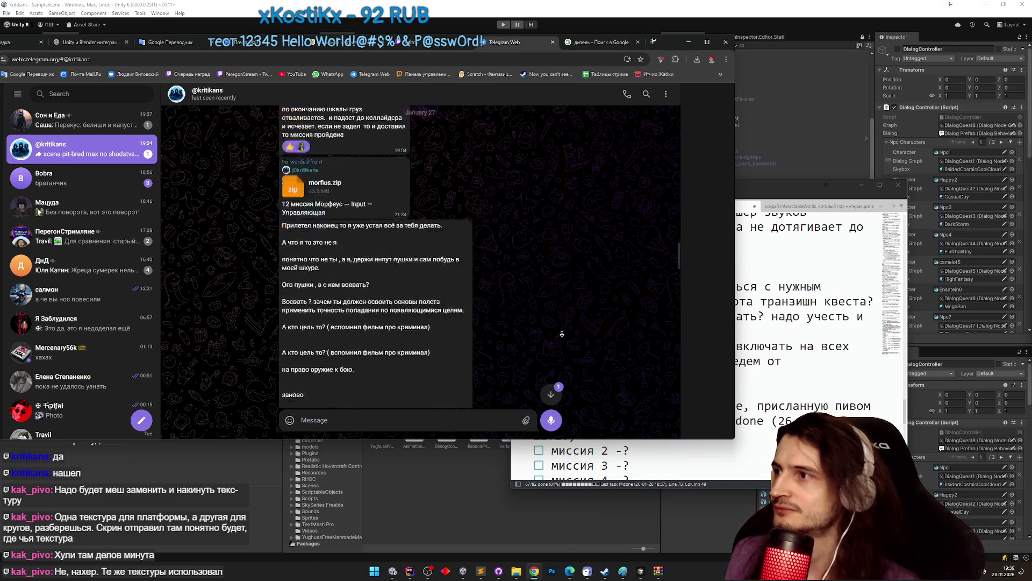
pyautogui.hotkey('alt', 'Tab')
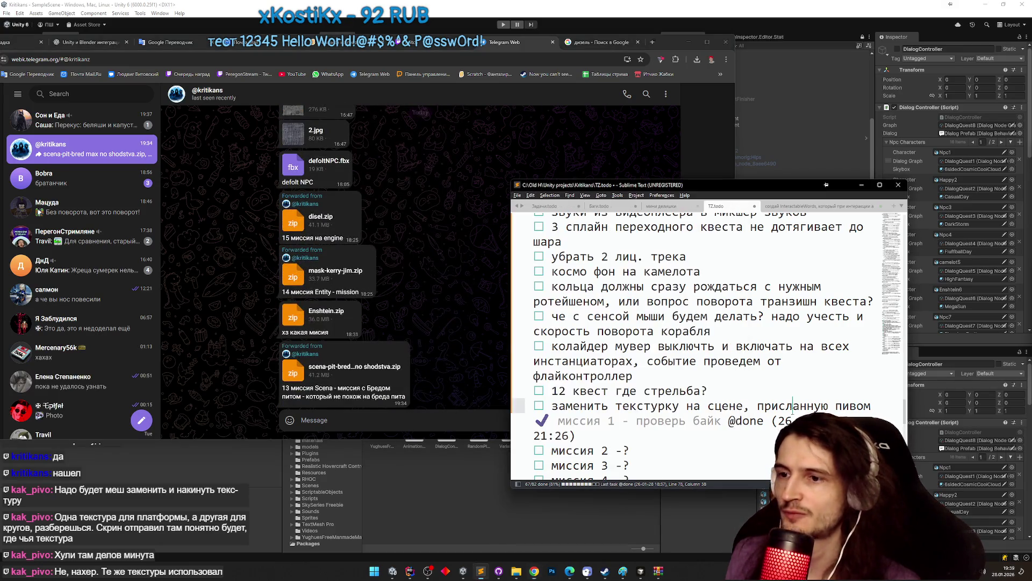
pyautogui.scroll(1, 725, 384)
pyautogui.scroll(-3, 725, 384)
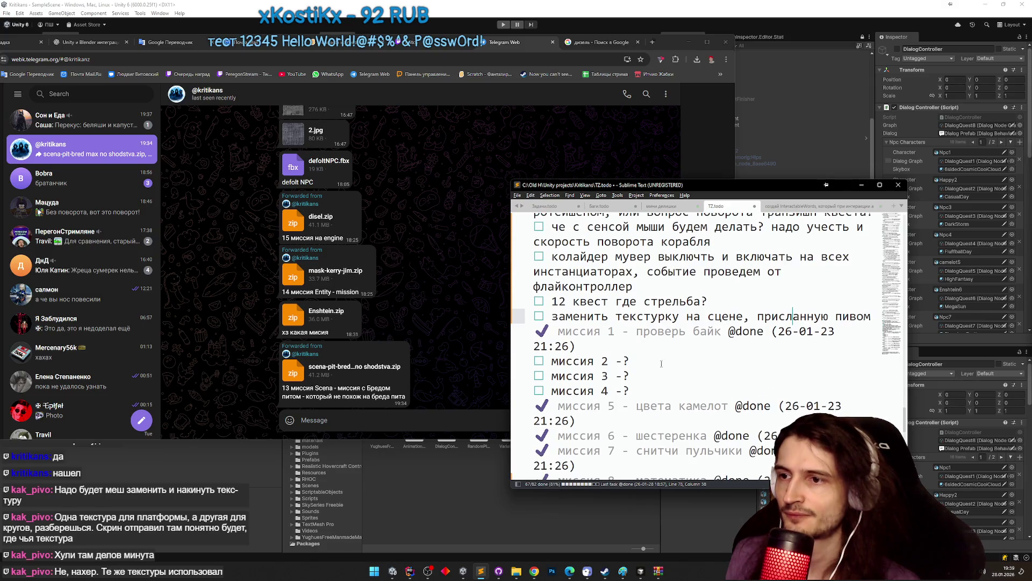
pyautogui.press('End')
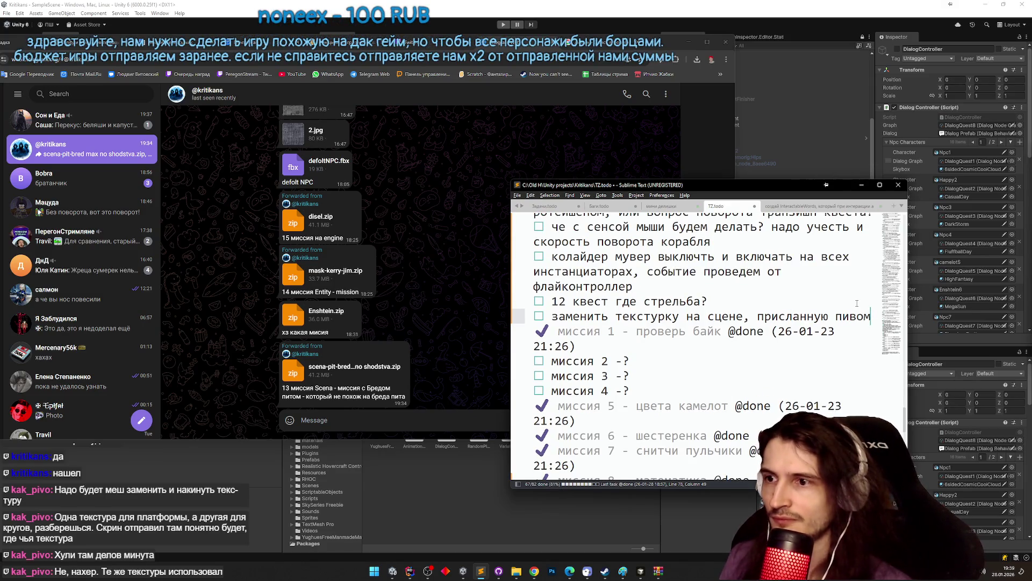
pyautogui.press('Return')
pyautogui.press('Return')
pyautogui.press('BackSpace')
pyautogui.write('☐ заменить ньютона на брэда пита')
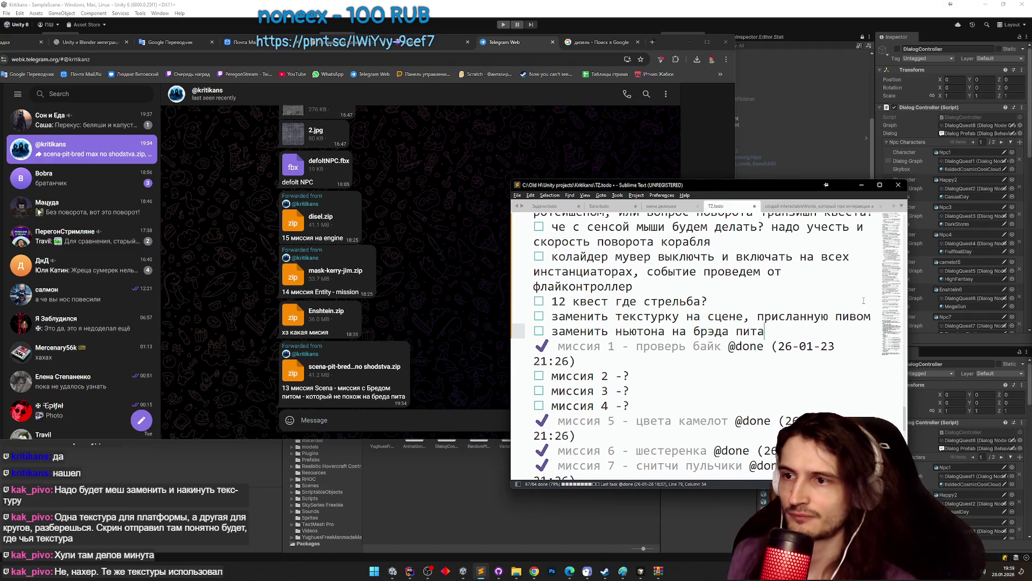
pyautogui.click(861, 185)
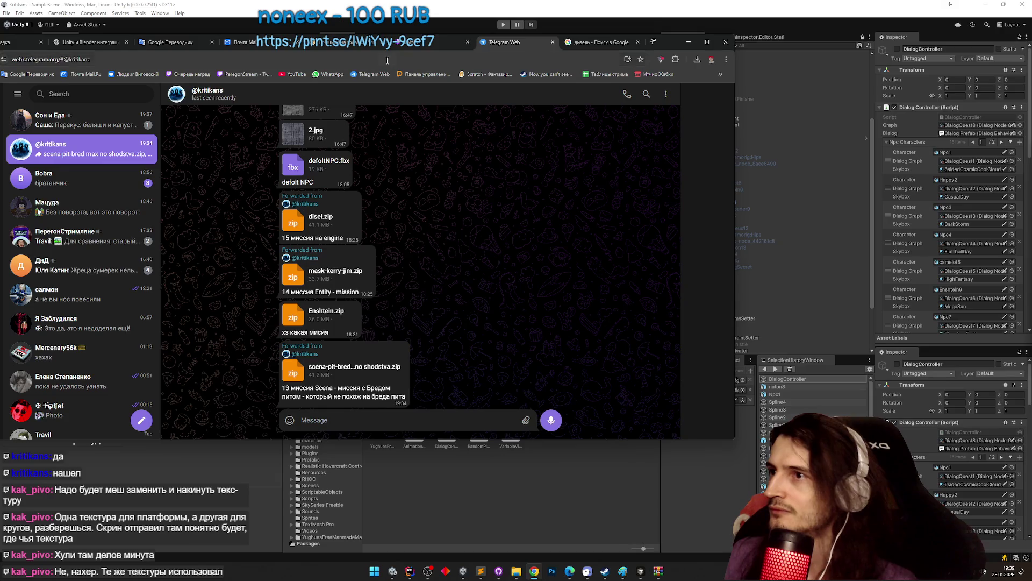
# Open YouTube from the bookmark in a new tab and browse the feed.
pyautogui.middleClick(296, 73)
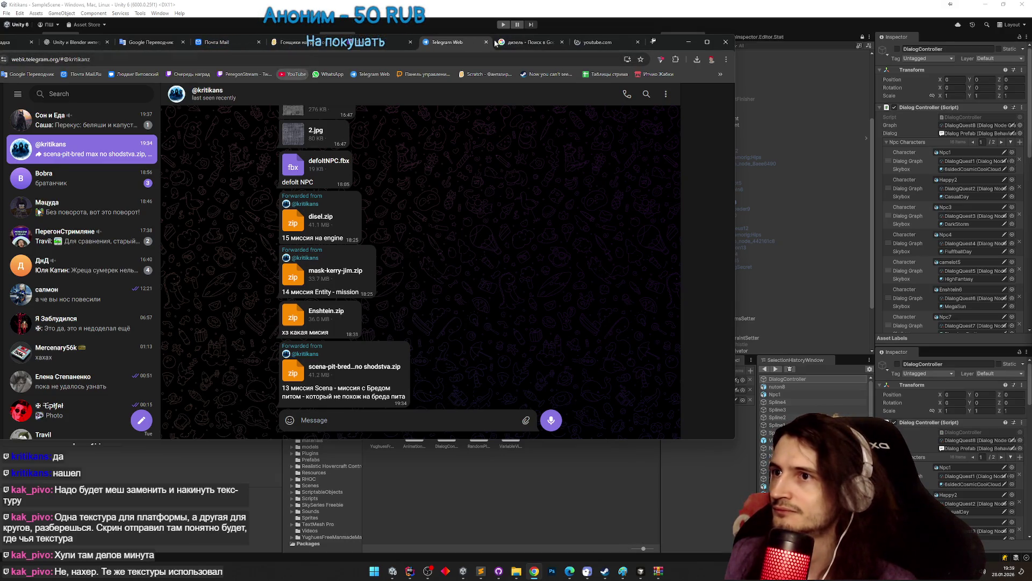
pyautogui.click(595, 42)
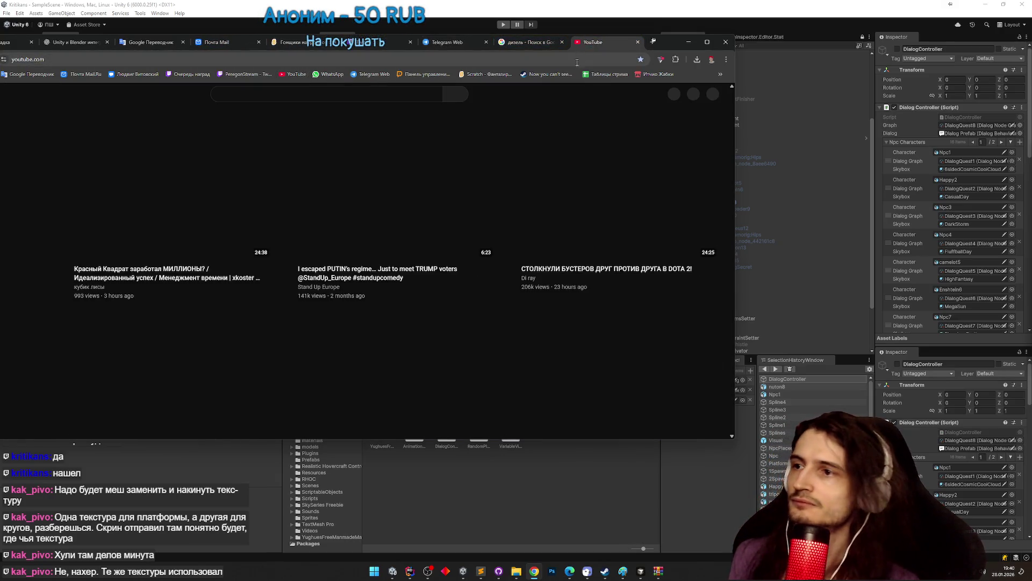
pyautogui.scroll(-2, 521, 136)
pyautogui.scroll(3, 297, 227)
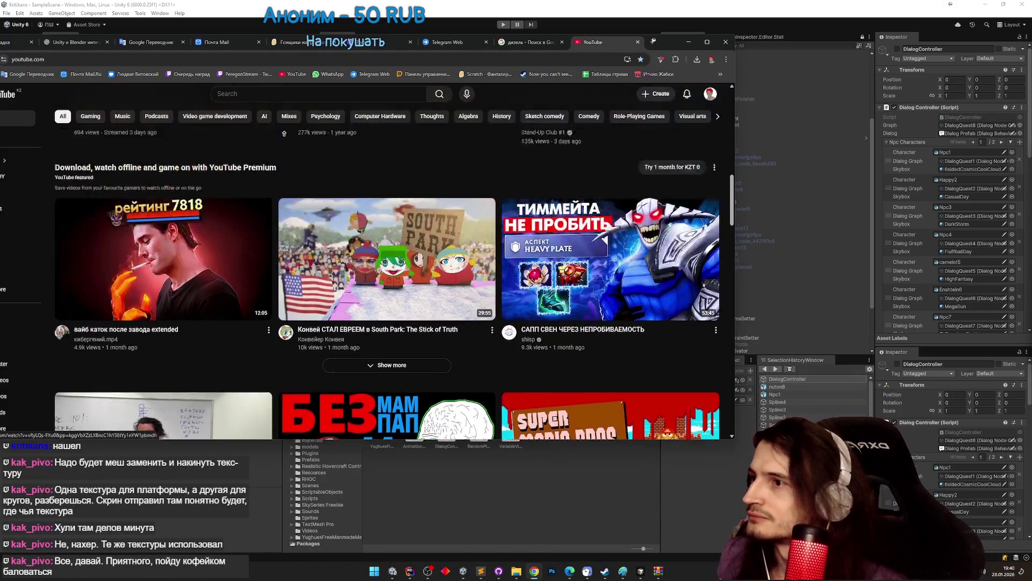
pyautogui.scroll(1, 242, 205)
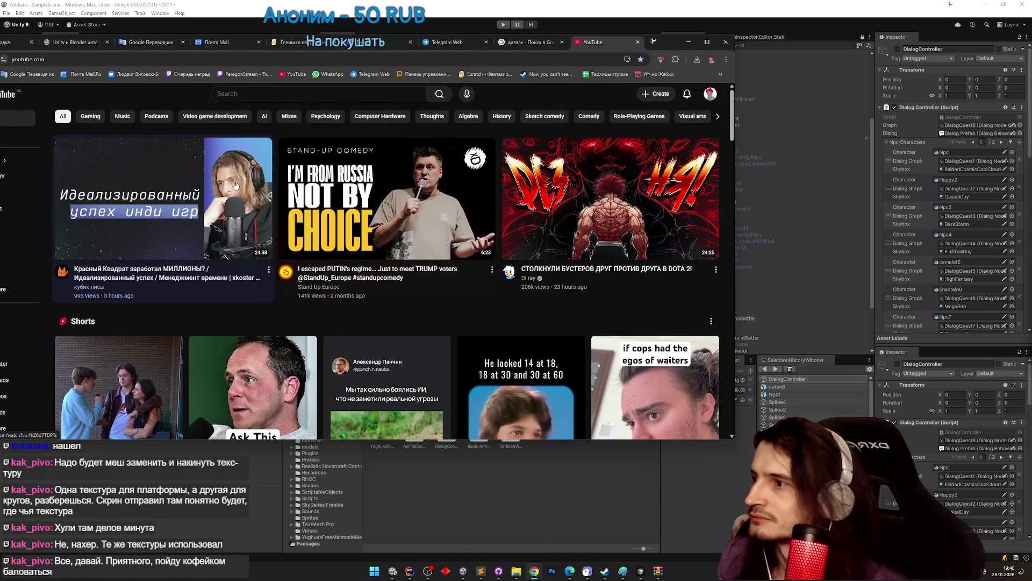
# Play the newest Красный Квадрат video in fullscreen.
pyautogui.click(213, 179)
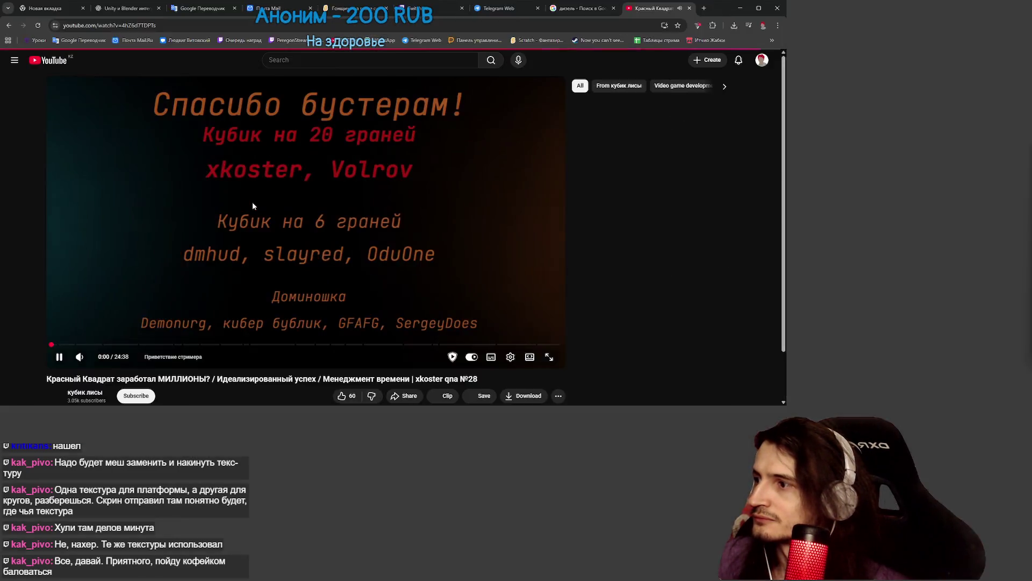
pyautogui.doubleClick(253, 205)
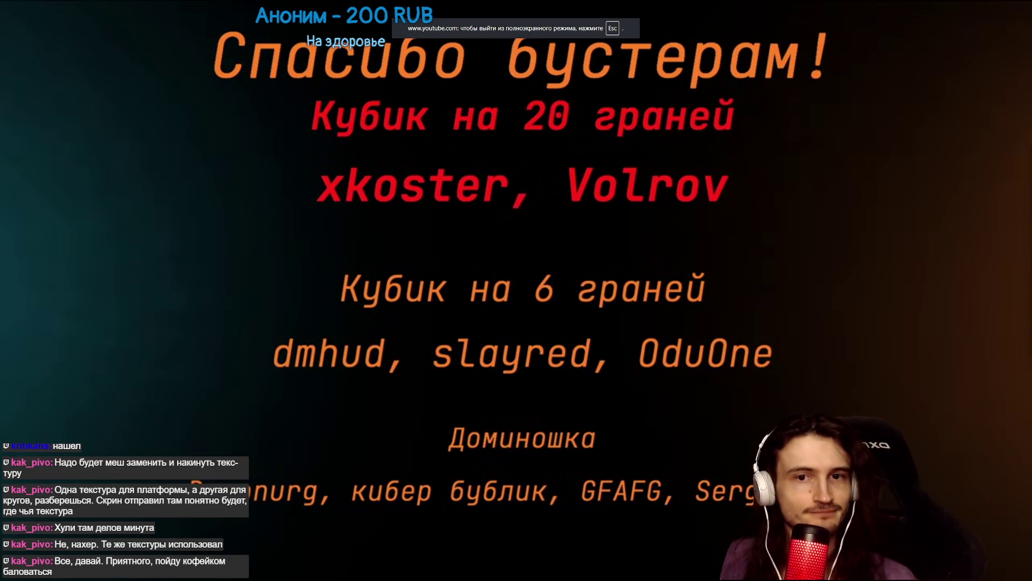
pyautogui.click(400, 226)
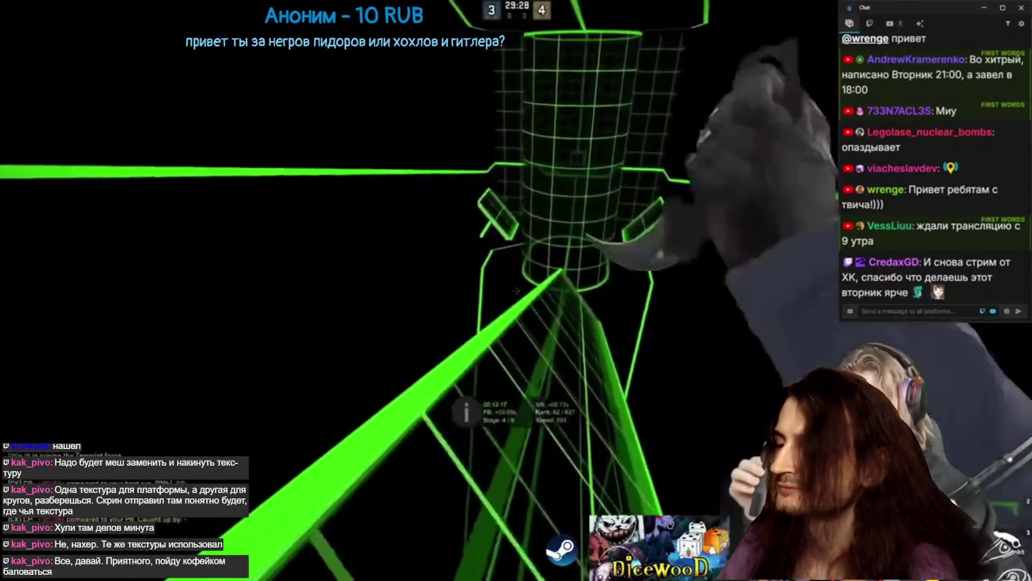
pyautogui.moveTo(399, 224)
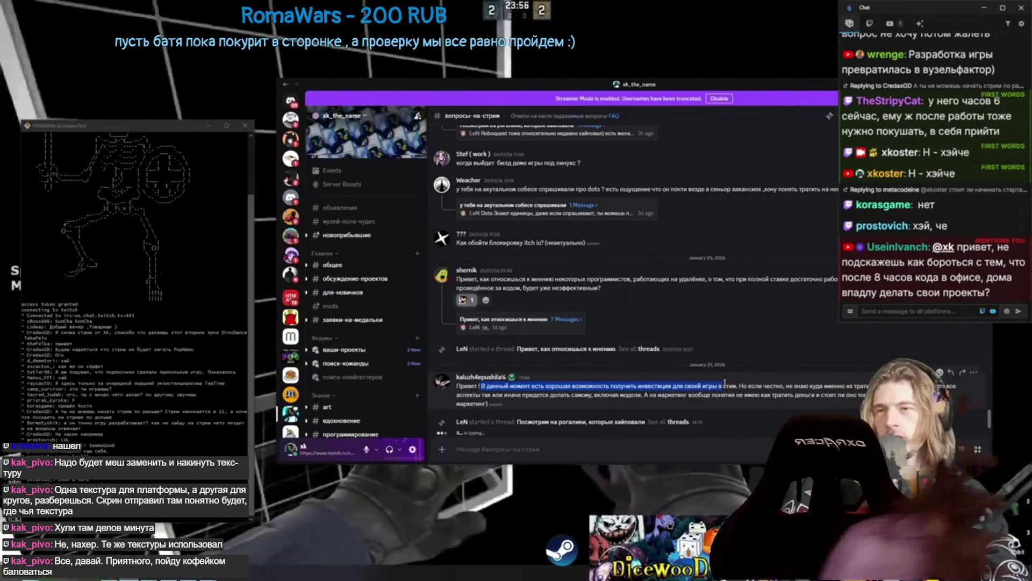
pyautogui.moveTo(116, 536)
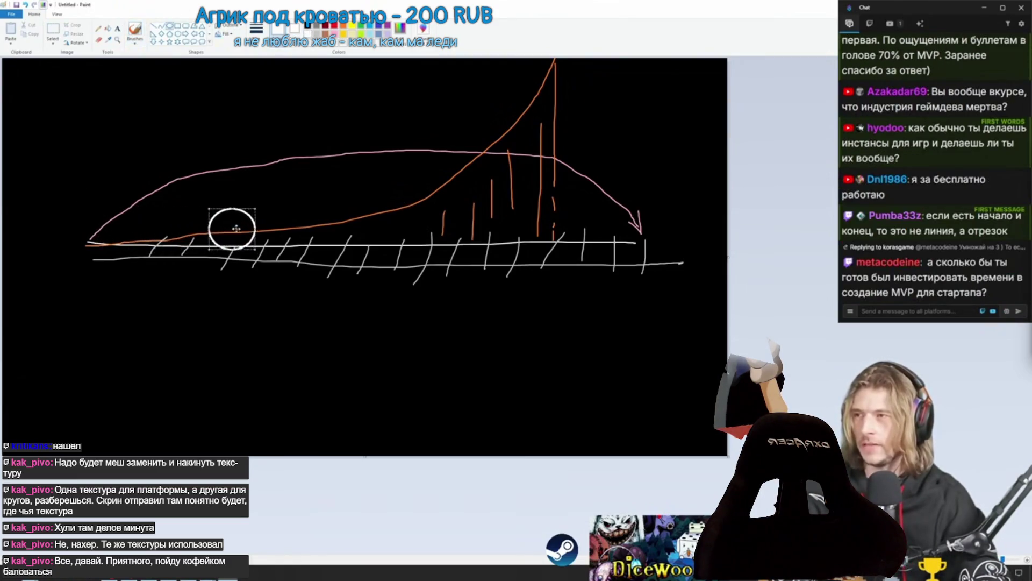
# Reshape the white route lines across and below the track sketch.
pyautogui.moveTo(498, 235); pyautogui.dragTo(338, 235)
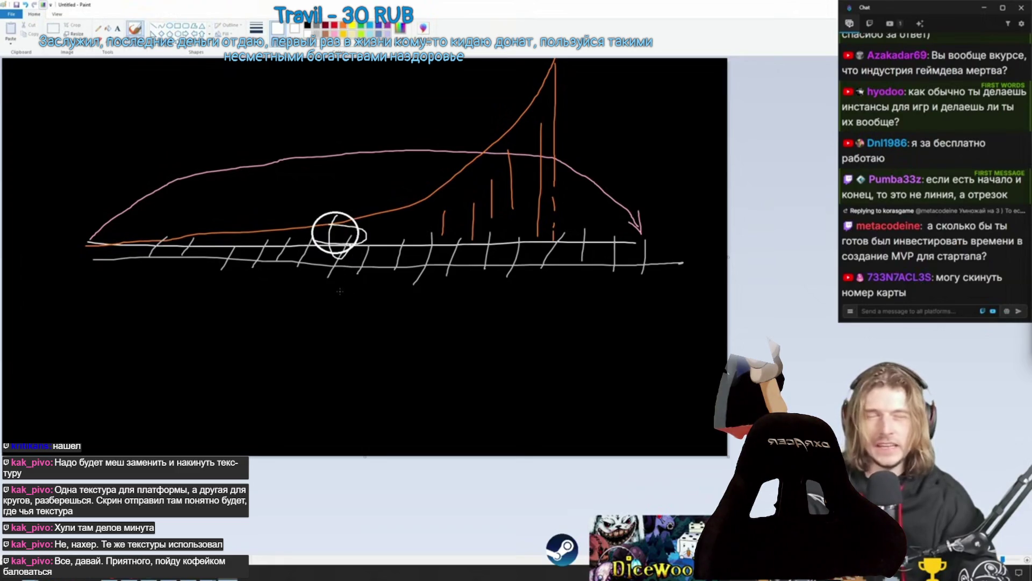
pyautogui.moveTo(378, 279); pyautogui.dragTo(437, 281)
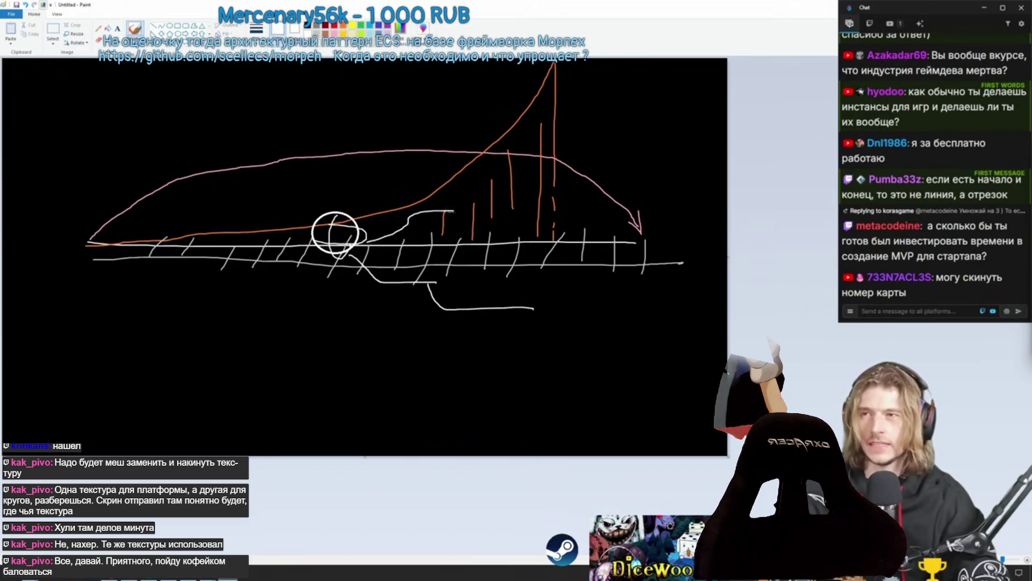
pyautogui.moveTo(576, 171); pyautogui.dragTo(634, 171)
pyautogui.moveTo(521, 309); pyautogui.dragTo(592, 355)
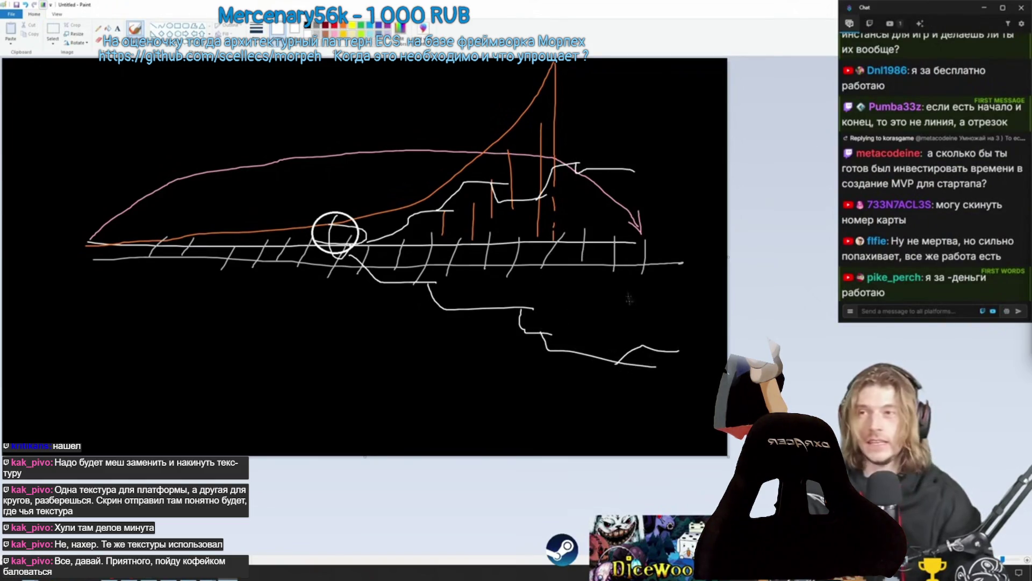
# Draw a long segmented bar under the sketch with dividers and the Р, БР and ЦА labels.
pyautogui.moveTo(108, 348)
pyautogui.mouseDown()
pyautogui.moveTo(301, 371)
pyautogui.moveTo(345, 392)
pyautogui.mouseUp()
pyautogui.press('Escape')
pyautogui.moveTo(81, 371)
pyautogui.mouseDown()
pyautogui.moveTo(366, 427)
pyautogui.moveTo(369, 399)
pyautogui.moveTo(381, 398)
pyautogui.mouseUp()
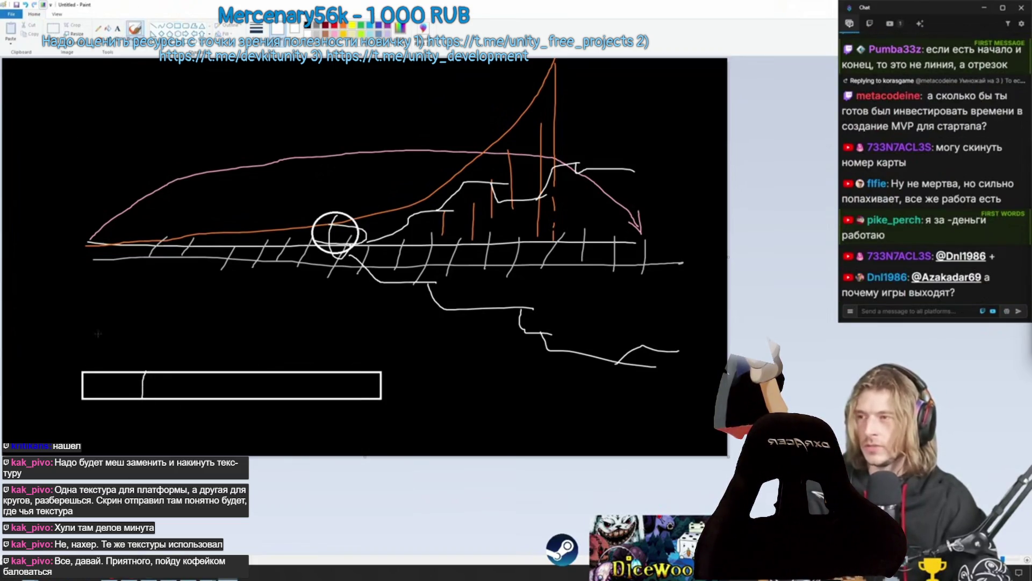
pyautogui.moveTo(108, 332); pyautogui.dragTo(110, 350)
pyautogui.moveTo(219, 371); pyautogui.dragTo(220, 402)
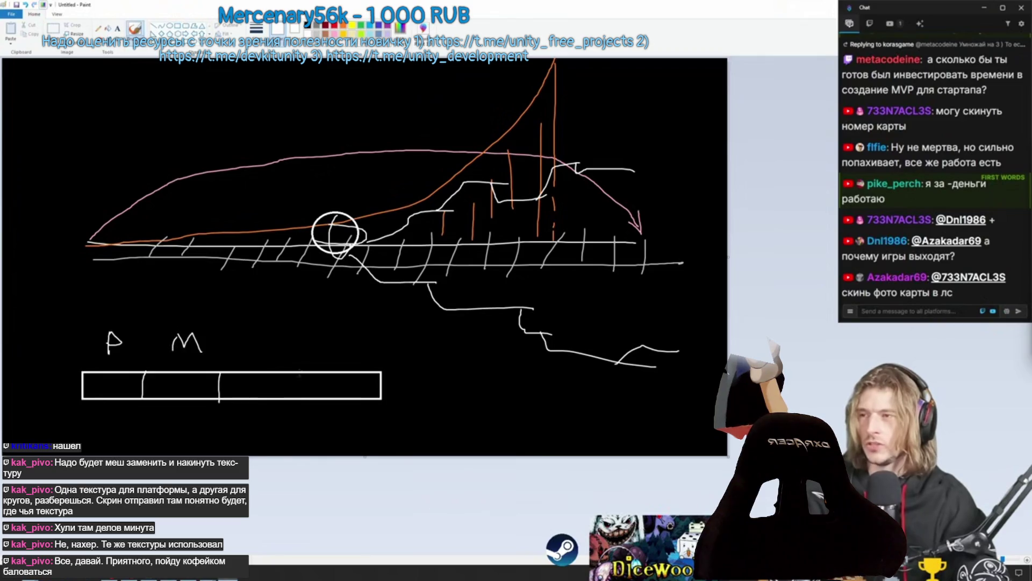
pyautogui.moveTo(300, 374); pyautogui.dragTo(299, 402)
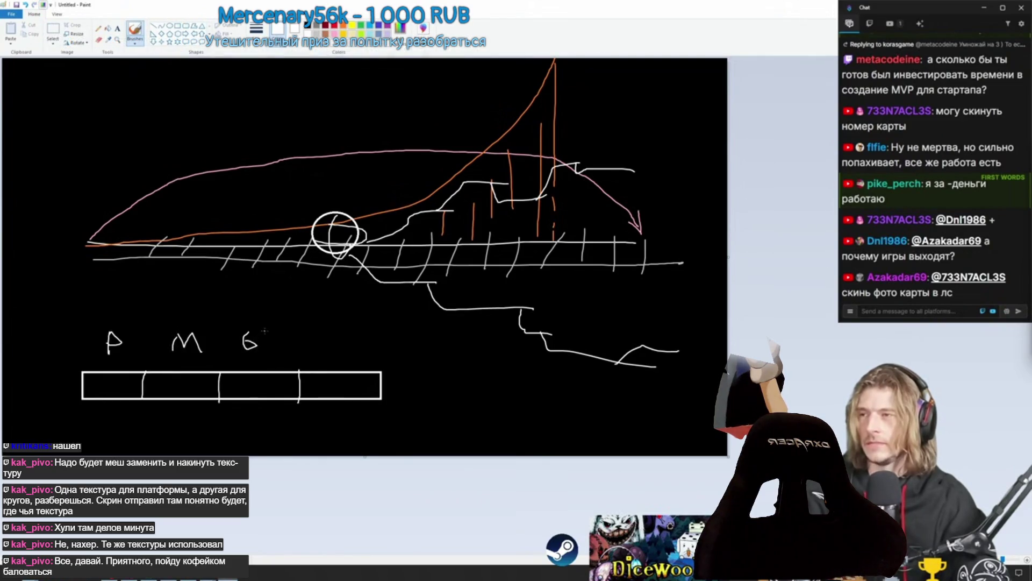
pyautogui.moveTo(265, 331); pyautogui.dragTo(265, 350)
pyautogui.moveTo(265, 332); pyautogui.dragTo(267, 347)
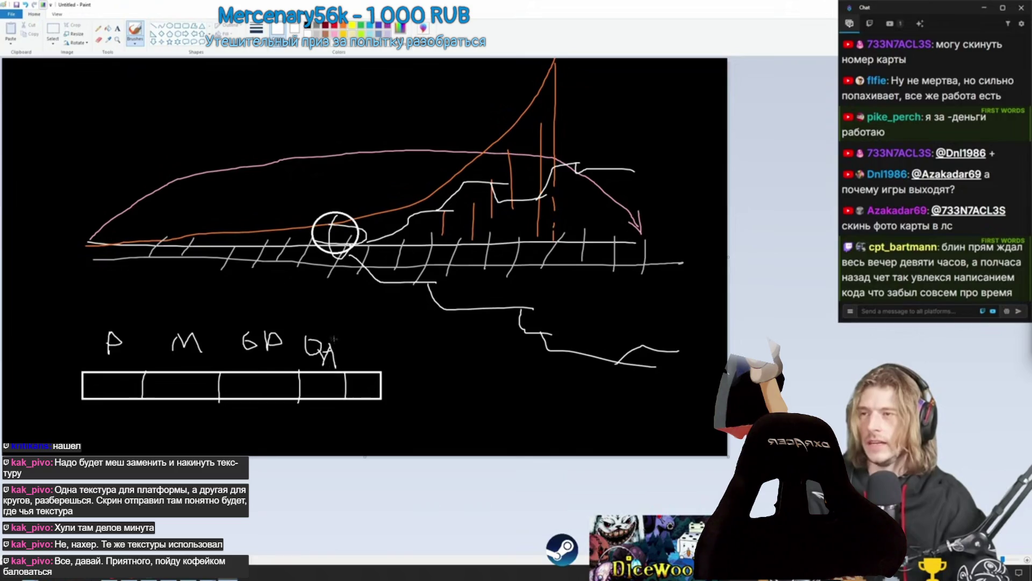
pyautogui.moveTo(336, 334); pyautogui.dragTo(341, 367)
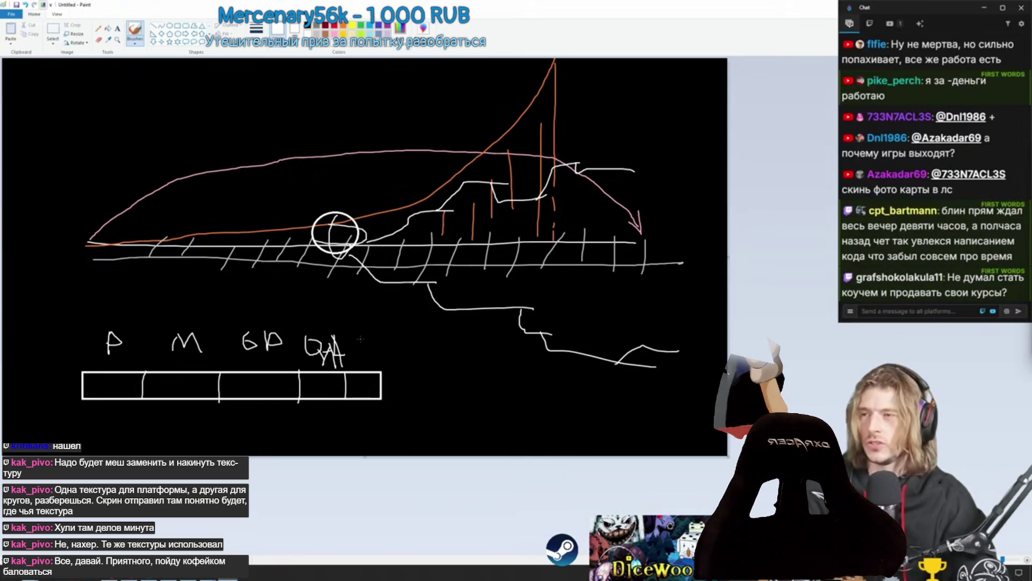
# Add the note 'M-PM-прокладкой рельсов' beside ЦА and mark a span beneath the bar.
pyautogui.click(359, 341)
pyautogui.write('M-PM')
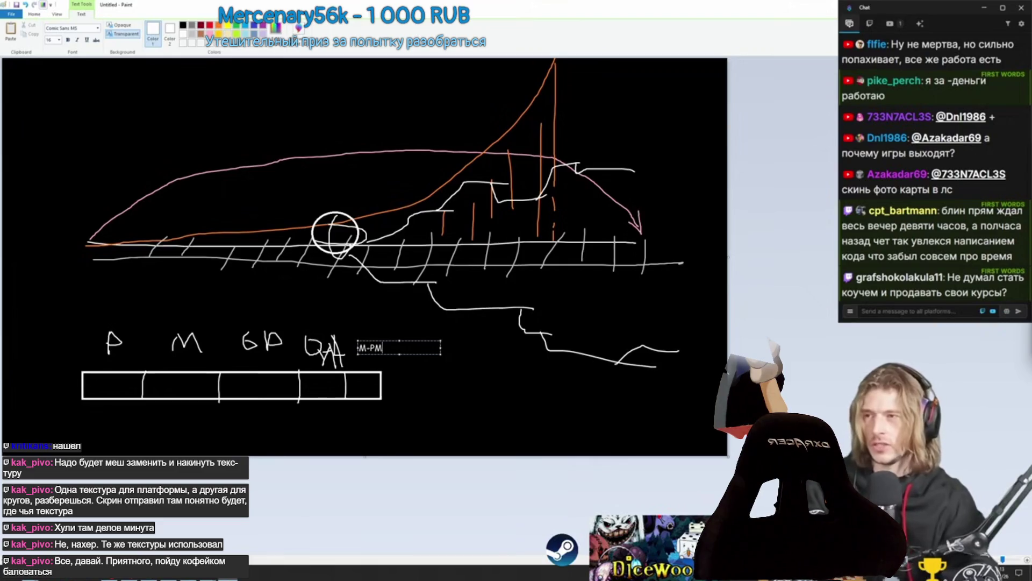
pyautogui.write('-прок')
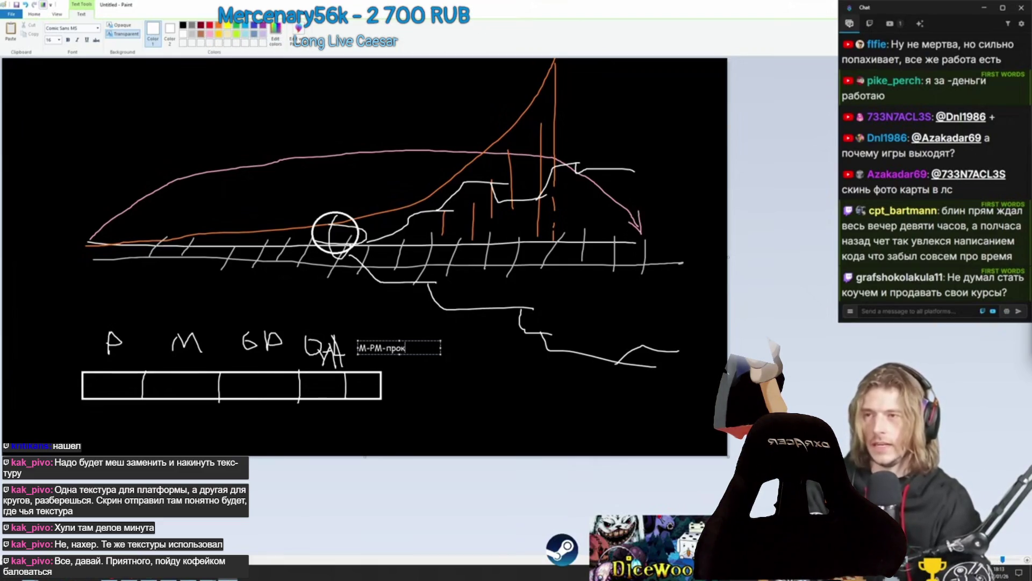
pyautogui.write('ладкой рельсов')
pyautogui.click(196, 49)
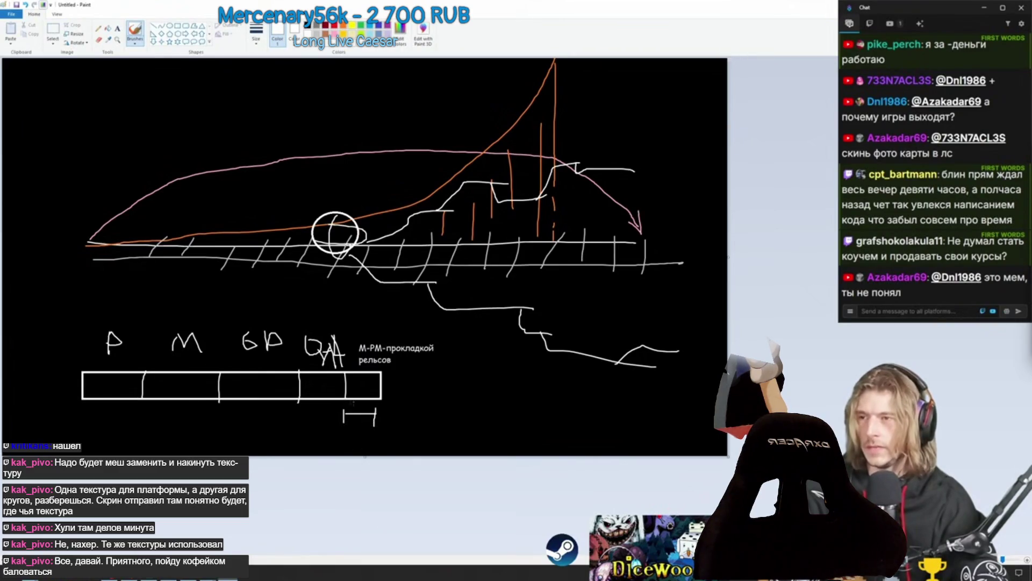
pyautogui.moveTo(325, 405)
pyautogui.mouseDown()
pyautogui.moveTo(309, 428)
pyautogui.moveTo(116, 425)
pyautogui.mouseUp()
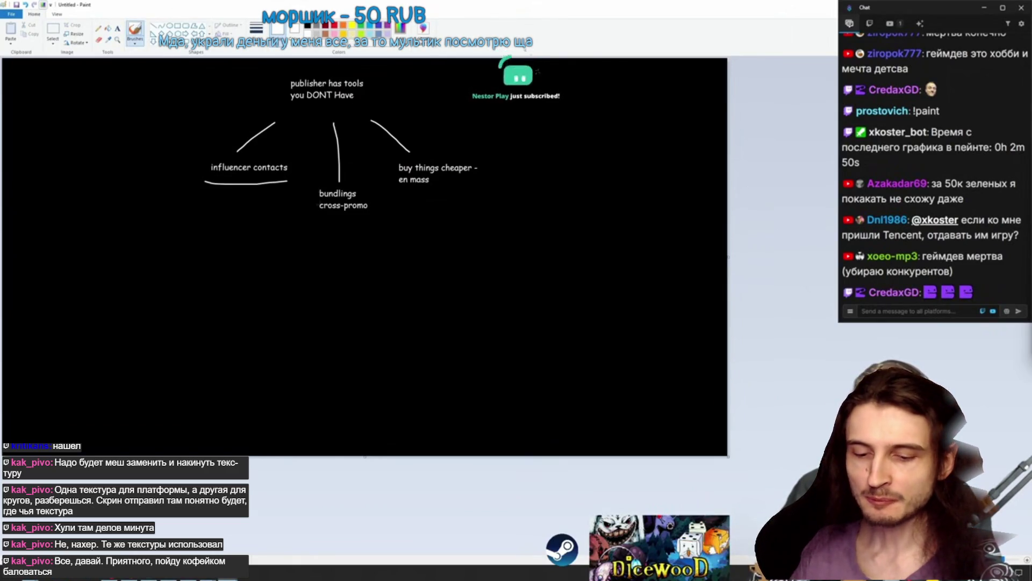
# Underline the 'buy things cheaper - en mass' branch.
pyautogui.moveTo(398, 188); pyautogui.dragTo(461, 187)
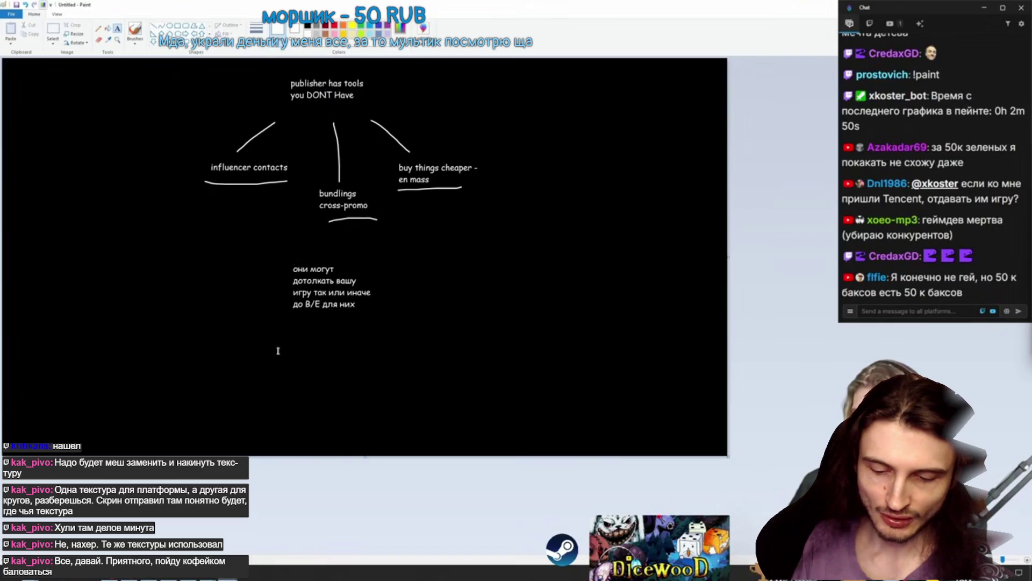
# Add the ГОДАМИ text and the '1w - no b/e- fail' label at the curve's left end.
pyautogui.click(278, 350)
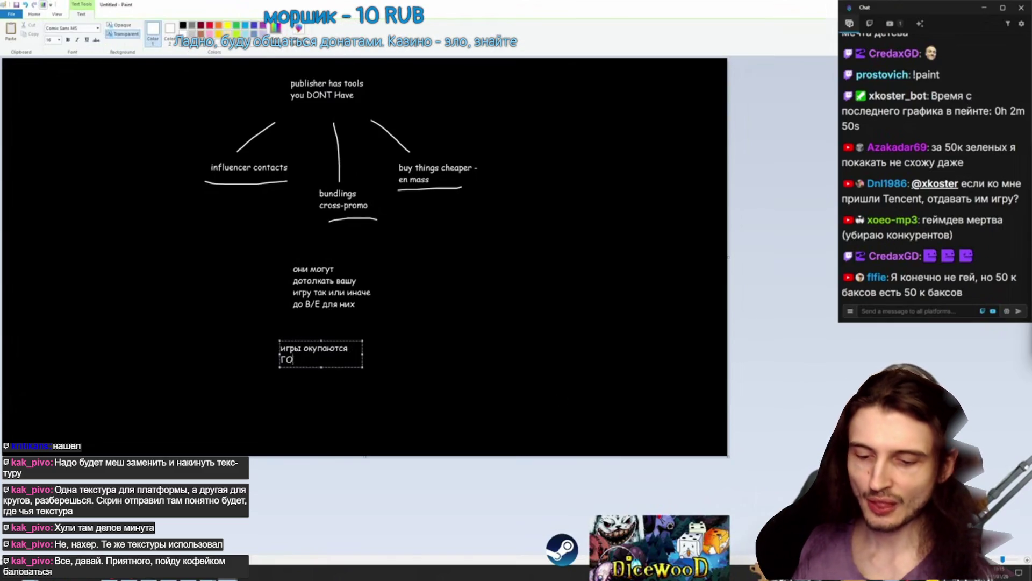
pyautogui.write('ДАМИ')
pyautogui.click(137, 31)
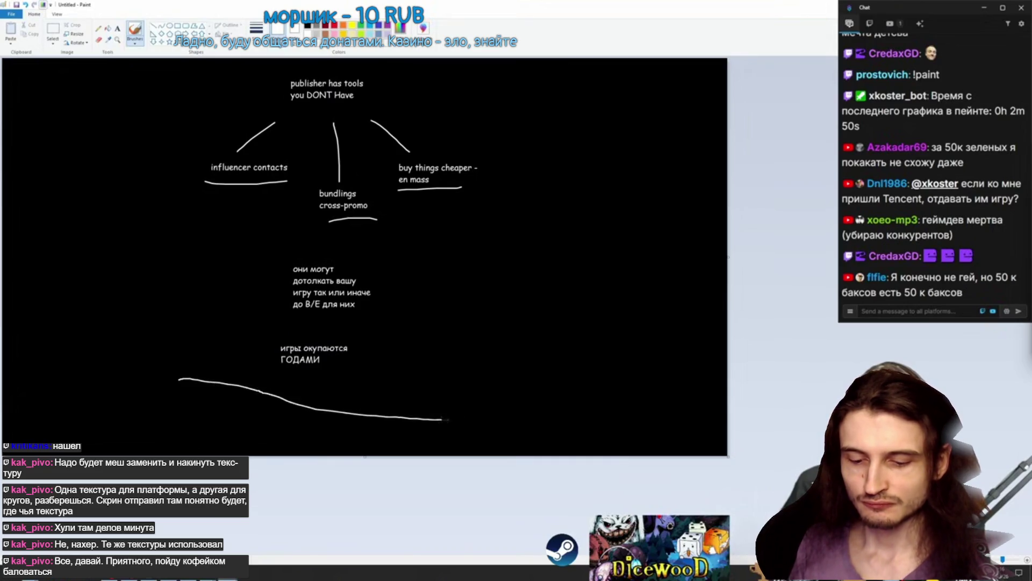
pyautogui.click(198, 358)
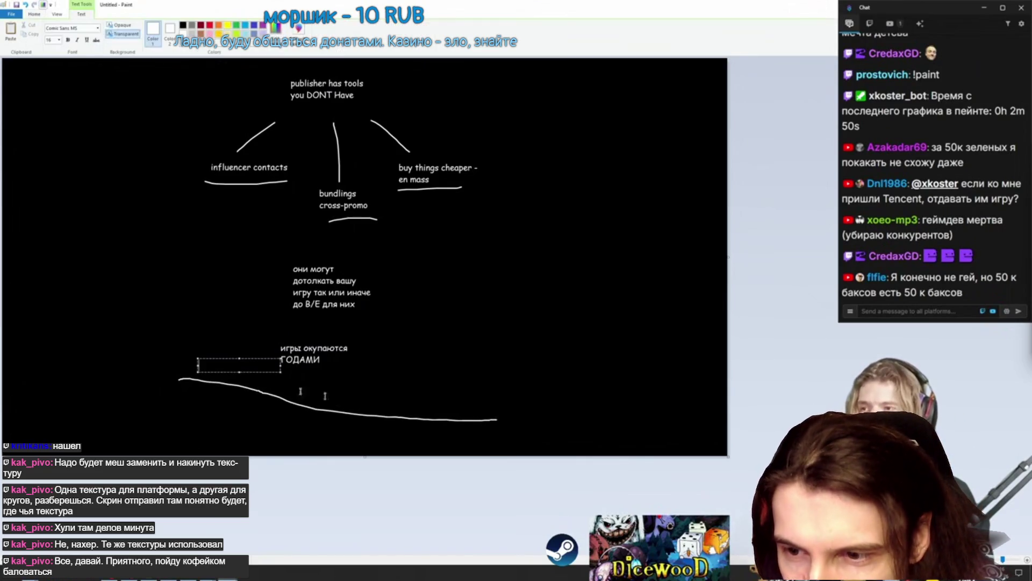
pyautogui.write('1w - no b/e- fail')
pyautogui.click(386, 380)
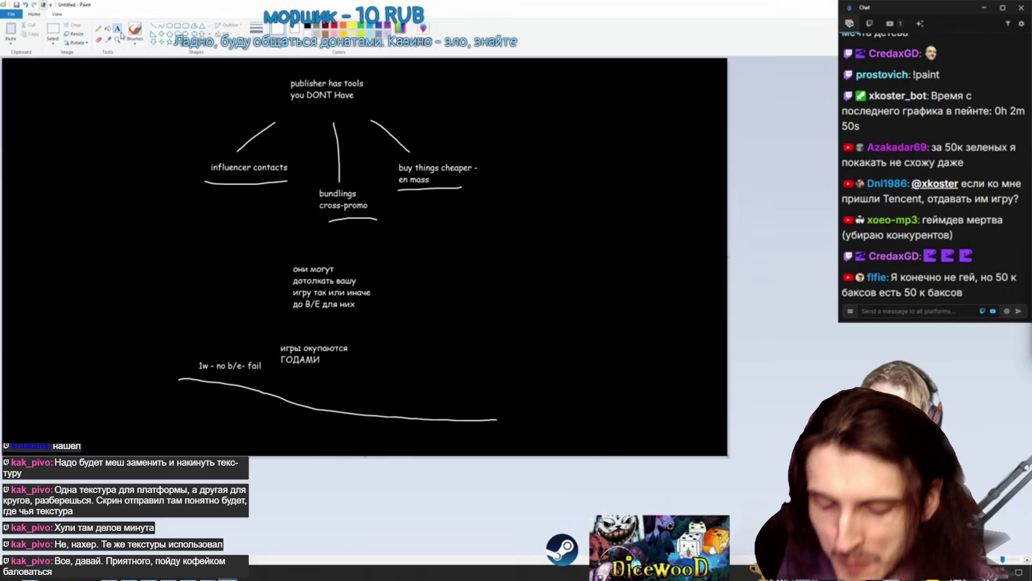
pyautogui.click(135, 32)
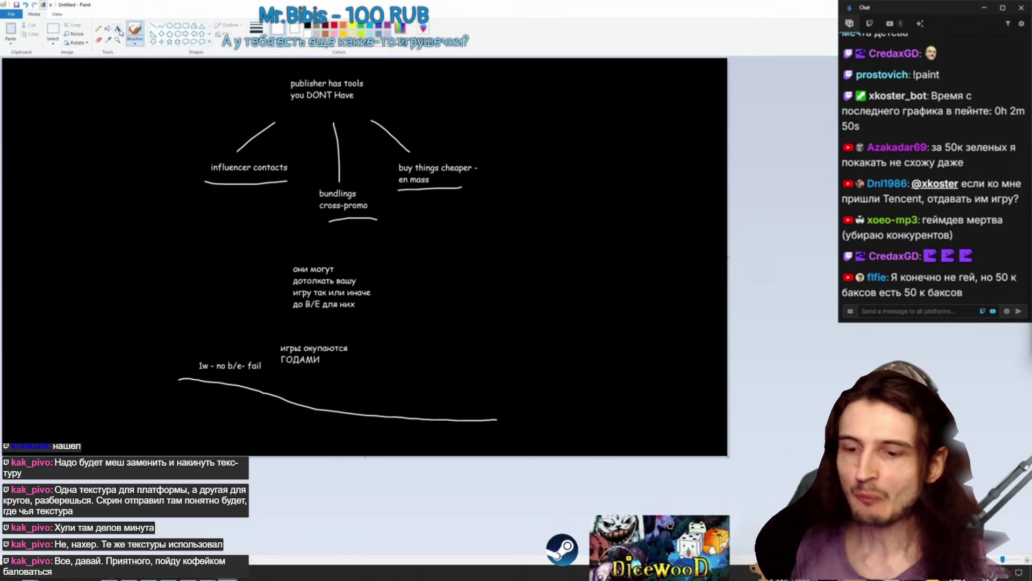
# Add the '5years later +1%' label at the curve's right end and underline 'до B/E для'.
pyautogui.click(458, 399)
pyautogui.write('5years later +1%')
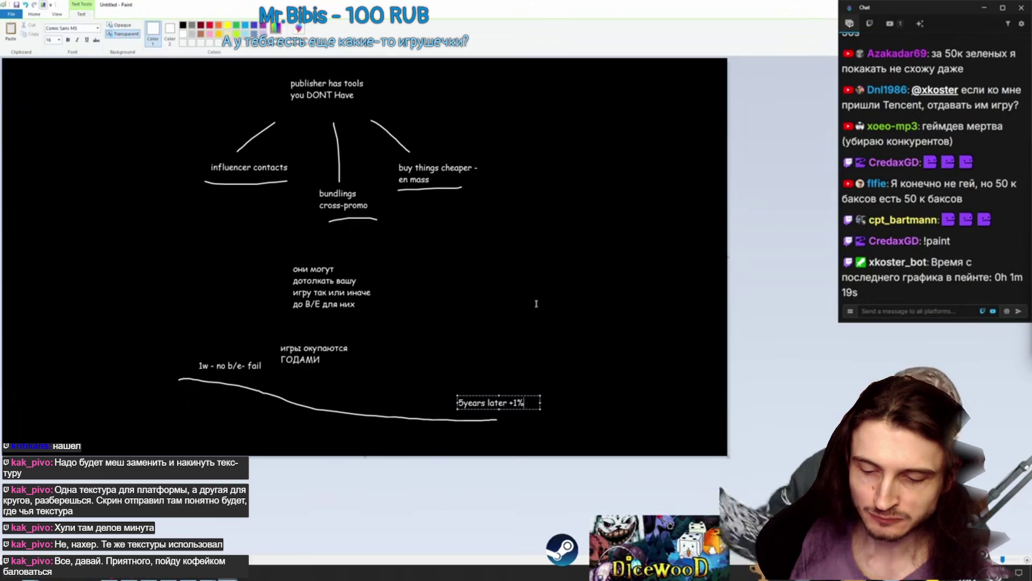
pyautogui.click(561, 386)
pyautogui.click(135, 32)
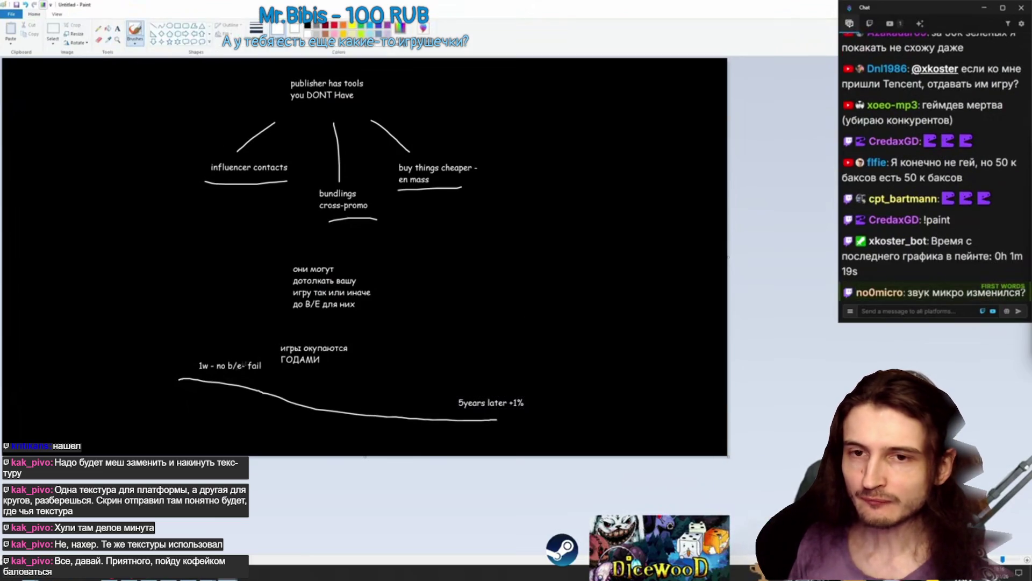
pyautogui.moveTo(298, 313); pyautogui.dragTo(338, 309)
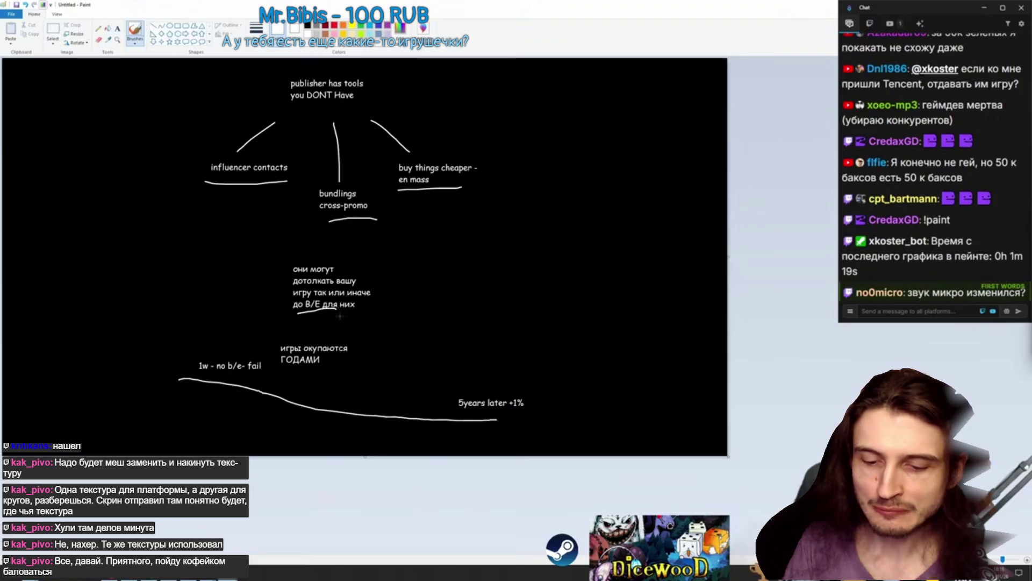
# Draw a tall success peak after the decline and label it '1 success = 100 fails'.
pyautogui.moveTo(542, 418)
pyautogui.mouseDown()
pyautogui.moveTo(620, 218)
pyautogui.moveTo(715, 424)
pyautogui.mouseUp()
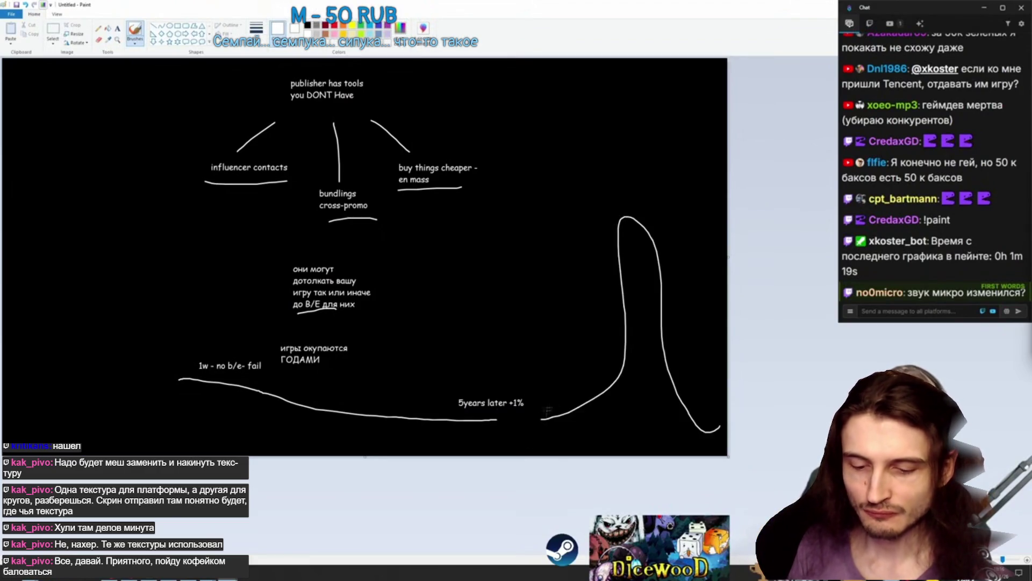
pyautogui.hotkey('ctrl', 'z')
pyautogui.moveTo(526, 418)
pyautogui.mouseDown()
pyautogui.moveTo(559, 366)
pyautogui.moveTo(694, 405)
pyautogui.mouseUp()
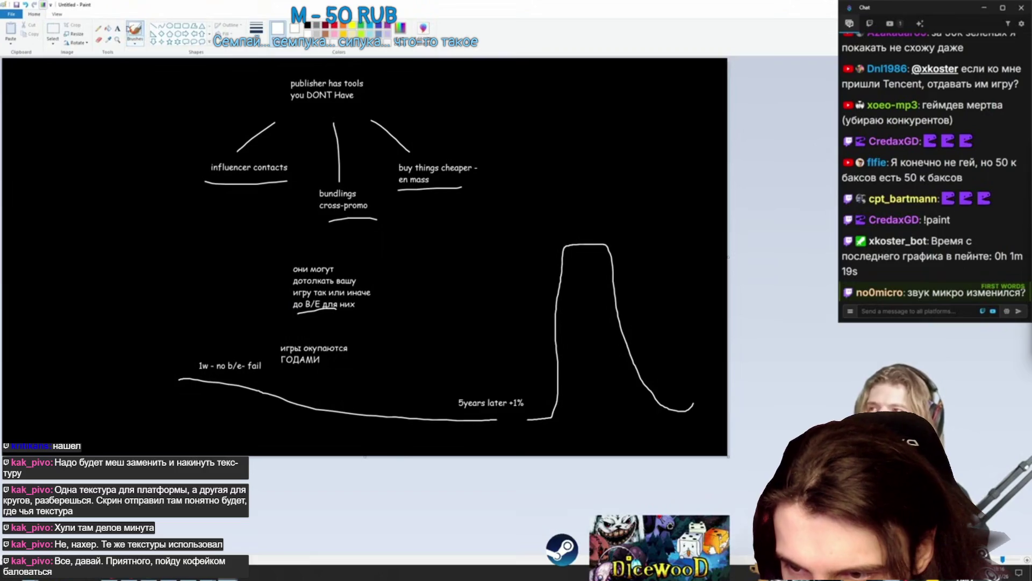
pyautogui.click(117, 28)
pyautogui.click(587, 222)
pyautogui.write('1 success = 100 fails')
pyautogui.click(219, 206)
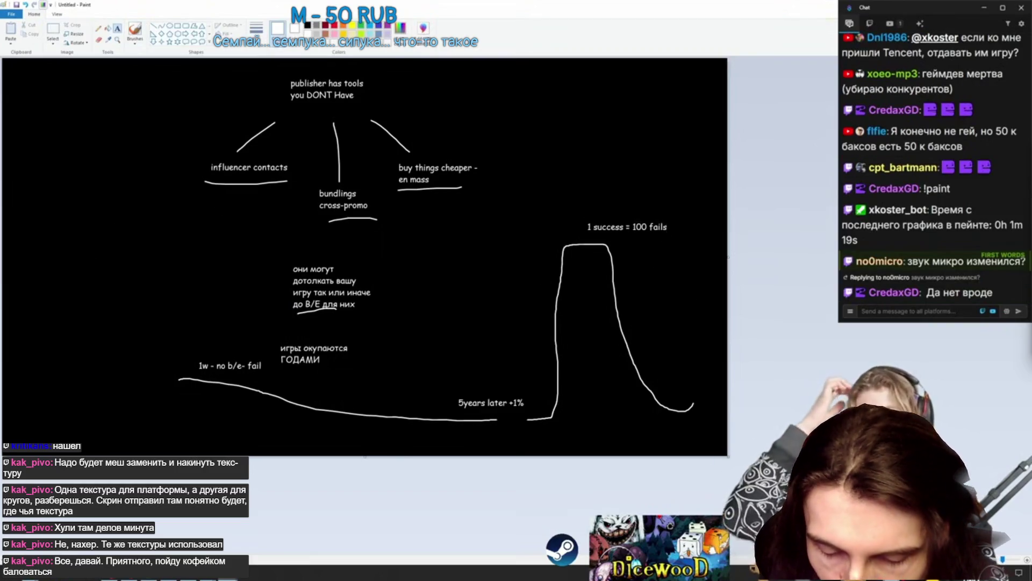
pyautogui.hotkey('alt', 'Tab')
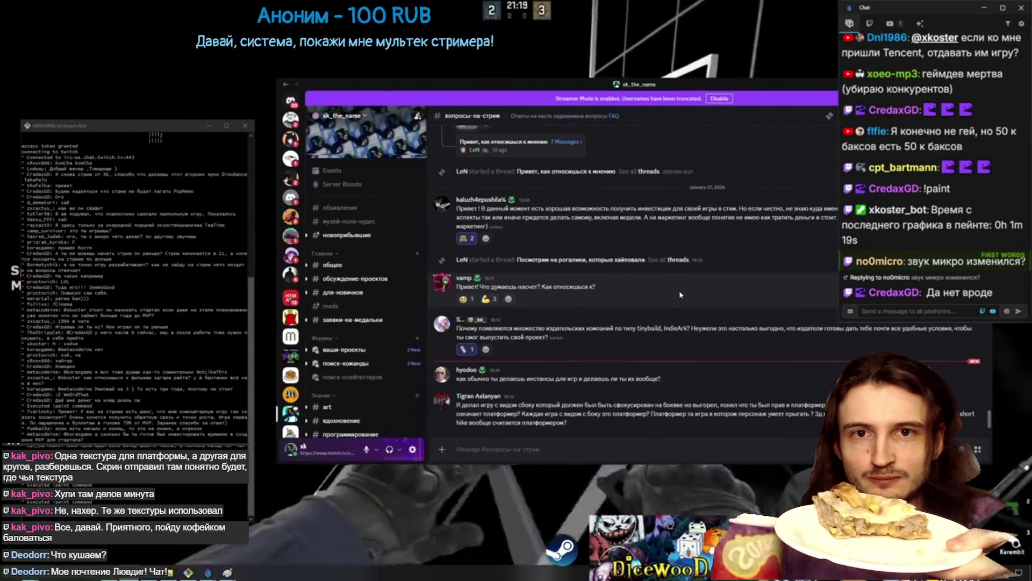
# Open the howtomarketgame.com crafty buildy strategy article from the Discord message link.
pyautogui.moveTo(290, 343)
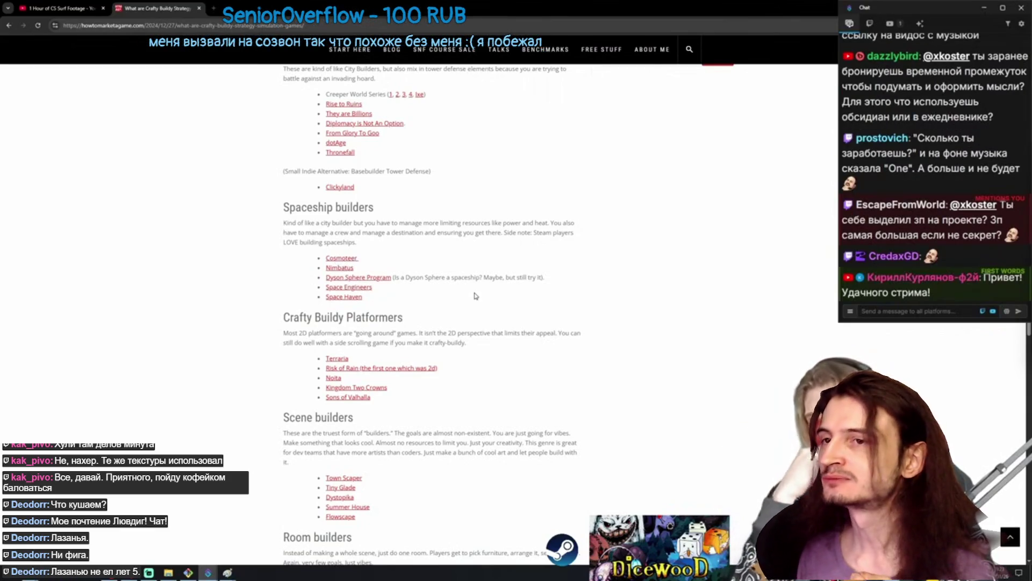
# Scroll through the crafty buildy article and briefly view the AAA Games diagram in a new tab.
pyautogui.scroll(-20, 475, 296)
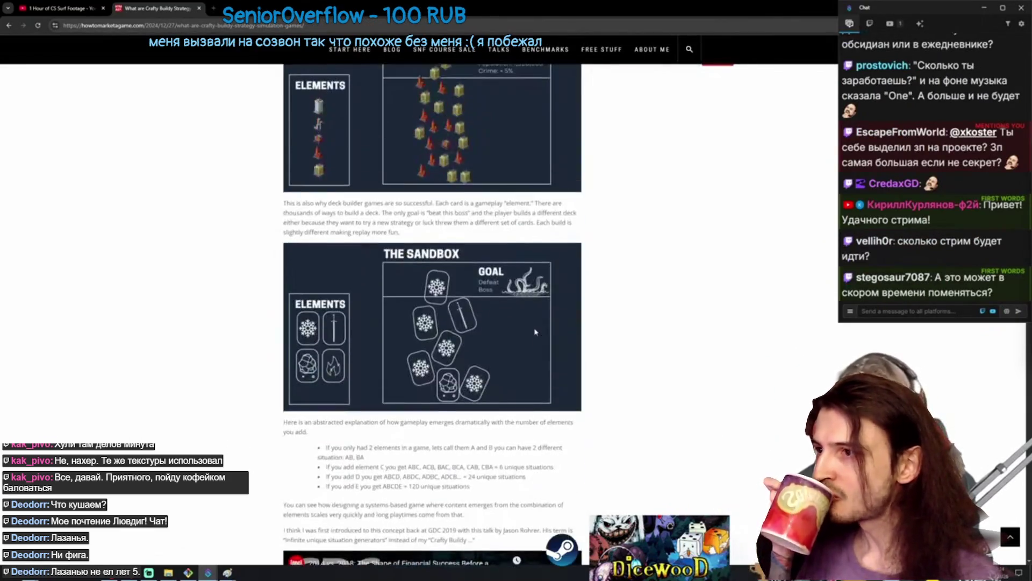
pyautogui.scroll(5, 535, 332)
pyautogui.scroll(4, 529, 327)
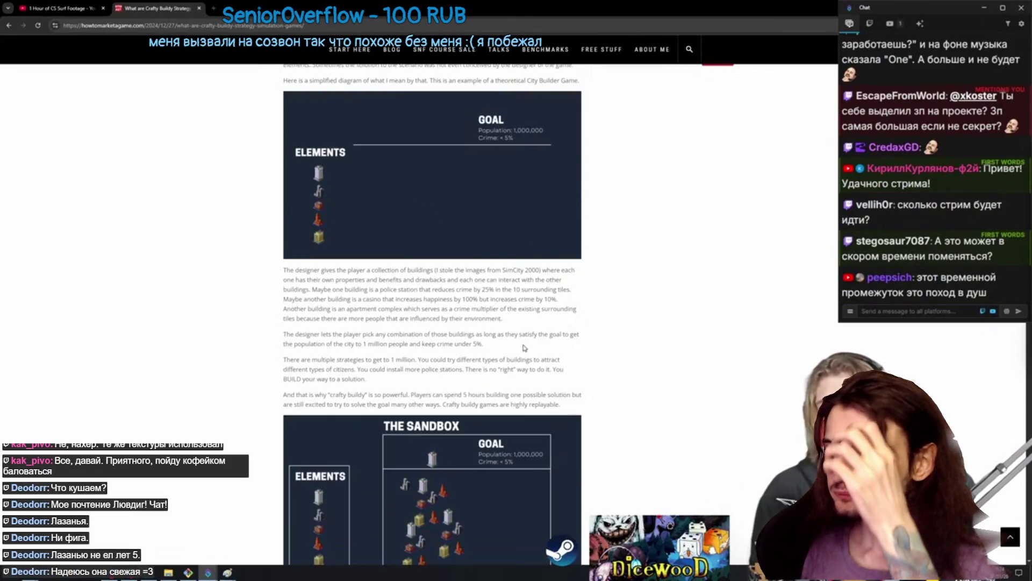
pyautogui.scroll(-6, 470, 468)
pyautogui.scroll(10, 469, 469)
pyautogui.scroll(-10, 470, 469)
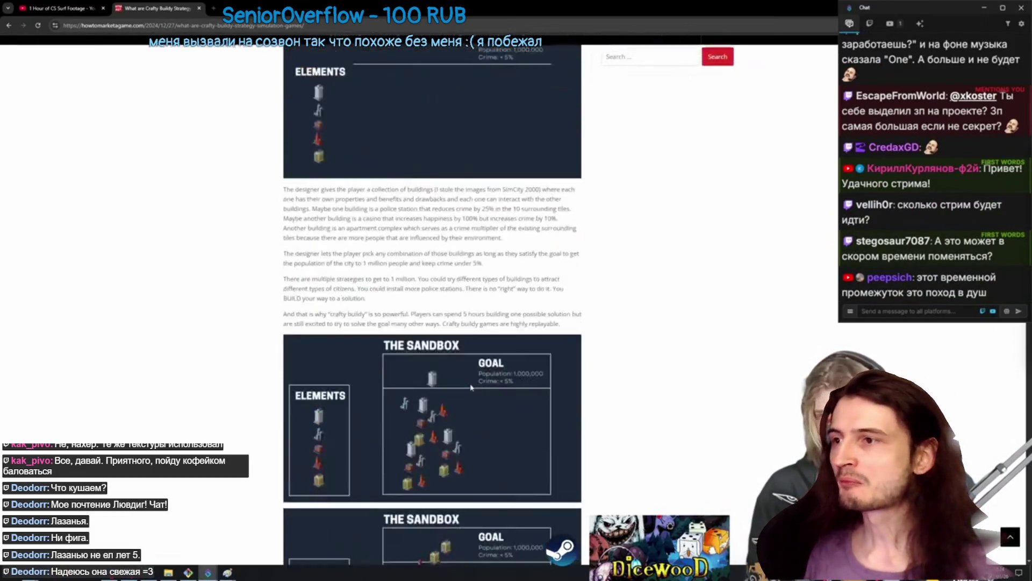
pyautogui.scroll(8, 470, 469)
pyautogui.scroll(-10, 469, 469)
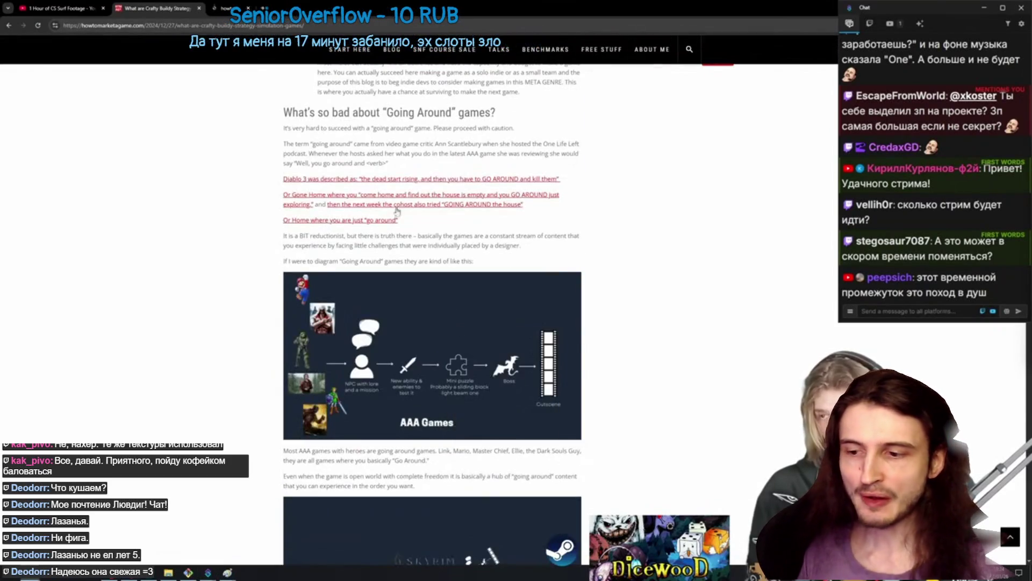
pyautogui.middleClick(500, 366)
pyautogui.click(239, 6)
pyautogui.middleClick(218, 6)
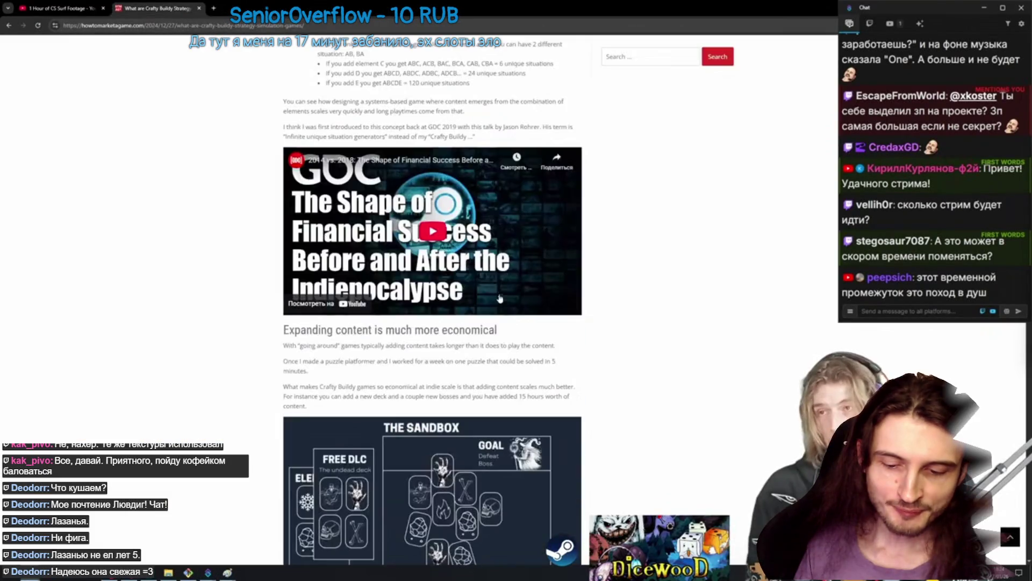
pyautogui.scroll(-8, 437, 315)
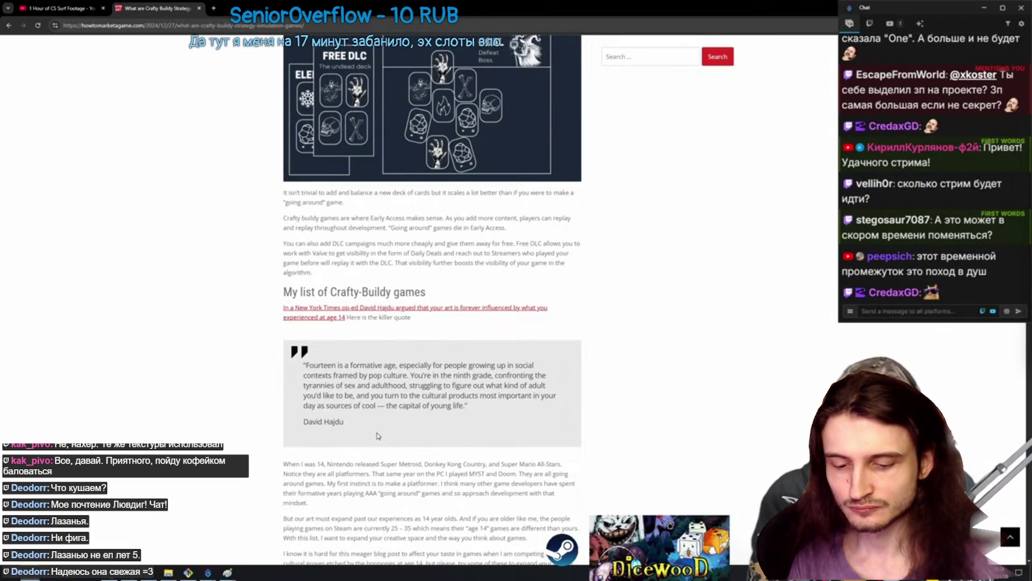
# Launch Paint from system search to get a blank canvas.
pyautogui.press('super')
pyautogui.write('paint')
pyautogui.press('Return')
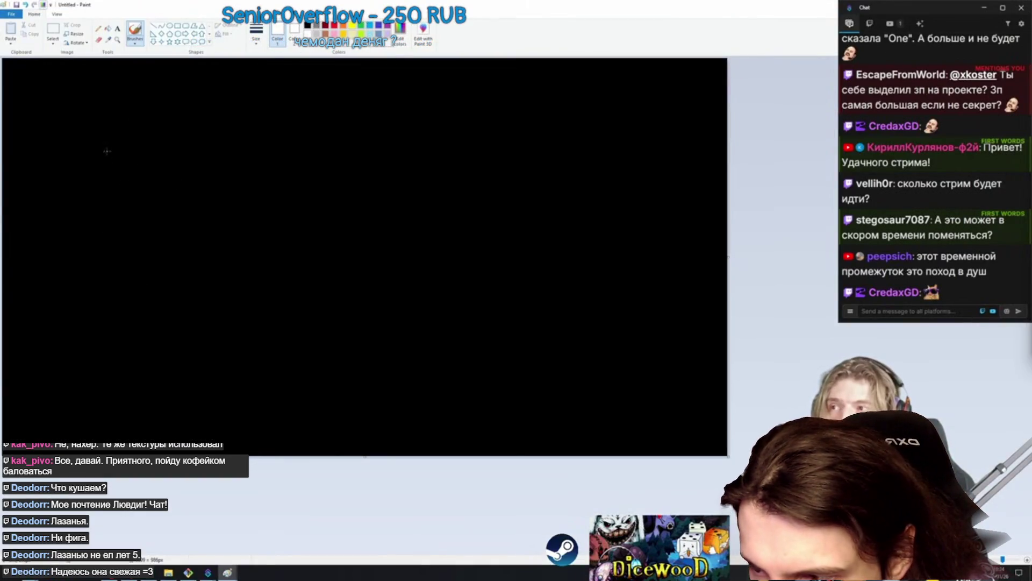
# Sketch a hatched yellow spotlight cone and oval over a white stage outline.
pyautogui.moveTo(154, 150); pyautogui.dragTo(538, 349)
pyautogui.moveTo(154, 147); pyautogui.dragTo(568, 342)
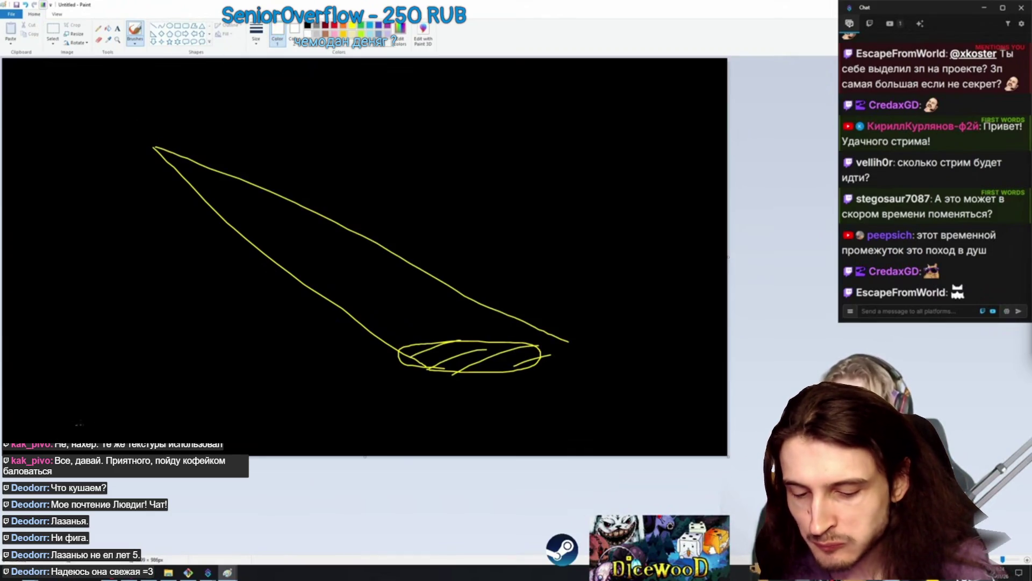
pyautogui.moveTo(105, 414)
pyautogui.mouseDown()
pyautogui.moveTo(296, 328)
pyautogui.moveTo(640, 454)
pyautogui.mouseUp()
pyautogui.moveTo(94, 410); pyautogui.dragTo(675, 436)
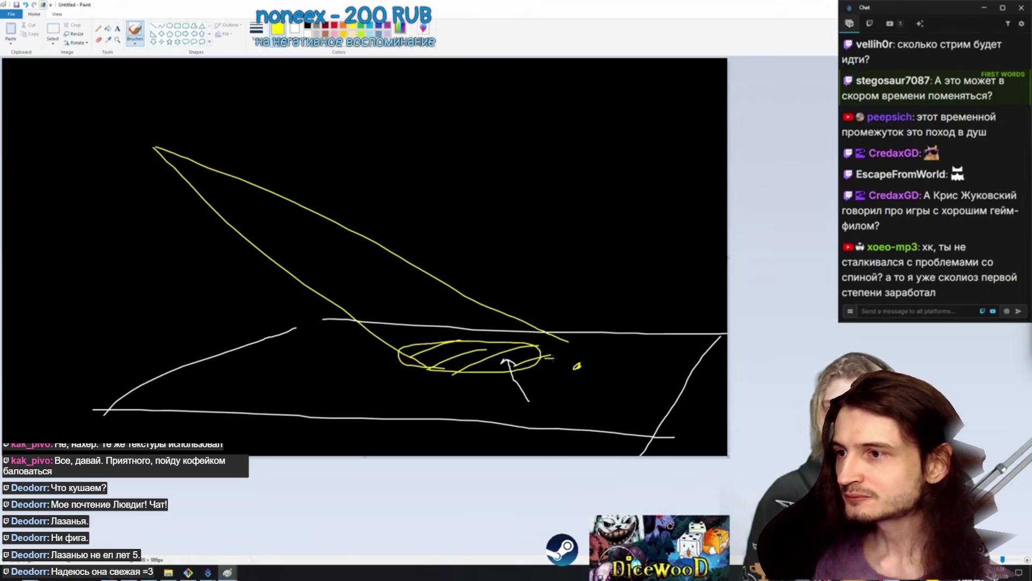
# Add a yellow spark with rays and several arrows pointing at the lit oval.
pyautogui.moveTo(561, 355); pyautogui.dragTo(560, 362)
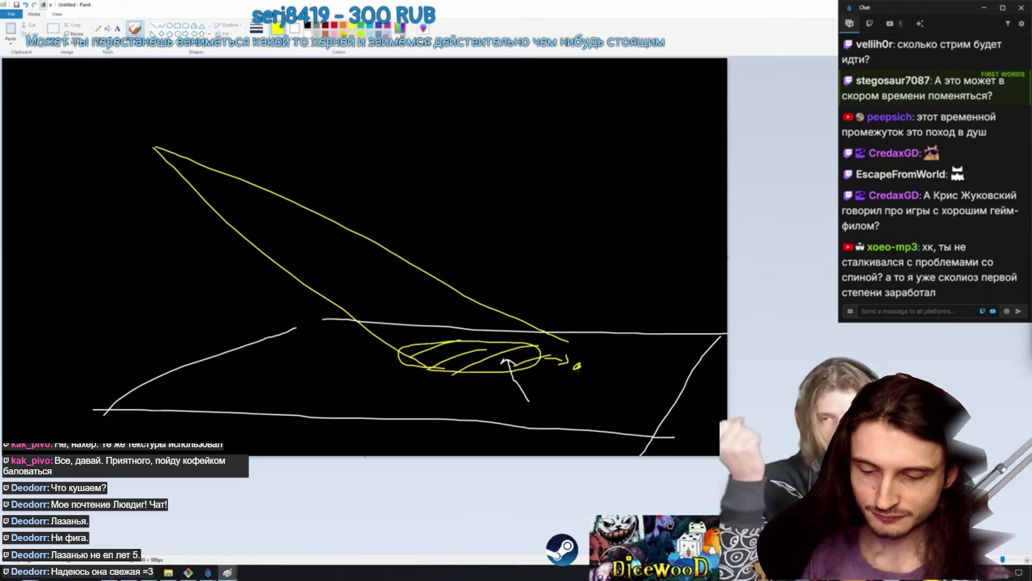
pyautogui.moveTo(574, 347); pyautogui.dragTo(575, 365)
pyautogui.moveTo(579, 365); pyautogui.dragTo(596, 353)
pyautogui.moveTo(561, 366); pyautogui.dragTo(550, 367)
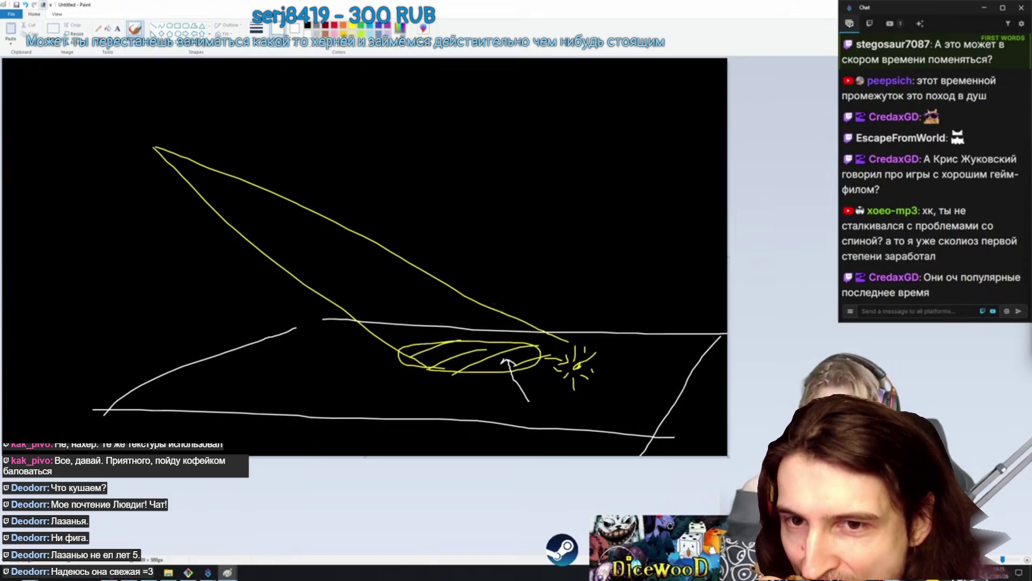
pyautogui.moveTo(519, 300); pyautogui.dragTo(498, 335)
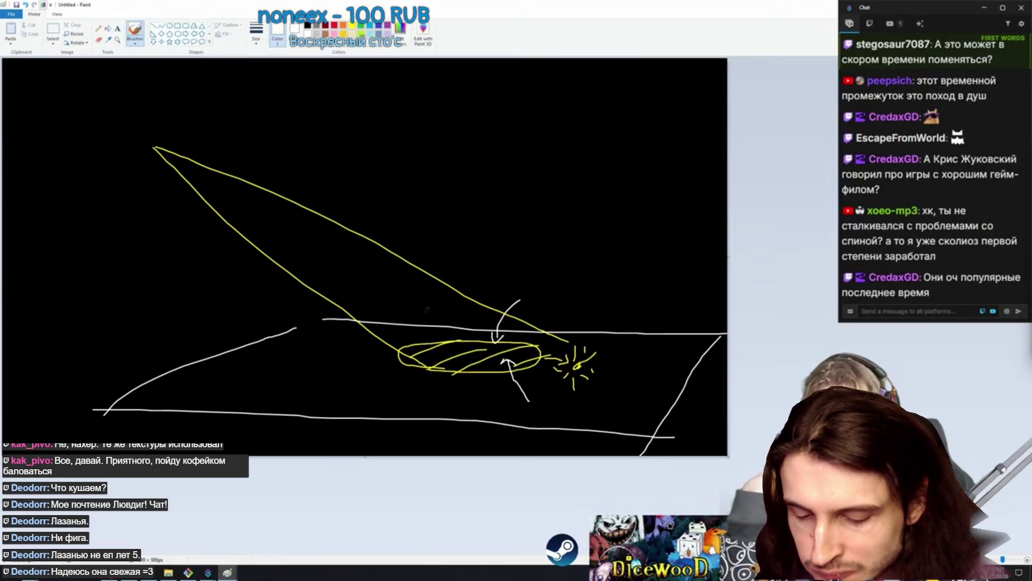
pyautogui.moveTo(429, 310); pyautogui.dragTo(442, 359)
pyautogui.moveTo(608, 300); pyautogui.dragTo(587, 340)
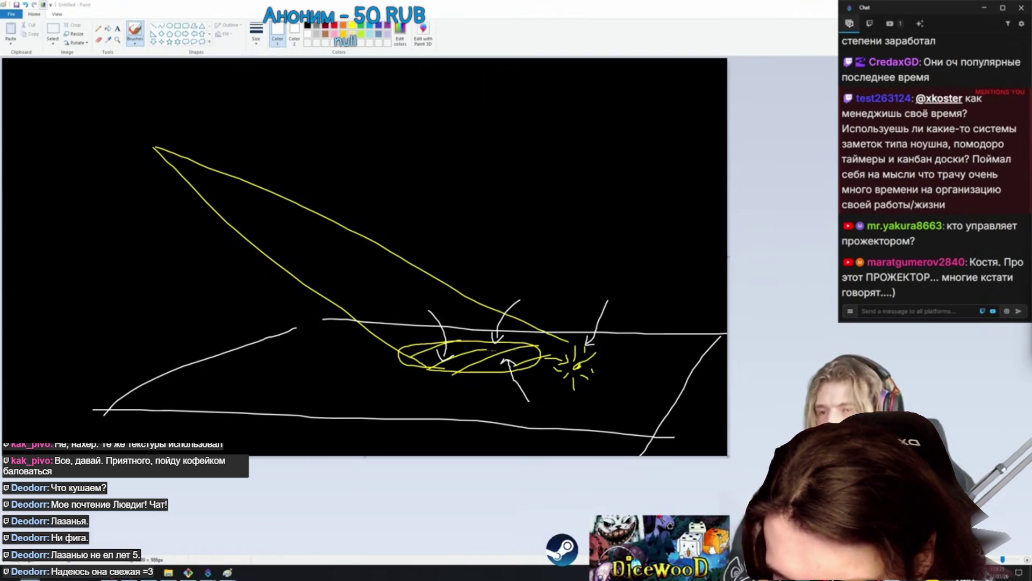
pyautogui.moveTo(472, 391); pyautogui.dragTo(544, 385)
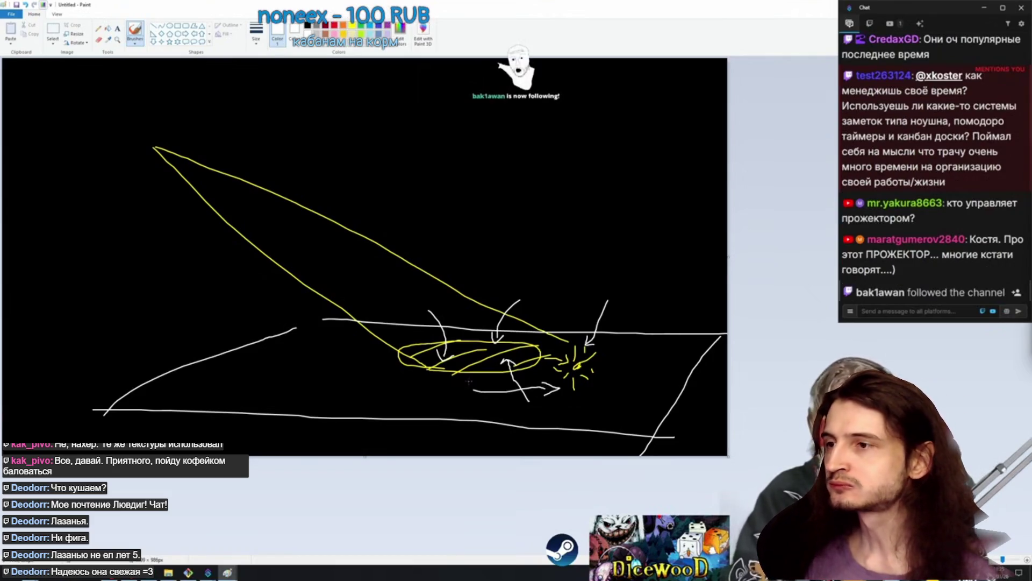
pyautogui.hotkey('alt', 'Tab')
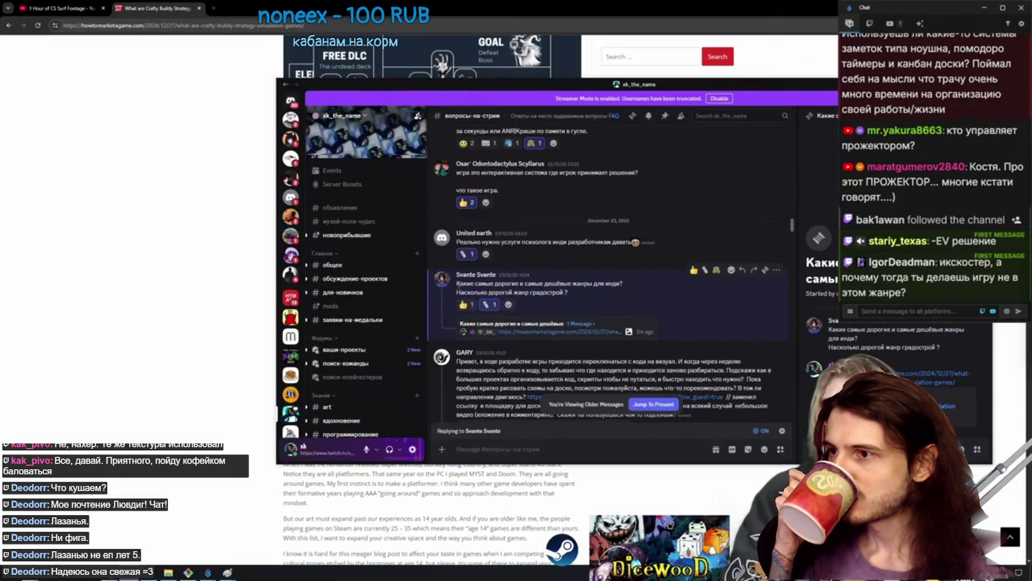
# Reread the genre-cost question in the channel, highlighting its lines one by one.
pyautogui.moveTo(457, 283); pyautogui.dragTo(623, 283)
pyautogui.scroll(-10, 432, 312)
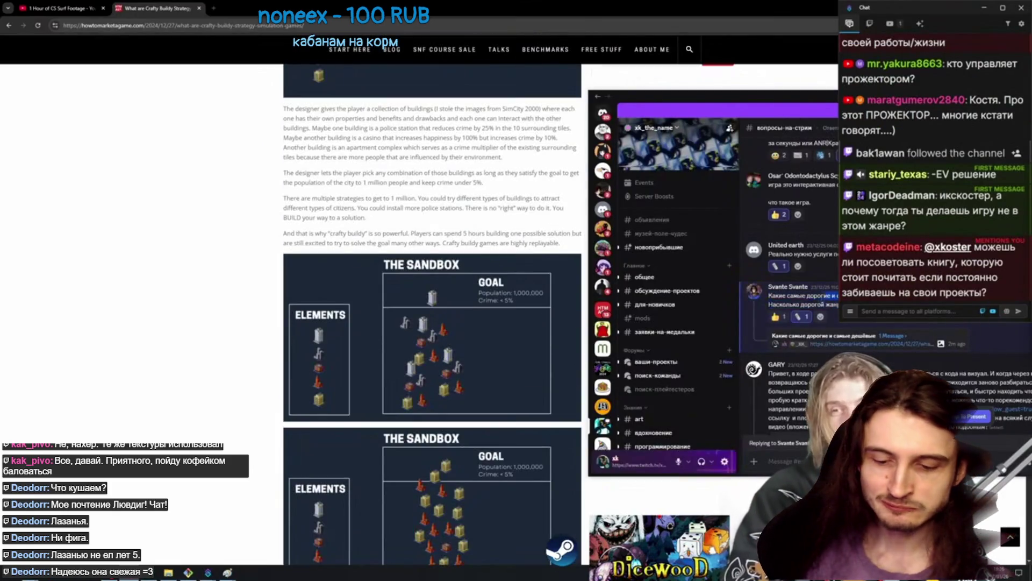
pyautogui.click(768, 303)
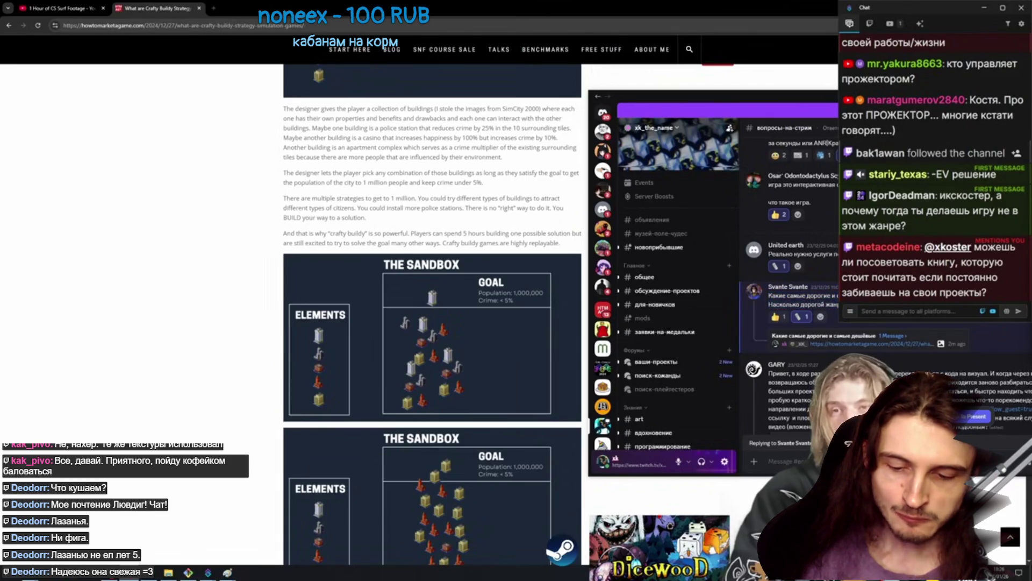
pyautogui.tripleClick(765, 306)
pyautogui.click(765, 305)
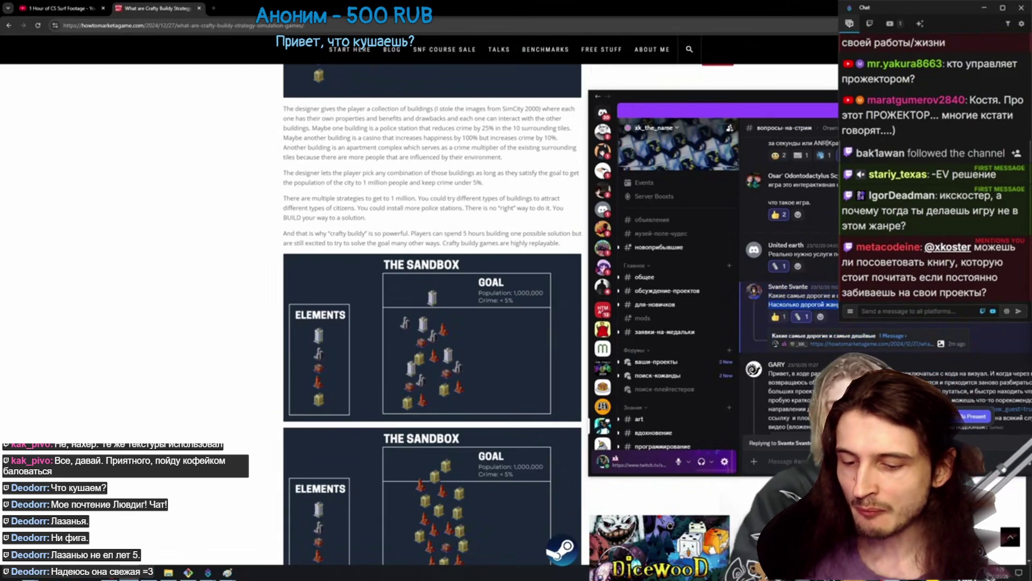
pyautogui.moveTo(787, 313); pyautogui.dragTo(770, 304)
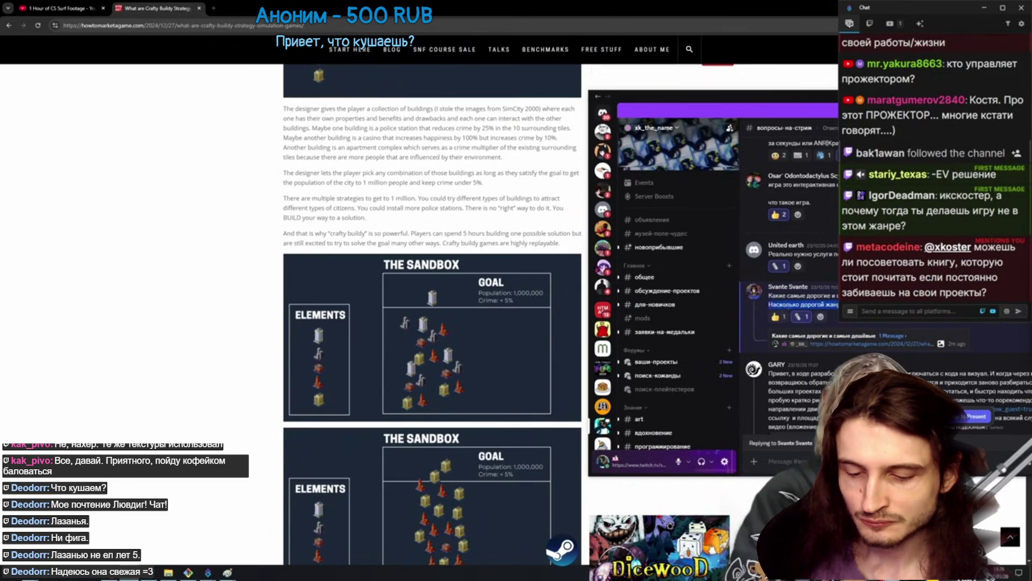
pyautogui.click(769, 306)
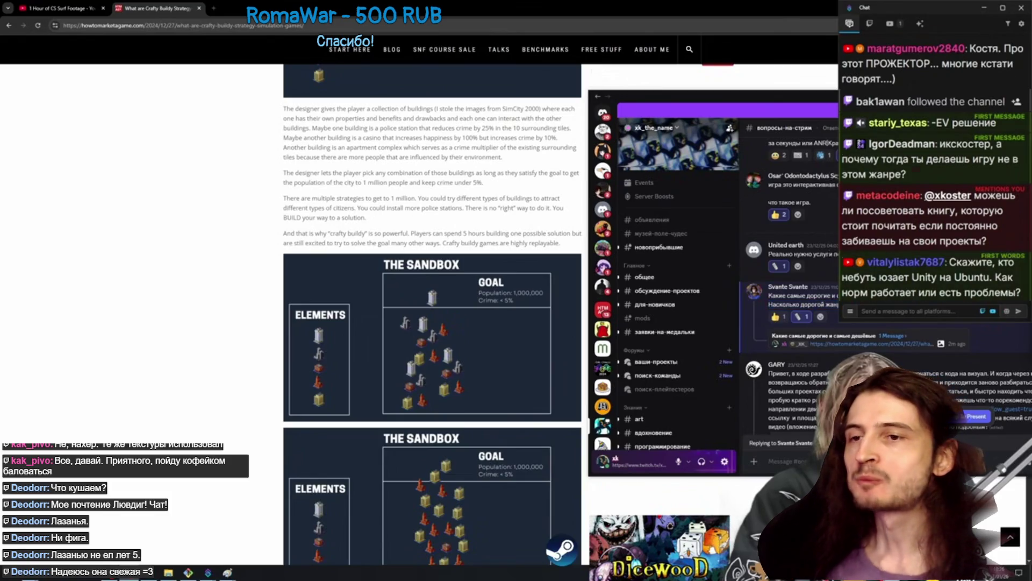
pyautogui.tripleClick(758, 305)
pyautogui.scroll(-3, 758, 304)
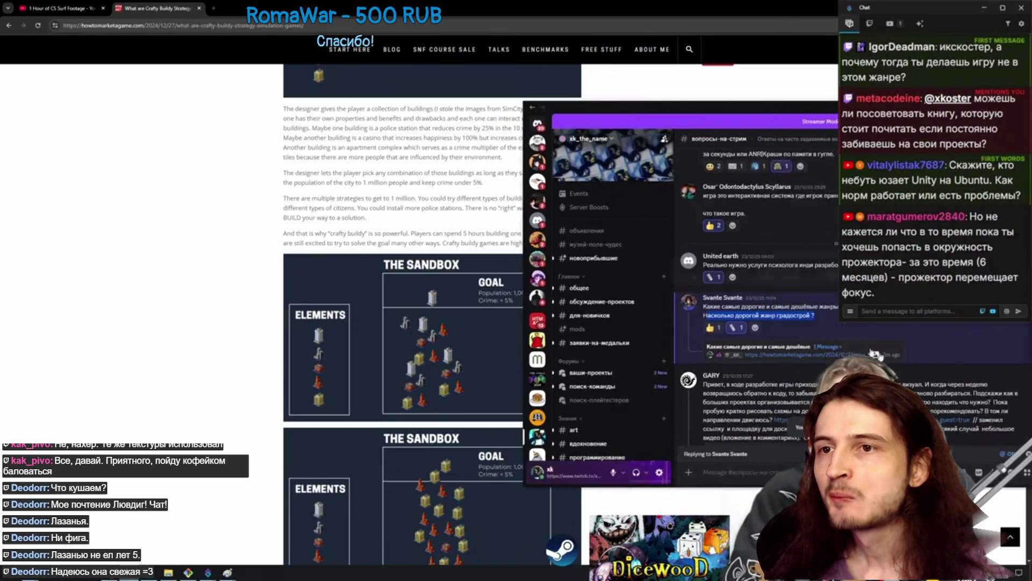
pyautogui.scroll(2, 758, 269)
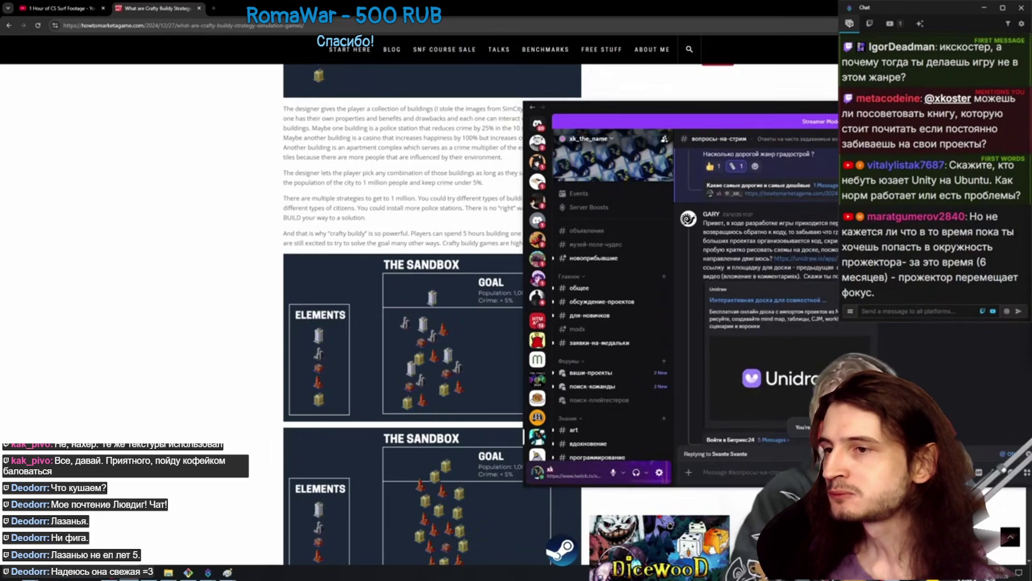
# Move the Discord window lower-left and return to the Paint sketch.
pyautogui.moveTo(647, 108); pyautogui.dragTo(392, 128)
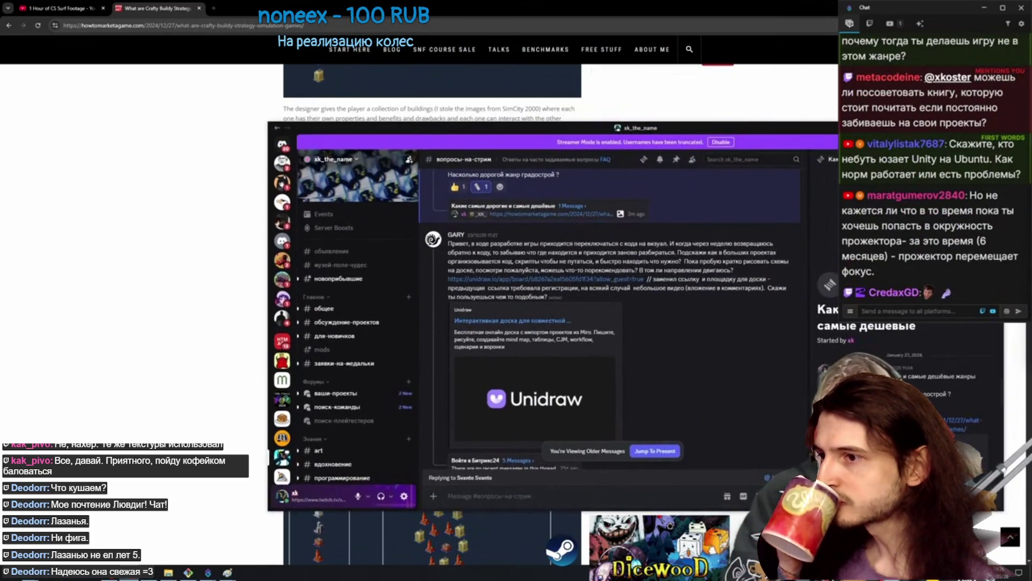
pyautogui.moveTo(876, 271)
pyautogui.mouseDown()
pyautogui.moveTo(913, 231)
pyautogui.moveTo(970, 200)
pyautogui.mouseUp()
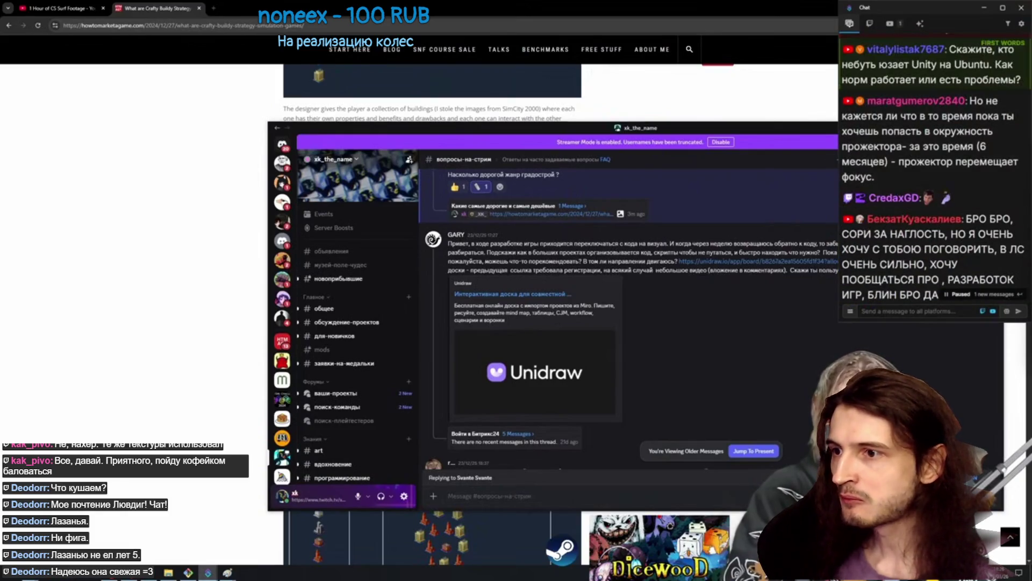
pyautogui.hotkey('alt', 'Tab')
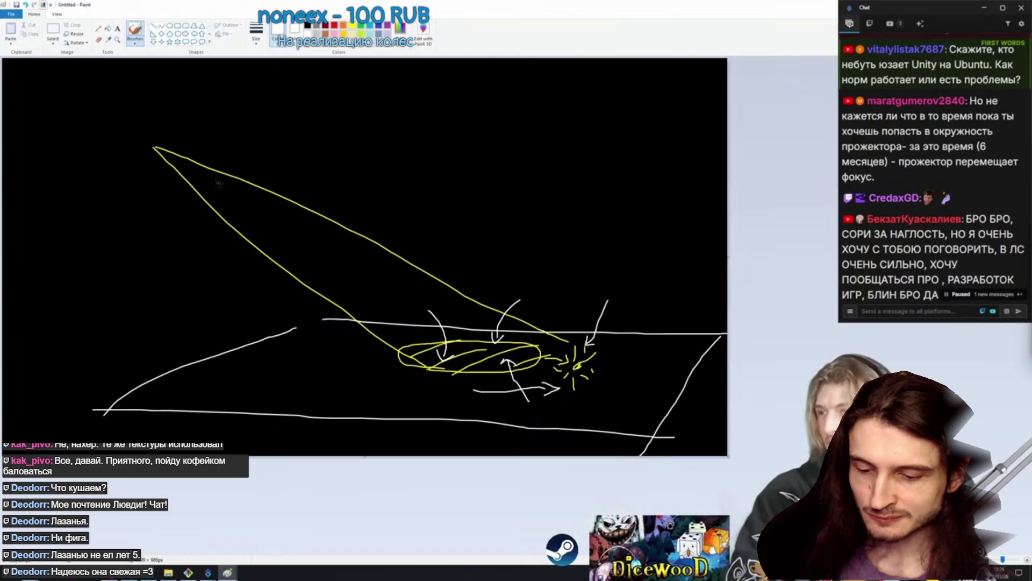
# Undo the extra arrows and spark around the yellow ellipse, keeping the cone and horizon.
pyautogui.moveTo(546, 289); pyautogui.dragTo(609, 367)
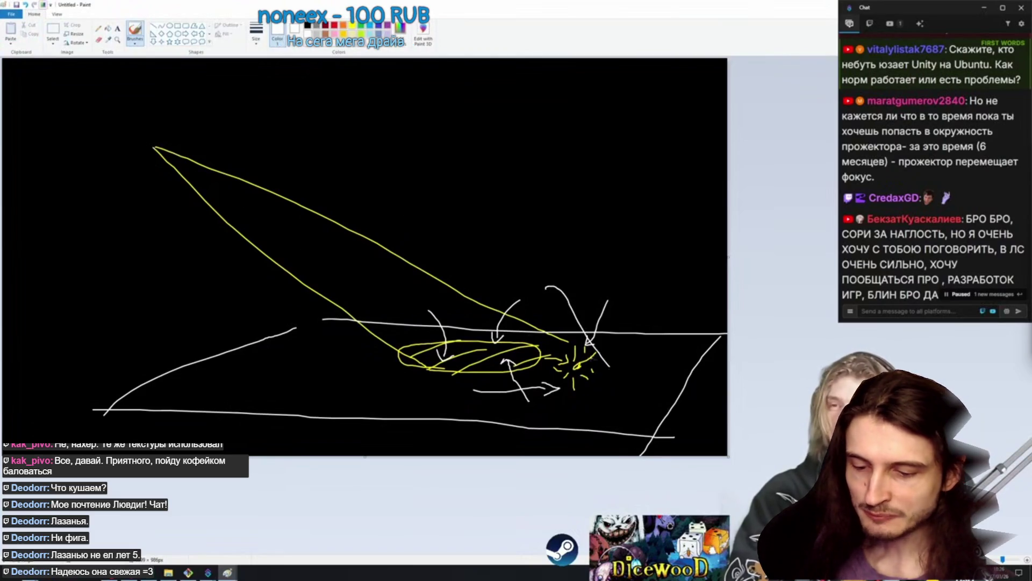
pyautogui.moveTo(456, 265); pyautogui.dragTo(359, 362)
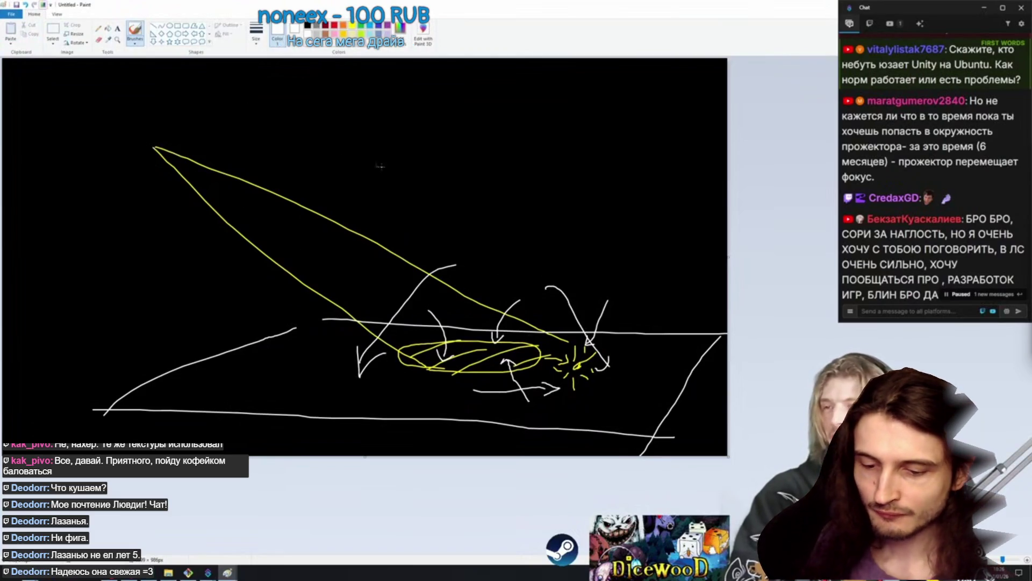
pyautogui.hotkey('ctrl', 'z')
pyautogui.hotkey('ctrl', 'z')
pyautogui.hotkey('ctrl', 'z')
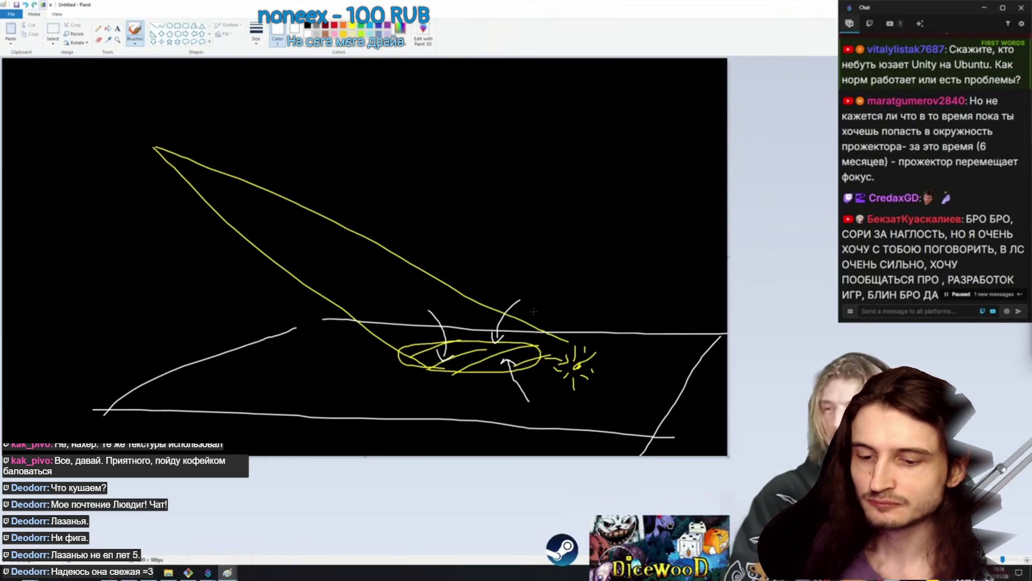
pyautogui.hotkey('ctrl', 'z')
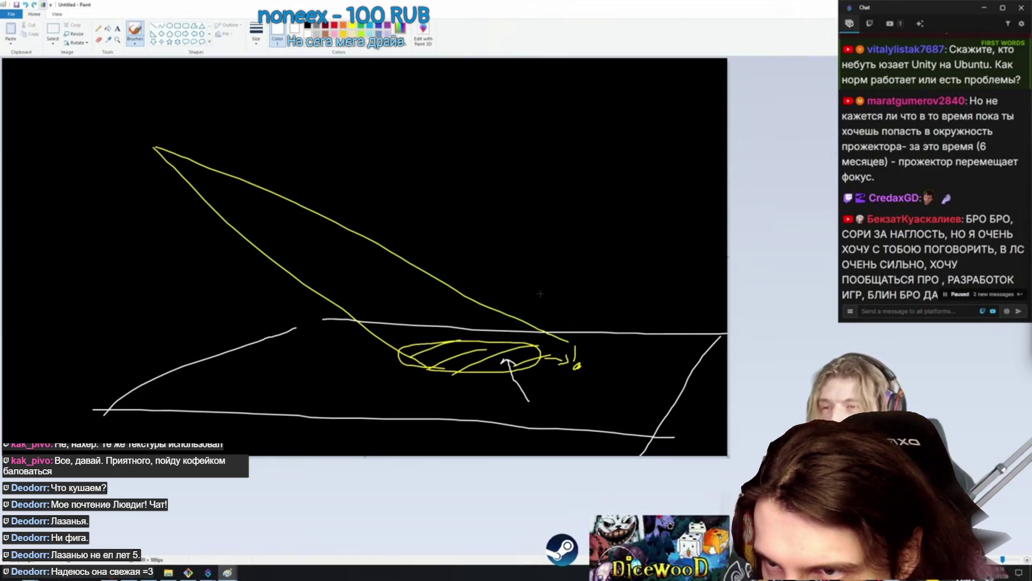
pyautogui.hotkey('ctrl', 'z')
pyautogui.hotkey('ctrl', 'z')
pyautogui.moveTo(544, 296); pyautogui.dragTo(504, 367)
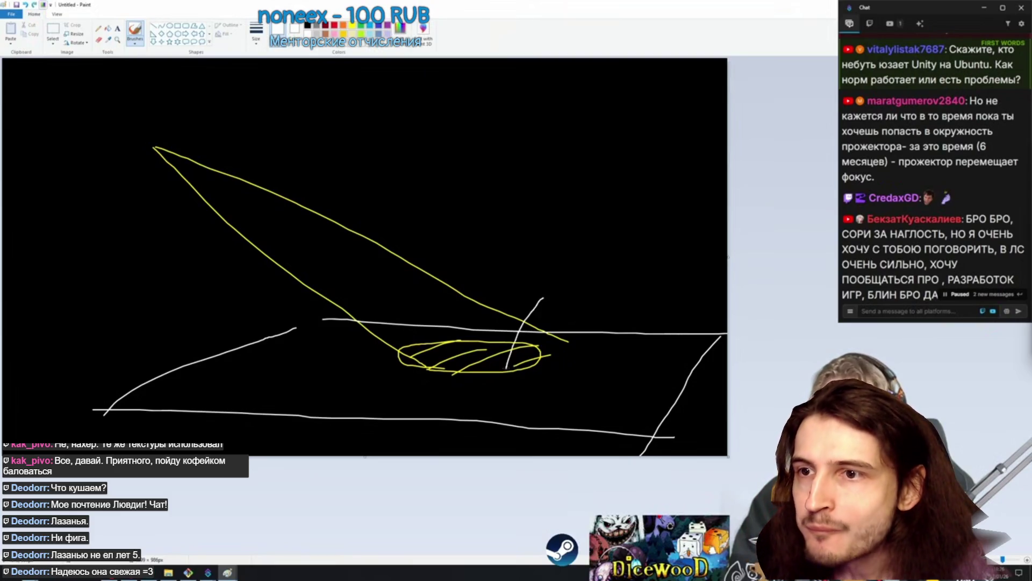
pyautogui.hotkey('ctrl', 'z')
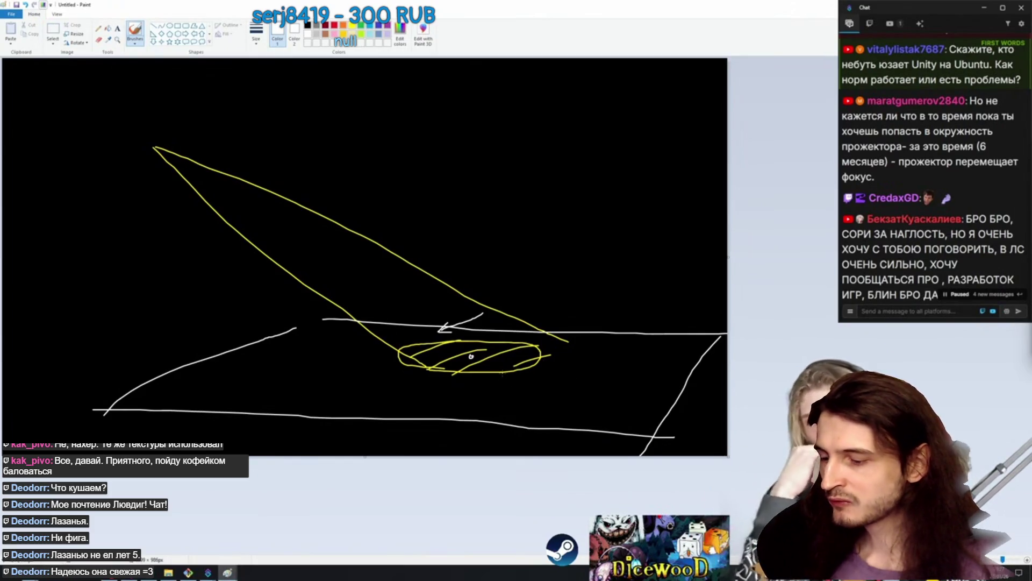
pyautogui.hotkey('ctrl', 'z')
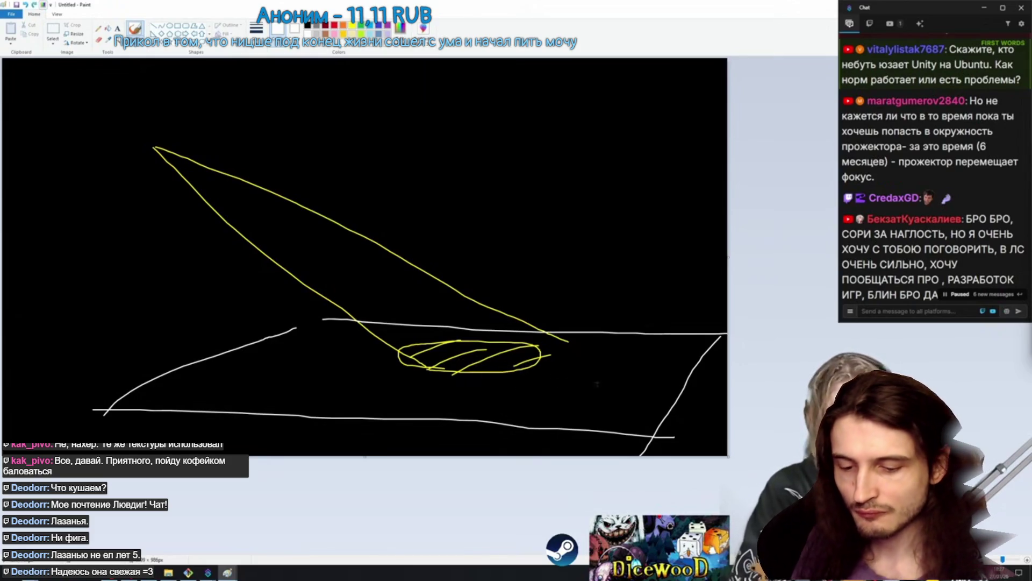
pyautogui.moveTo(383, 359); pyautogui.dragTo(342, 354)
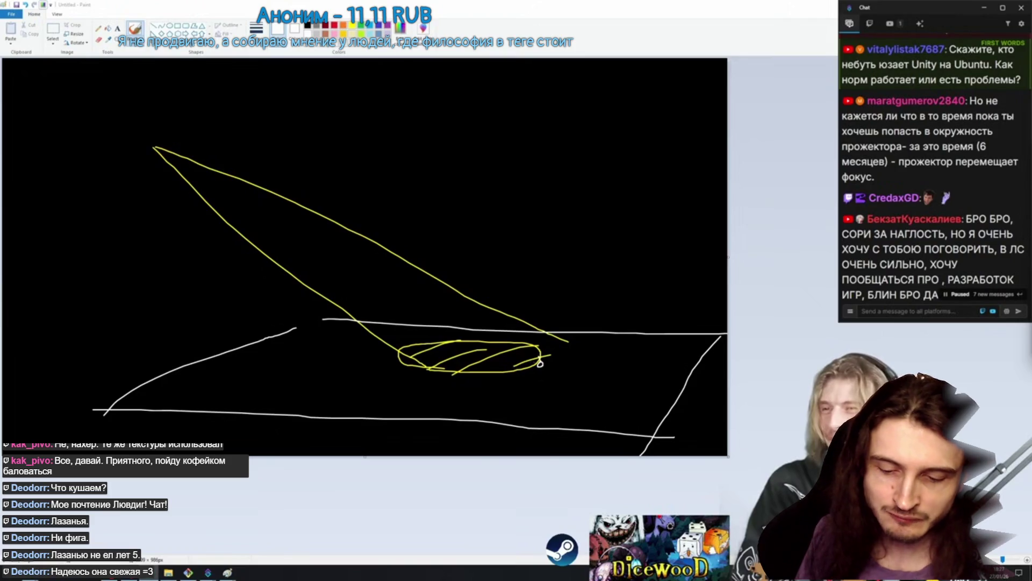
# Highlight parts of a viewer's chat question, then move to a new browser tab.
pyautogui.scroll(-3, 930, 161)
pyautogui.moveTo(849, 177)
pyautogui.mouseDown()
pyautogui.moveTo(971, 208)
pyautogui.moveTo(962, 208)
pyautogui.moveTo(962, 299)
pyautogui.mouseUp()
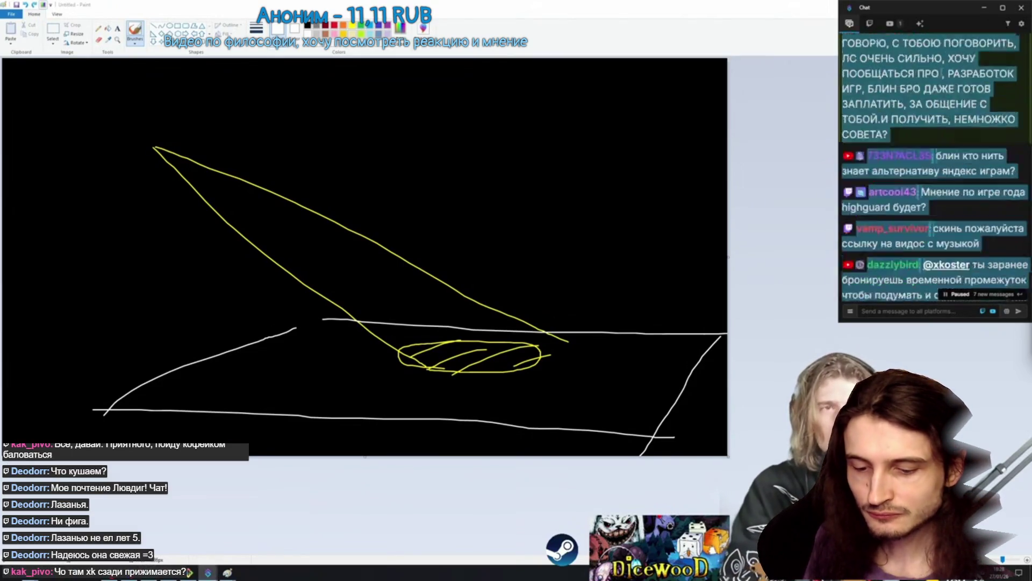
pyautogui.scroll(5, 935, 167)
pyautogui.moveTo(921, 113); pyautogui.dragTo(945, 143)
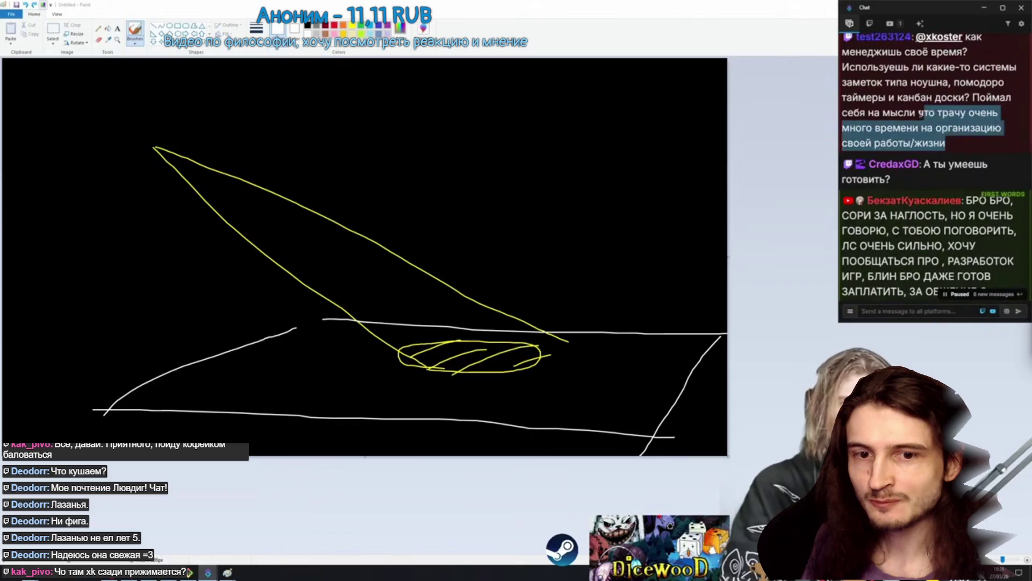
pyautogui.hotkey('alt', 'Tab')
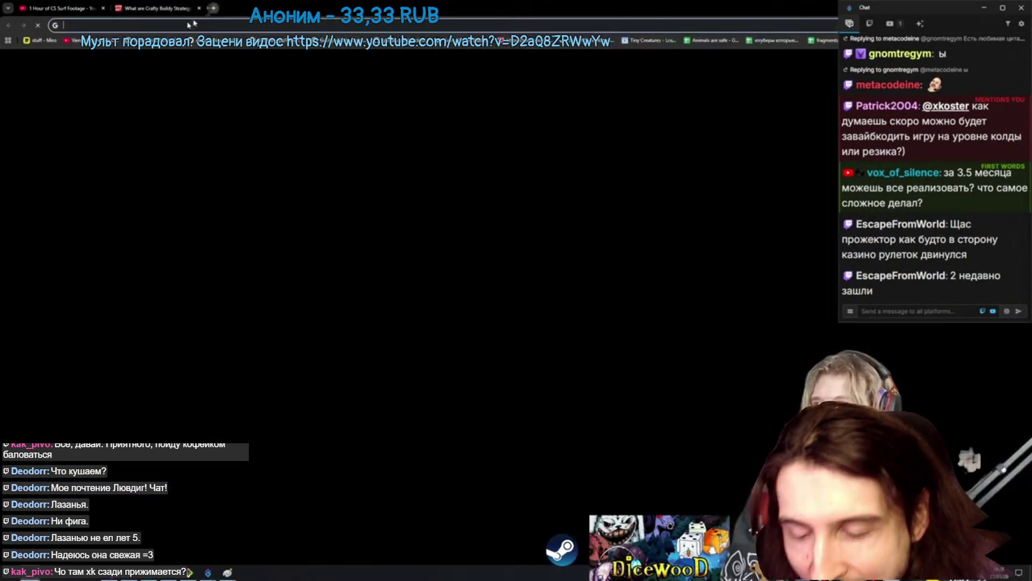
# Go to trello to bring up the dicewood board, then switch to another tab.
pyautogui.write('trello')
pyautogui.press('Return')
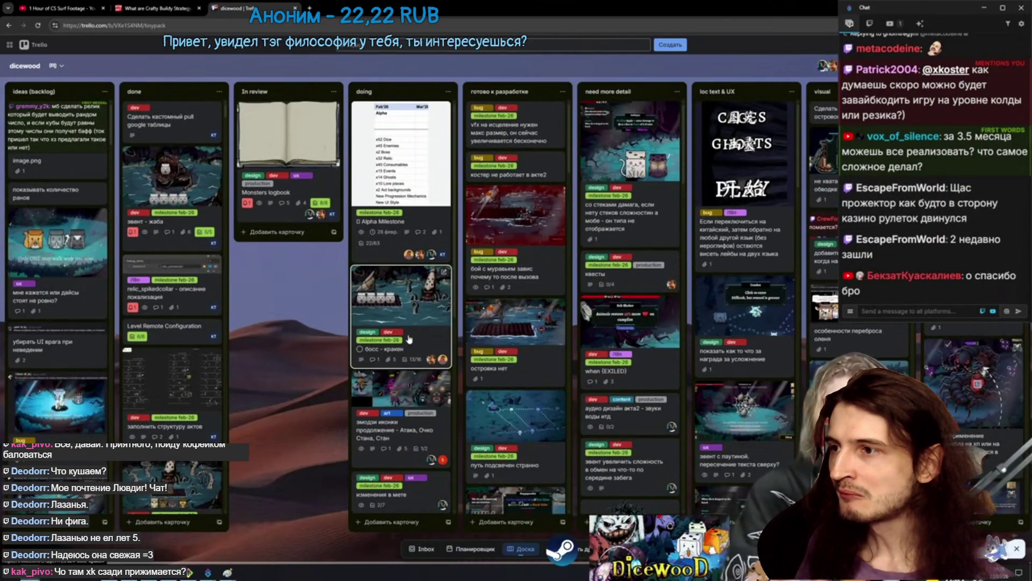
pyautogui.click(54, 8)
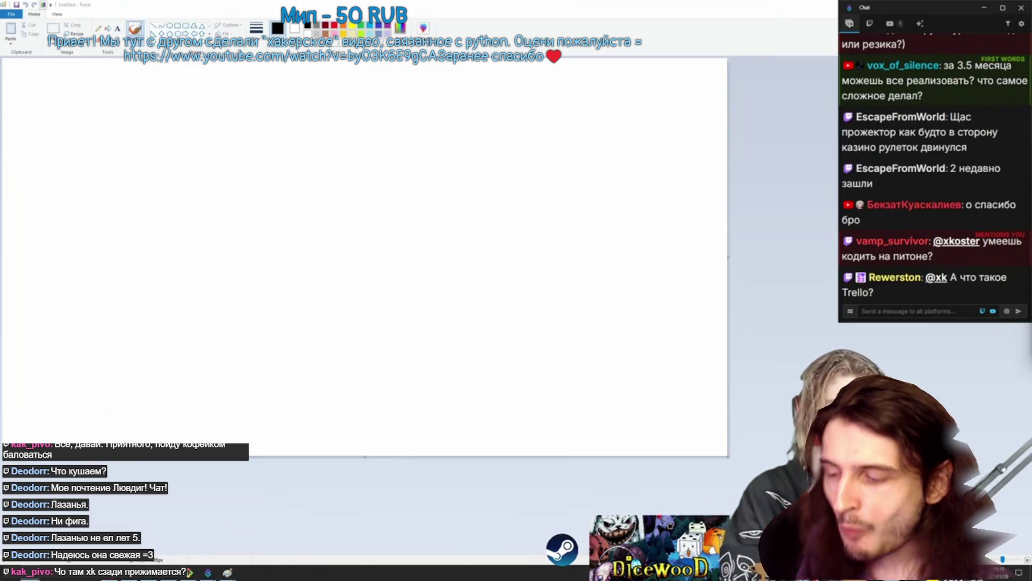
# Paste the Getting Things Done cover, then draw an arrow at the author photo and a downward curved arrow.
pyautogui.hotkey('ctrl', 'v')
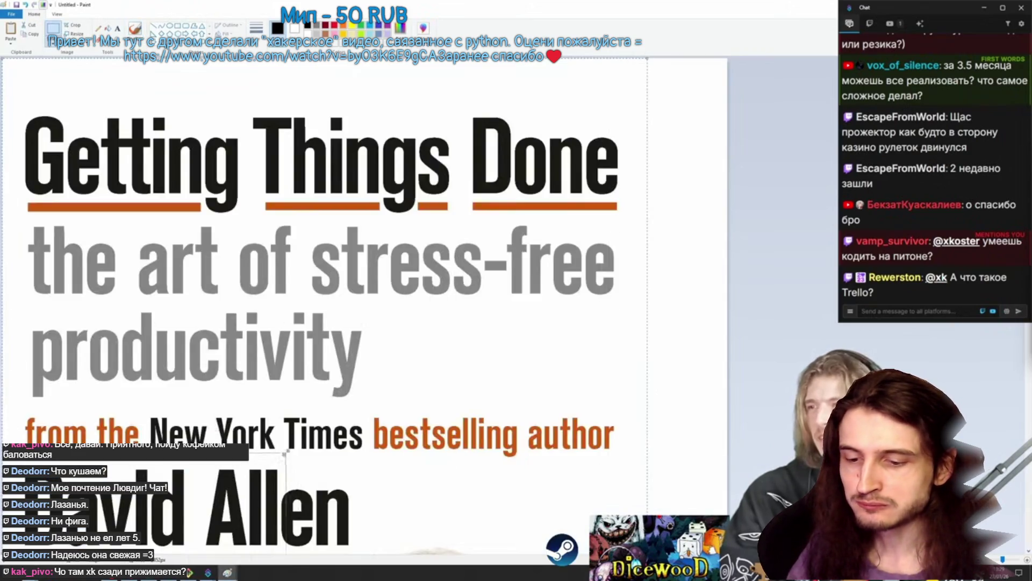
pyautogui.moveTo(304, 70)
pyautogui.mouseDown()
pyautogui.moveTo(338, 123)
pyautogui.moveTo(288, 317)
pyautogui.moveTo(277, 102)
pyautogui.moveTo(269, 242)
pyautogui.mouseUp()
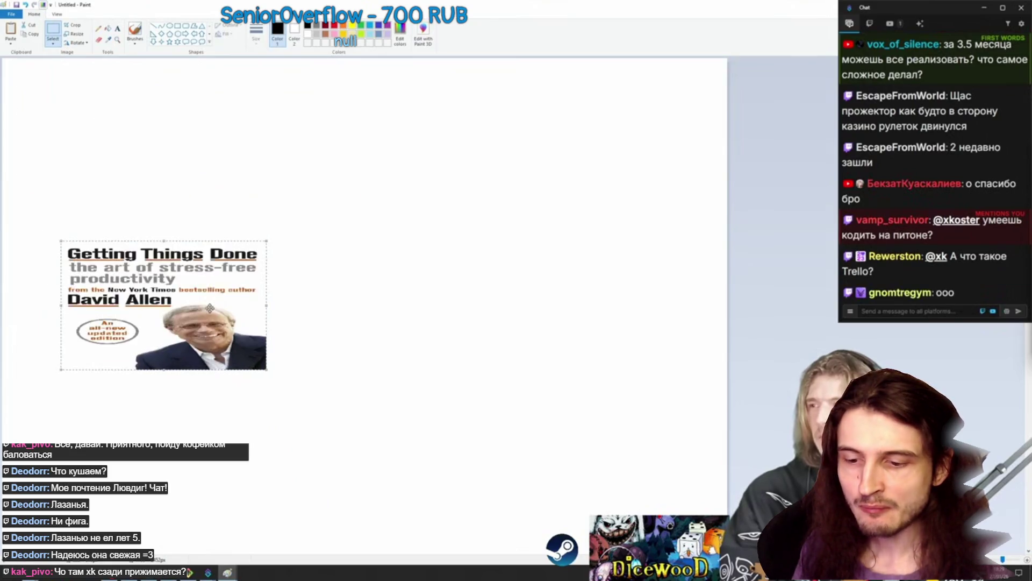
pyautogui.click(139, 32)
pyautogui.moveTo(258, 135)
pyautogui.mouseDown()
pyautogui.moveTo(226, 164)
pyautogui.moveTo(237, 170)
pyautogui.mouseUp()
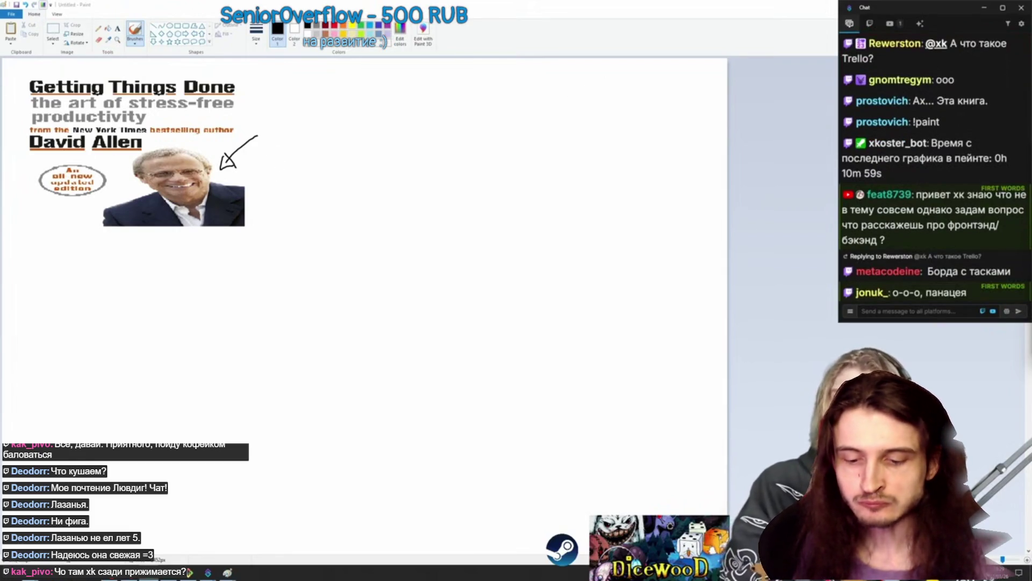
pyautogui.moveTo(242, 172)
pyautogui.mouseDown()
pyautogui.moveTo(277, 179)
pyautogui.moveTo(299, 208)
pyautogui.mouseUp()
pyautogui.moveTo(289, 214); pyautogui.dragTo(297, 217)
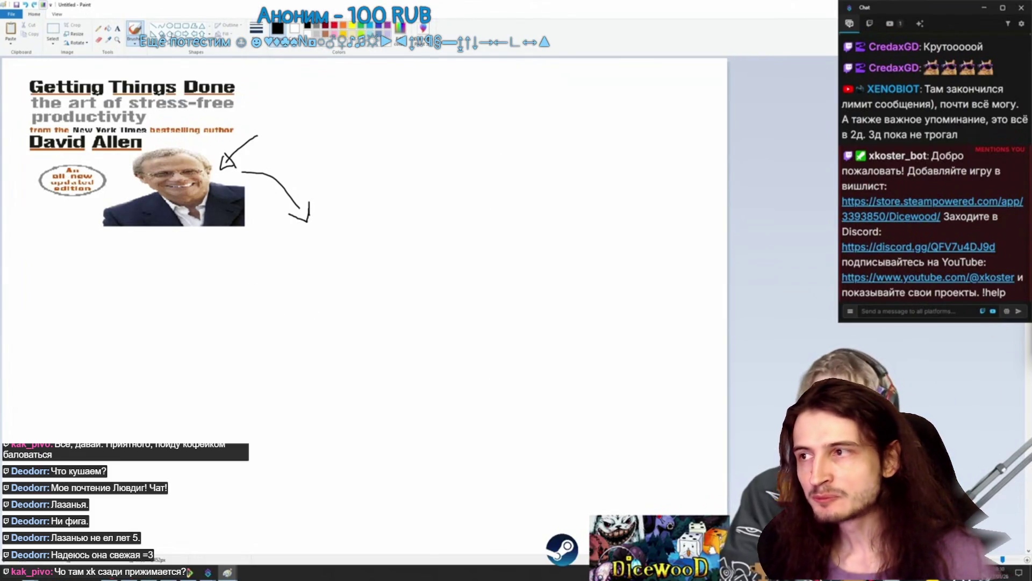
# Draw a labelled inbox box below the curved arrow, an arrow from it, and a large cross.
pyautogui.click(179, 25)
pyautogui.moveTo(283, 240)
pyautogui.mouseDown()
pyautogui.moveTo(344, 307)
pyautogui.moveTo(384, 313)
pyautogui.mouseUp()
pyautogui.click(307, 274)
pyautogui.write('ox')
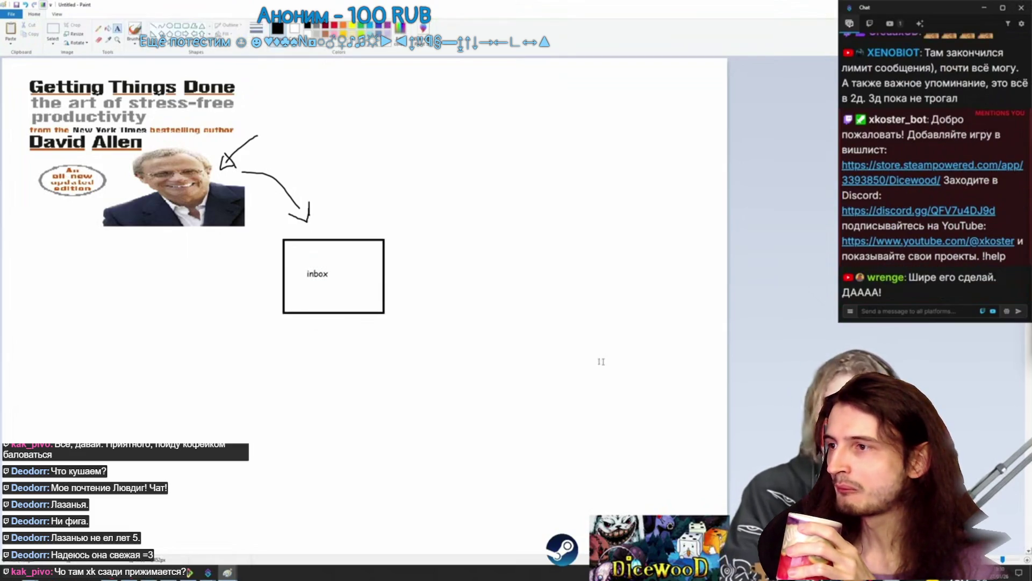
pyautogui.click(134, 30)
pyautogui.moveTo(393, 279)
pyautogui.mouseDown()
pyautogui.moveTo(448, 284)
pyautogui.moveTo(422, 283)
pyautogui.mouseUp()
pyautogui.hotkey('ctrl', 'z')
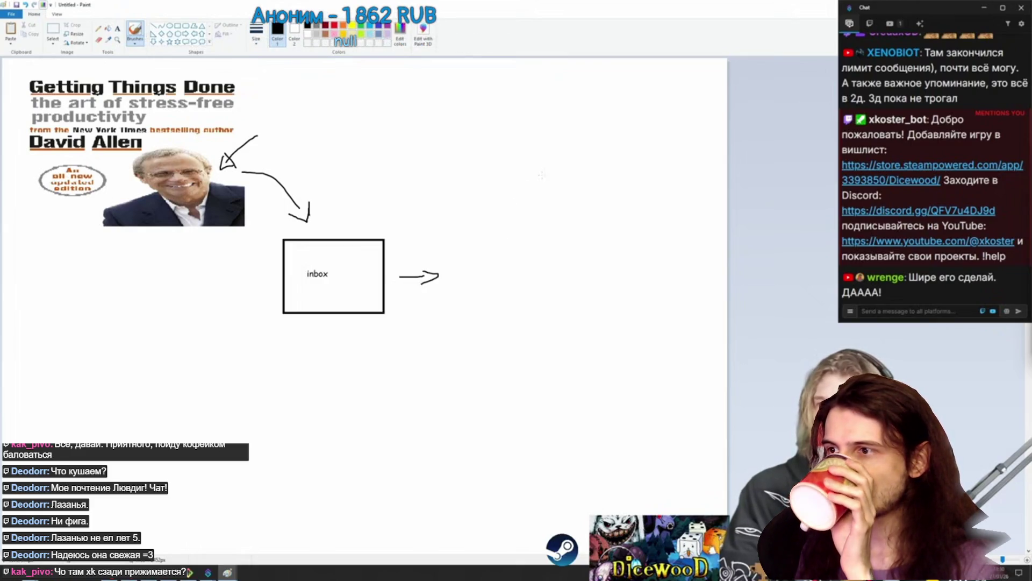
pyautogui.moveTo(549, 176); pyautogui.dragTo(574, 412)
pyautogui.moveTo(456, 295); pyautogui.dragTo(682, 292)
# Label the cross's axes 'important' and 'ugrgent'.
pyautogui.click(117, 29)
pyautogui.click(538, 156)
pyautogui.write('important')
pyautogui.click(654, 279)
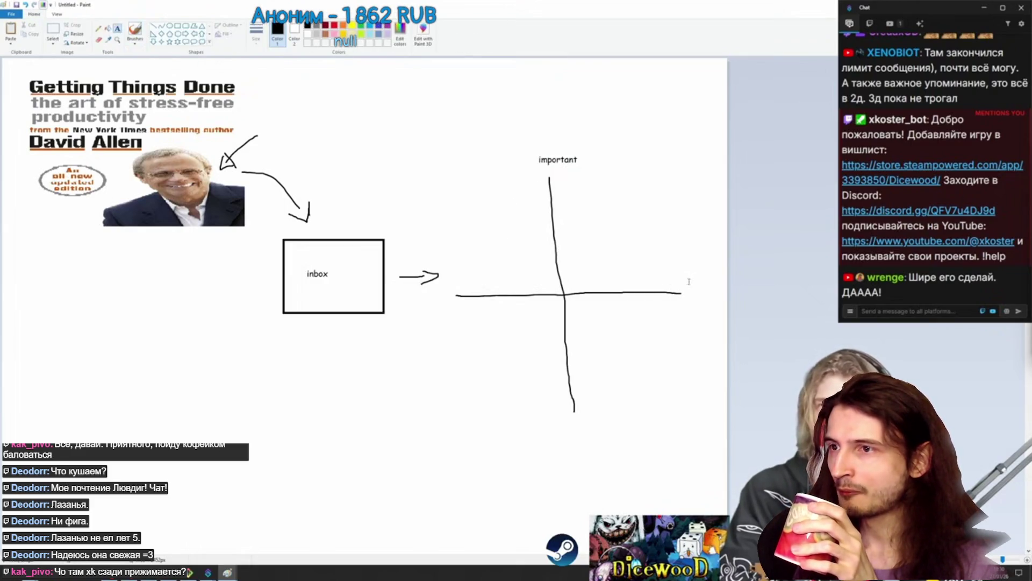
pyautogui.click(695, 290)
pyautogui.write('ugrgent')
pyautogui.click(618, 258)
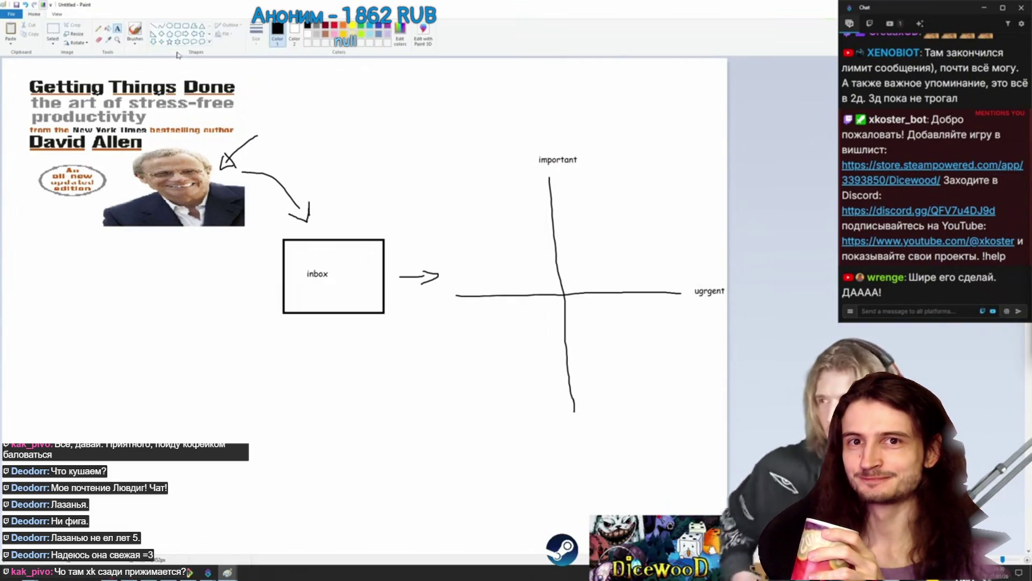
# Doodle a small icon in each quadrant: an arrow, a figure, a box and a hanger.
pyautogui.click(139, 29)
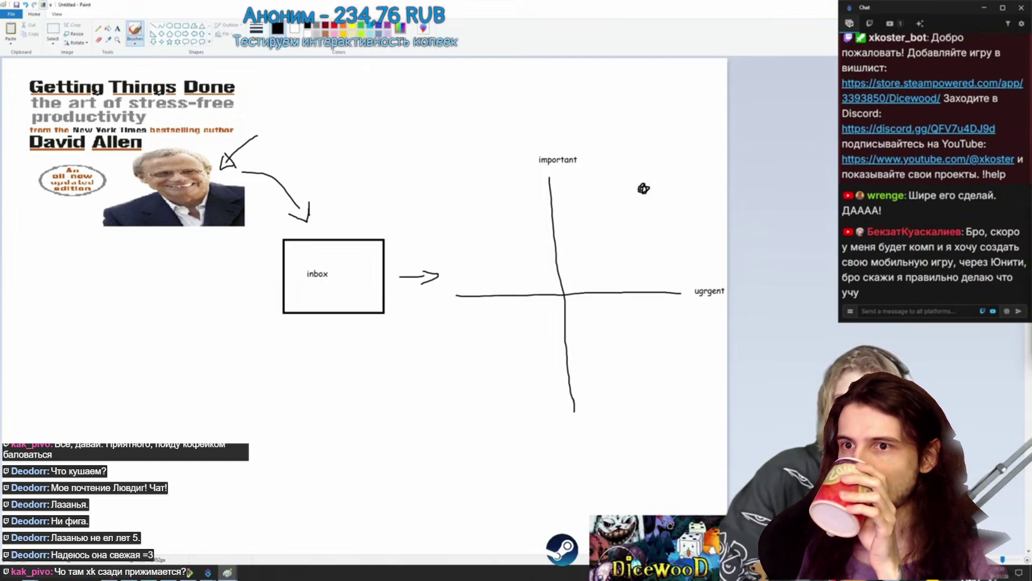
pyautogui.moveTo(649, 155); pyautogui.dragTo(644, 179)
pyautogui.moveTo(639, 171); pyautogui.dragTo(645, 180)
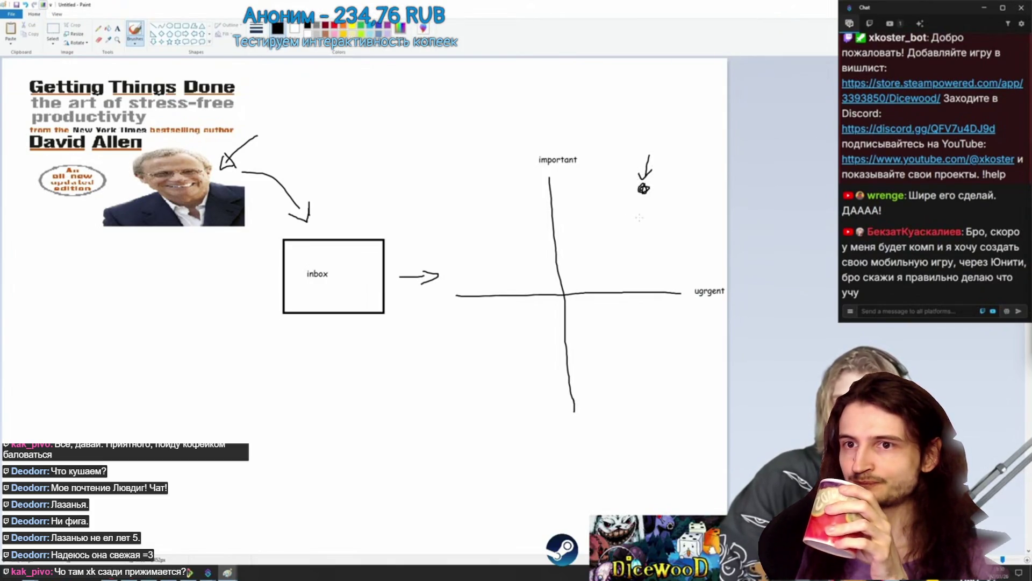
pyautogui.moveTo(461, 189)
pyautogui.mouseDown()
pyautogui.moveTo(466, 202)
pyautogui.moveTo(452, 190)
pyautogui.moveTo(460, 182)
pyautogui.mouseUp()
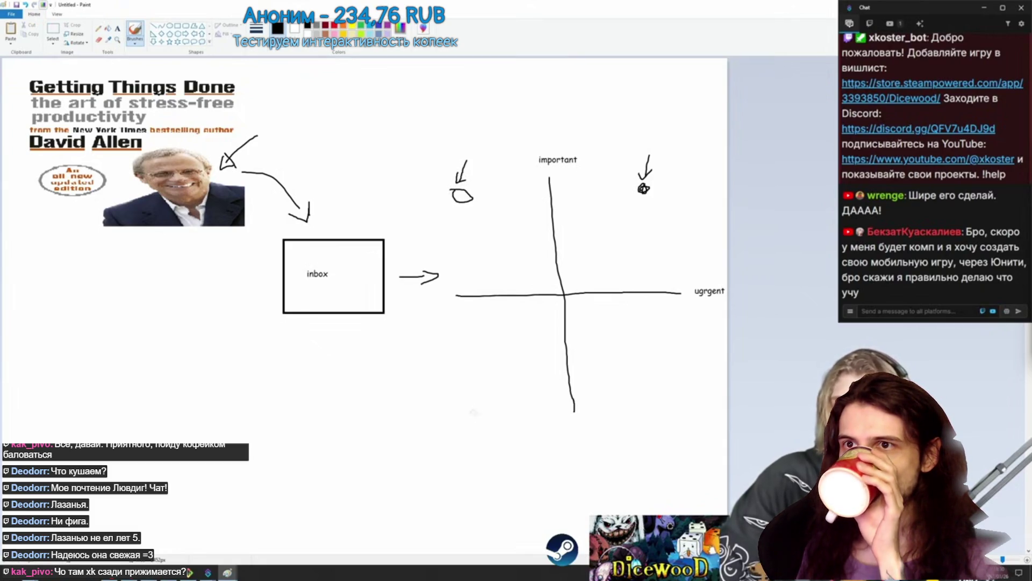
pyautogui.moveTo(475, 385)
pyautogui.mouseDown()
pyautogui.moveTo(475, 406)
pyautogui.moveTo(489, 377)
pyautogui.mouseUp()
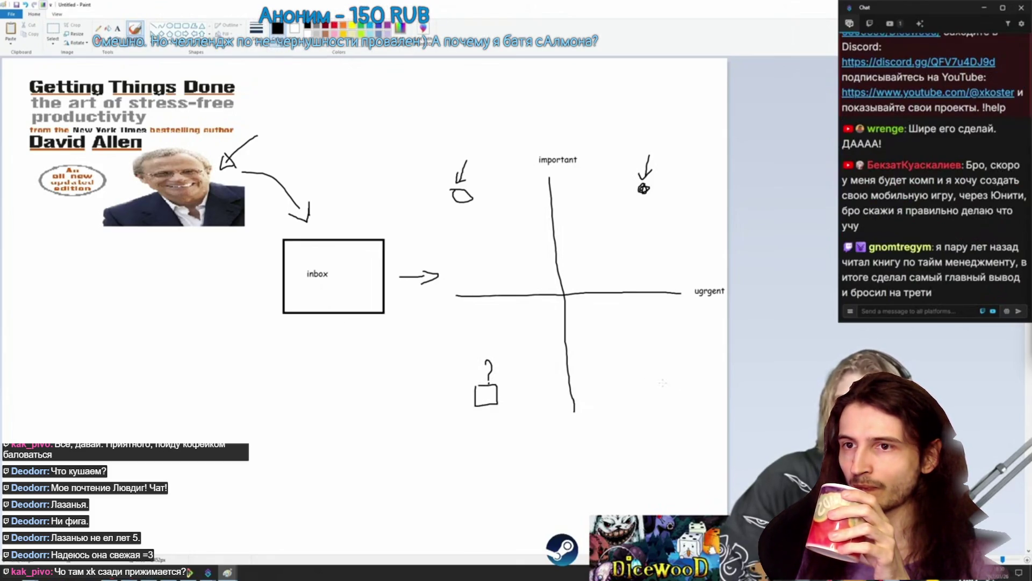
pyautogui.moveTo(654, 387); pyautogui.dragTo(662, 376)
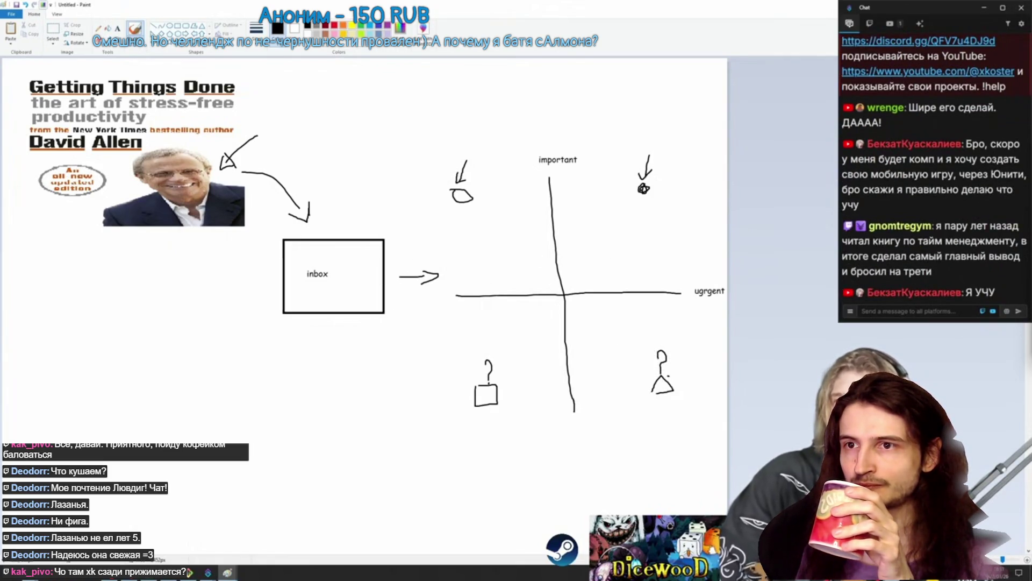
# Label the top quadrants 'ugrgent important' and 'non-urgent important'.
pyautogui.click(120, 30)
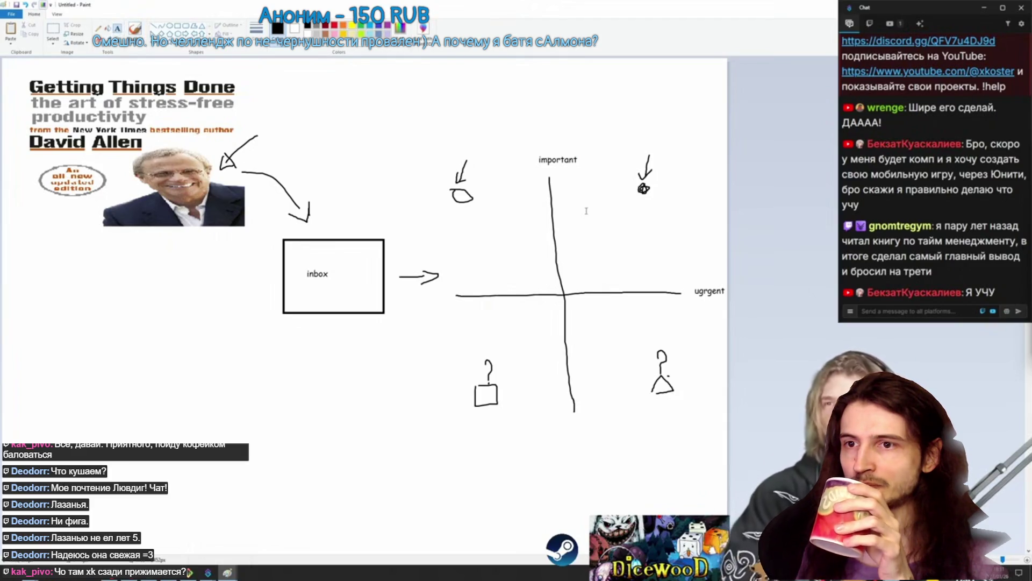
pyautogui.click(586, 204)
pyautogui.write('ugrgent important')
pyautogui.moveTo(605, 203); pyautogui.dragTo(641, 196)
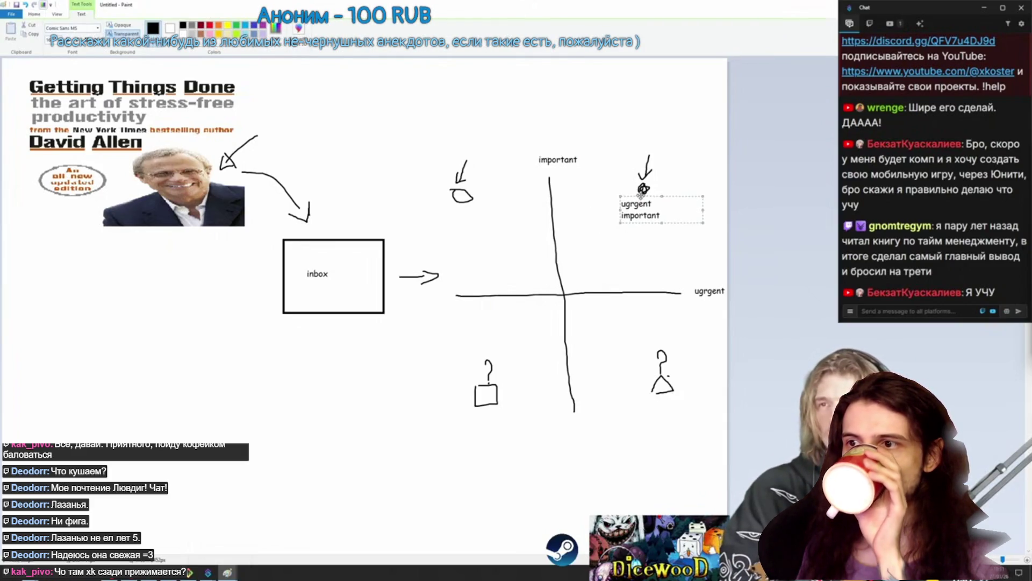
pyautogui.click(438, 208)
pyautogui.write('urgent importan')
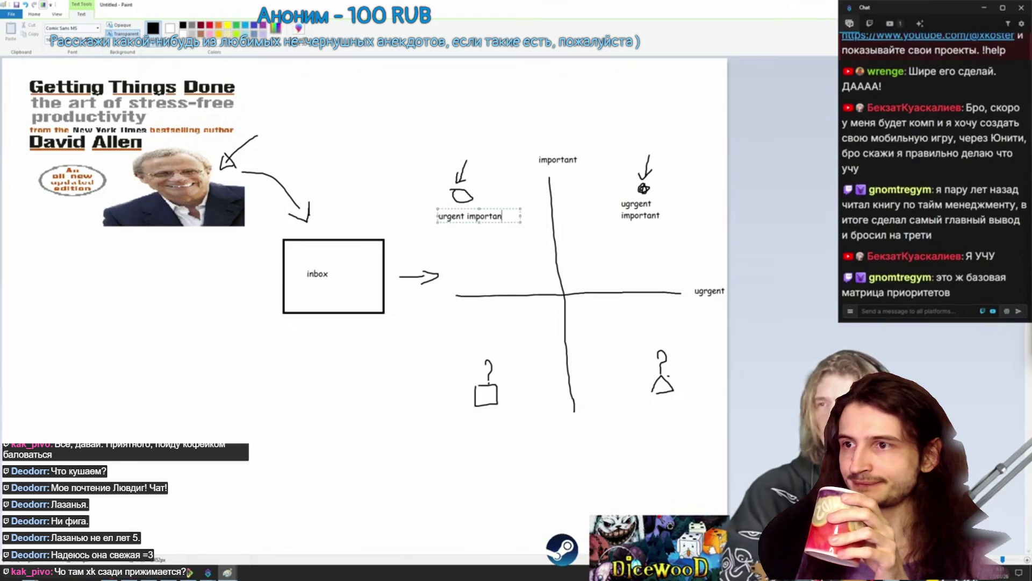
pyautogui.press('Home')
pyautogui.write('non-')
# Label the bottom quadrants 'nmonurgent non important' and 'rgent non important'.
pyautogui.click(446, 416)
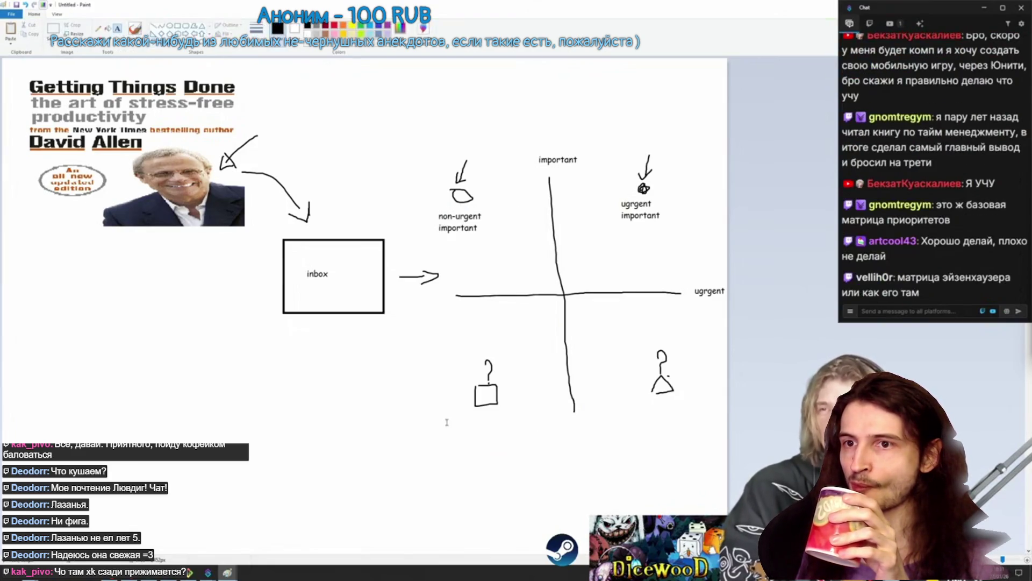
pyautogui.write('nmonurgent non important')
pyautogui.click(635, 412)
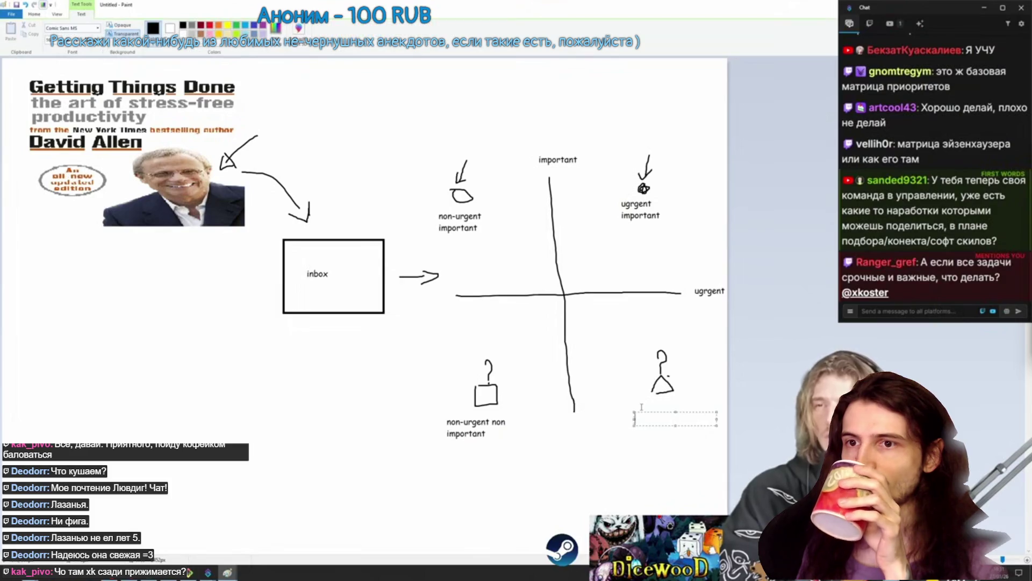
pyautogui.write('urgent non important')
pyautogui.press('Escape')
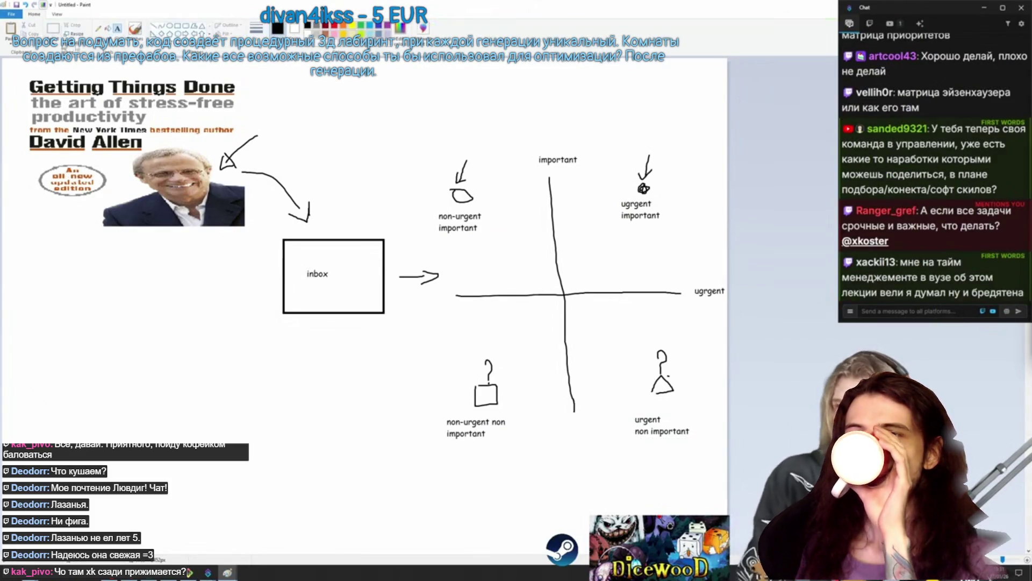
# Add a curved arrow toward the hanger figure, undoing a stray stroke.
pyautogui.moveTo(617, 391); pyautogui.dragTo(639, 401)
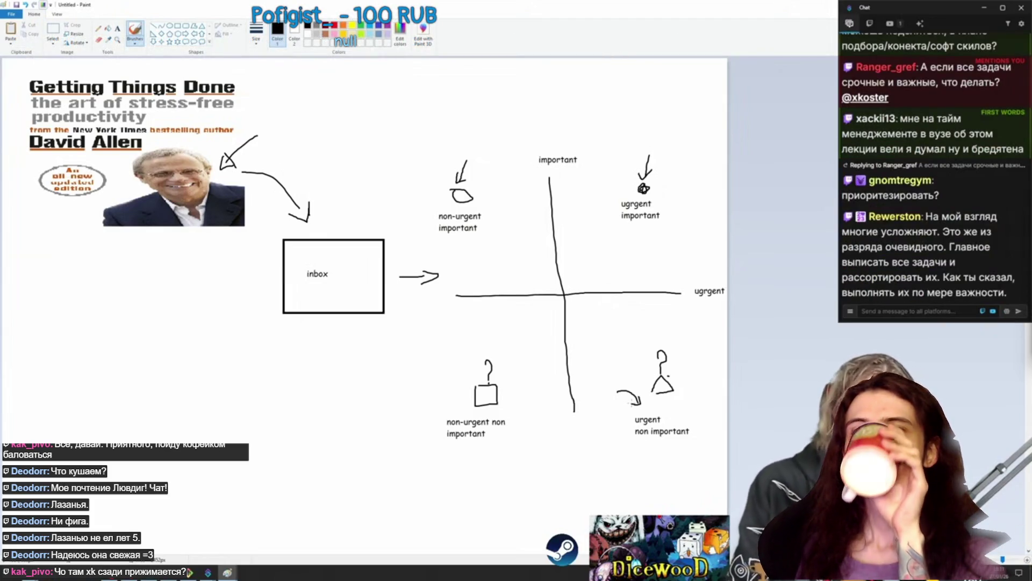
pyautogui.moveTo(263, 415); pyautogui.dragTo(395, 356)
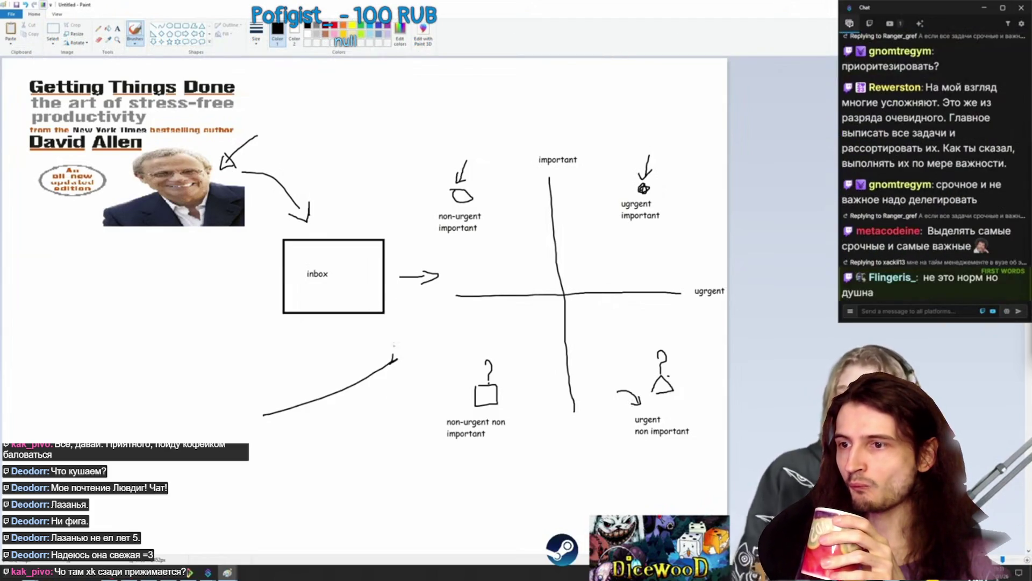
pyautogui.hotkey('ctrl', 'z')
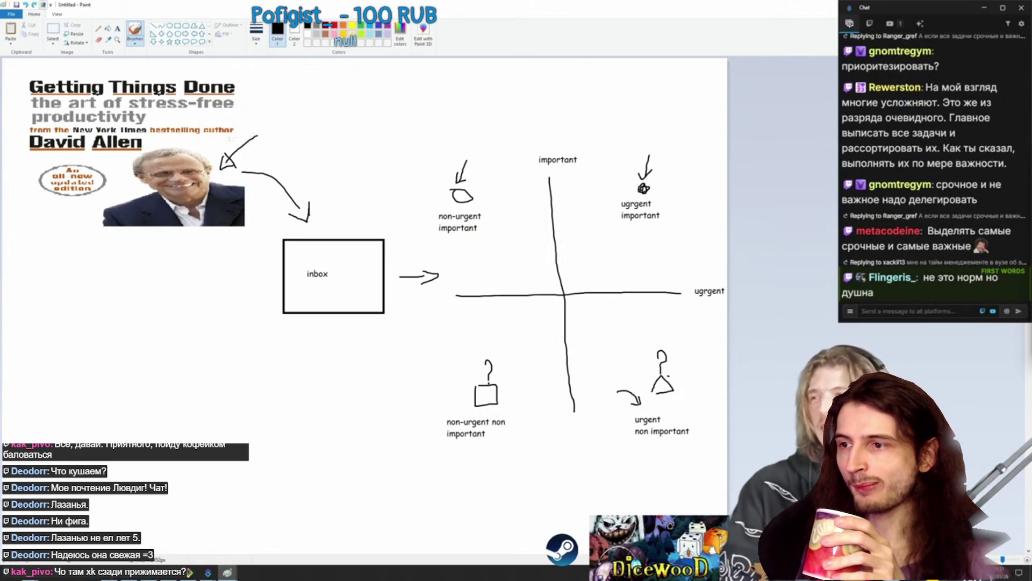
# Brush a dashed border around all four sides of the matrix.
pyautogui.moveTo(425, 166); pyautogui.dragTo(421, 203)
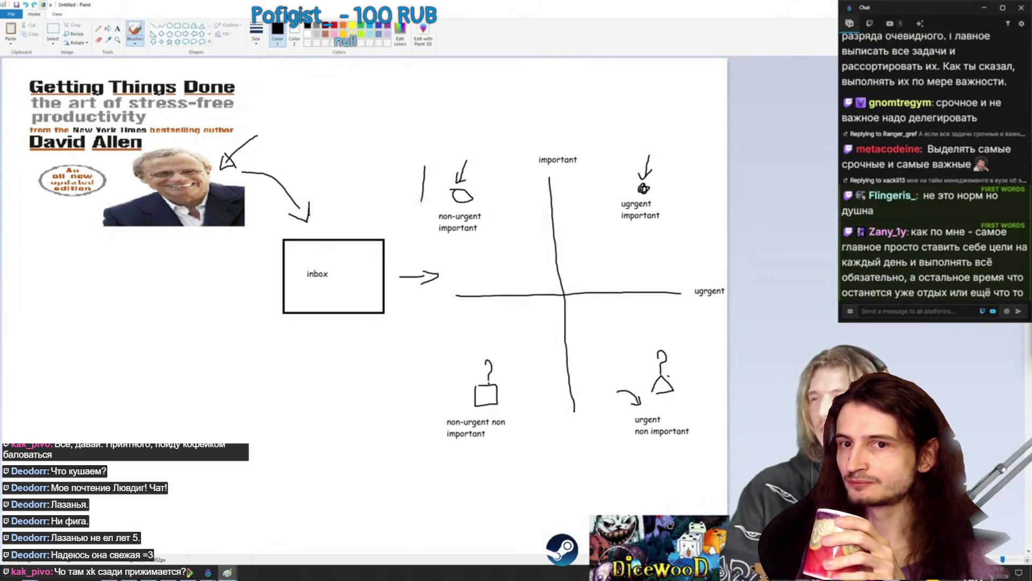
pyautogui.moveTo(416, 266); pyautogui.dragTo(416, 287)
pyautogui.moveTo(421, 323); pyautogui.dragTo(421, 342)
pyautogui.moveTo(420, 371); pyautogui.dragTo(425, 457)
pyautogui.moveTo(427, 469); pyautogui.dragTo(575, 462)
pyautogui.moveTo(611, 461); pyautogui.dragTo(645, 462)
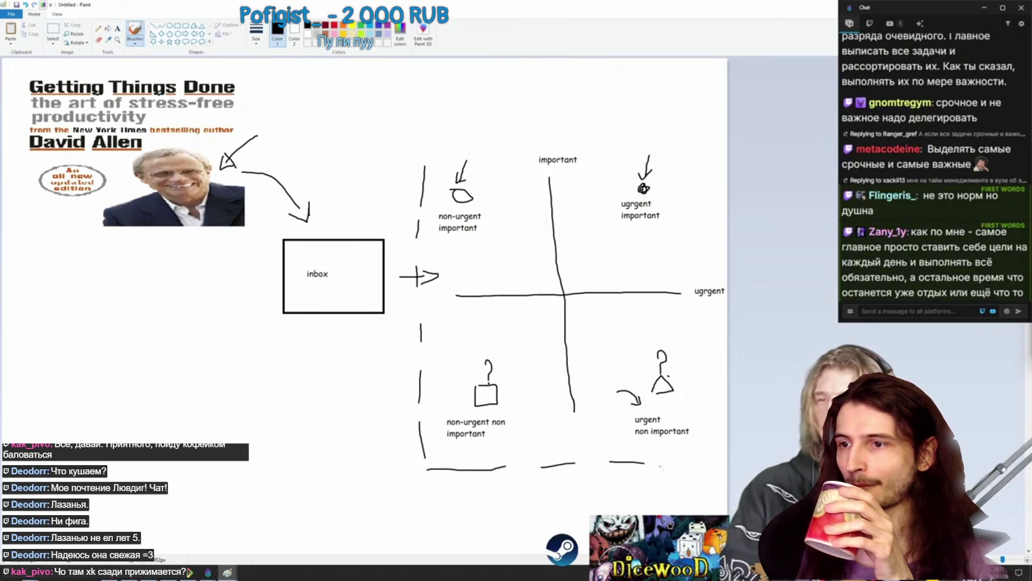
pyautogui.moveTo(711, 452); pyautogui.dragTo(709, 442)
pyautogui.moveTo(710, 429); pyautogui.dragTo(709, 407)
pyautogui.moveTo(707, 379); pyautogui.dragTo(707, 317)
pyautogui.moveTo(708, 280); pyautogui.dragTo(709, 181)
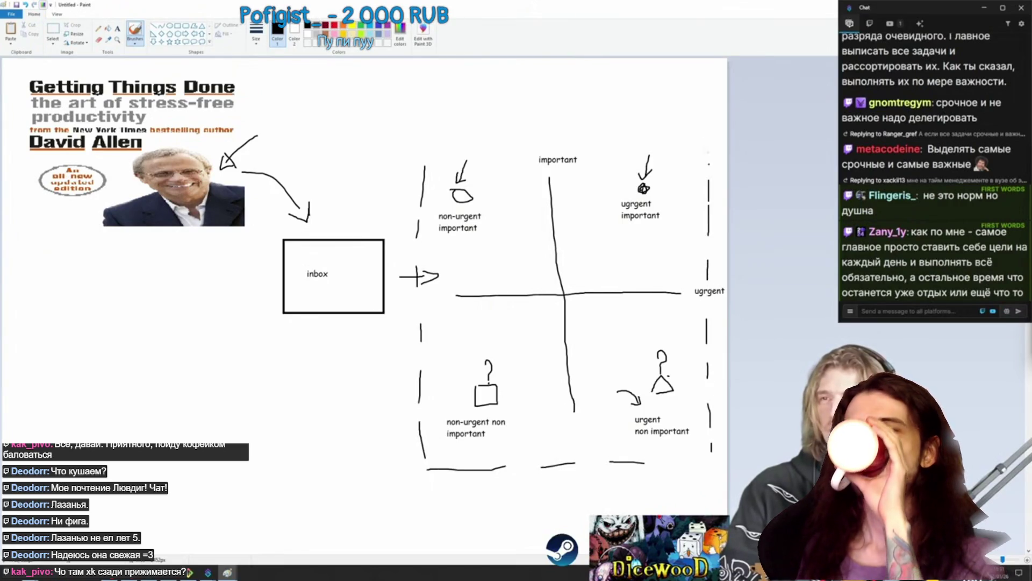
pyautogui.moveTo(699, 141); pyautogui.dragTo(664, 144)
pyautogui.moveTo(640, 142); pyautogui.dragTo(538, 139)
pyautogui.moveTo(504, 139); pyautogui.dragTo(472, 140)
pyautogui.moveTo(454, 139); pyautogui.dragTo(426, 146)
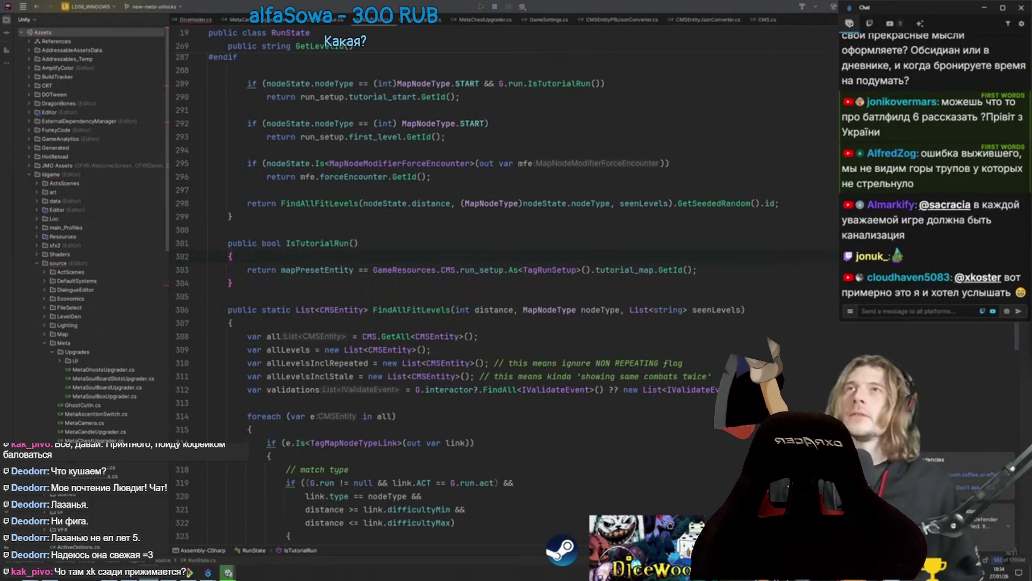
# Switch to Unity, launch Paint from search, and invert the canvas to solid black.
pyautogui.hotkey('alt', 'Tab')
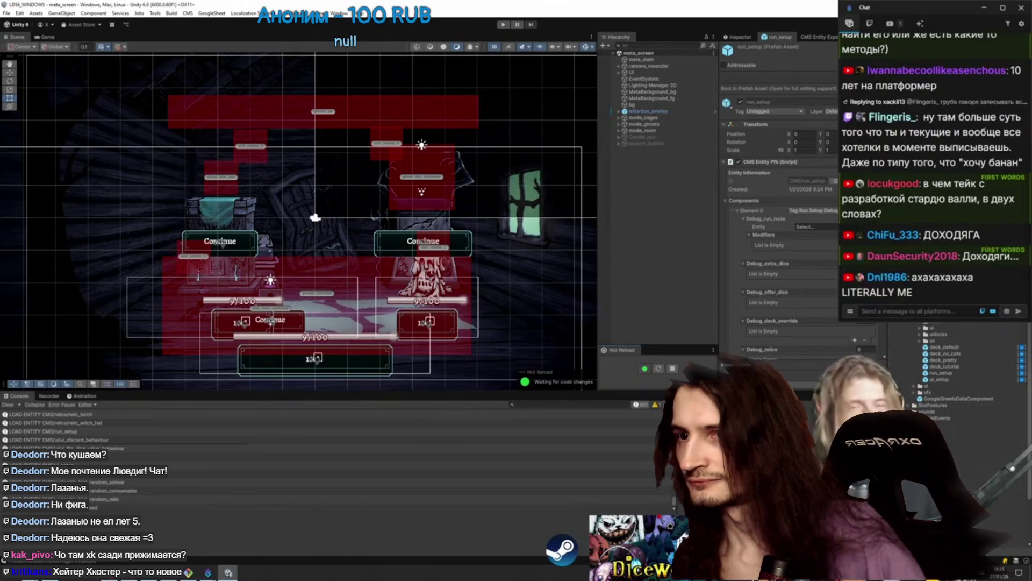
pyautogui.press('super')
pyautogui.write('paint')
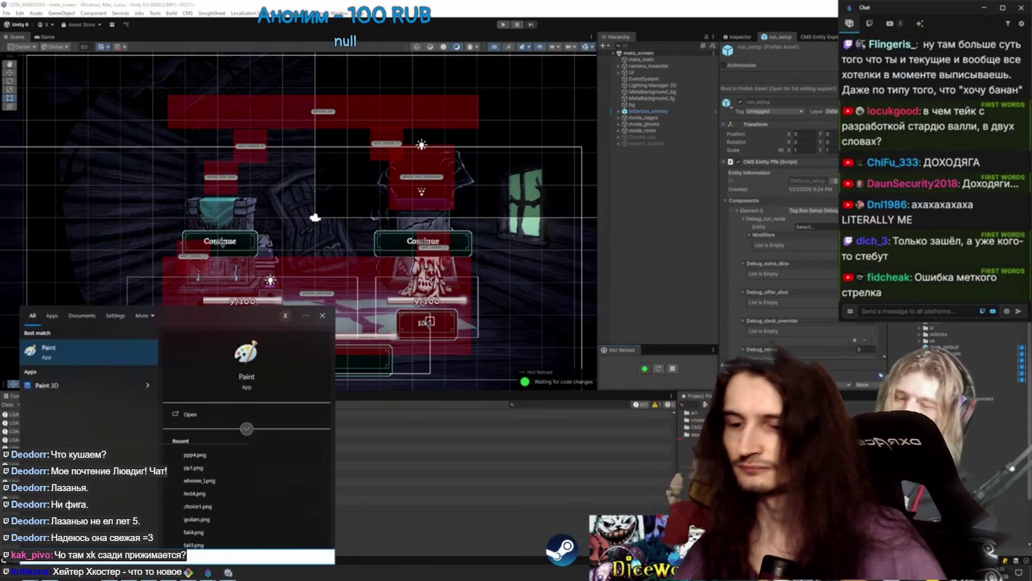
pyautogui.press('Return')
pyautogui.hotkey('ctrl', 'a')
pyautogui.hotkey('ctrl', 'shift', 'i')
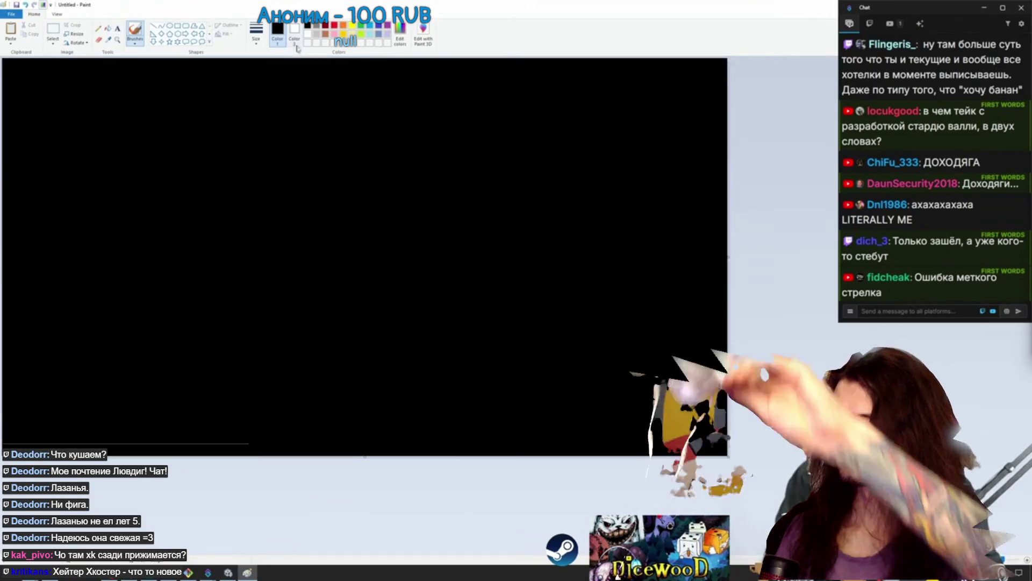
# In white, draw a stick figure with legs, arms, round head and top hat, then exit the fullscreen video.
pyautogui.click(307, 33)
pyautogui.moveTo(349, 241); pyautogui.dragTo(336, 304)
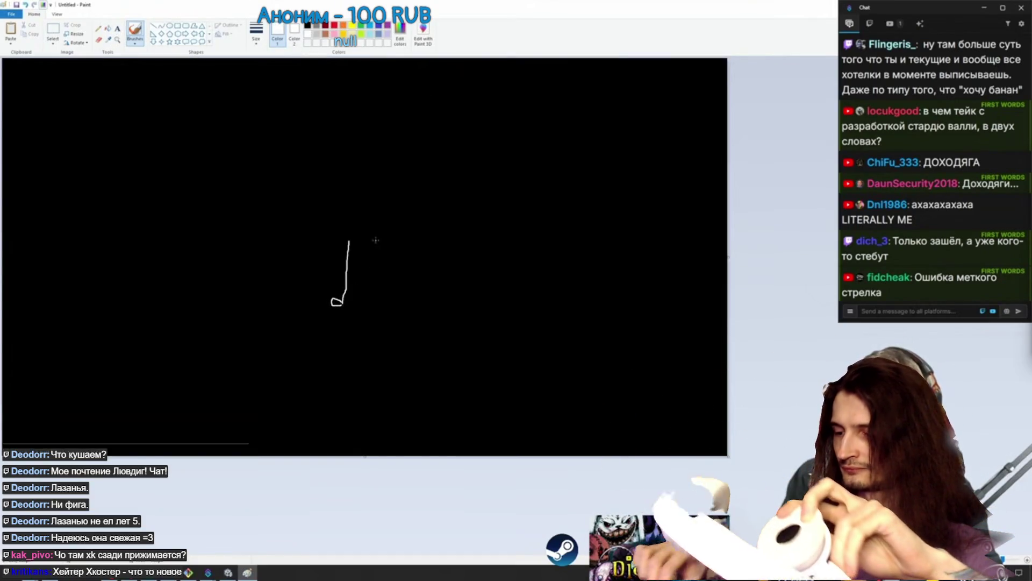
pyautogui.moveTo(378, 242)
pyautogui.mouseDown()
pyautogui.moveTo(386, 307)
pyautogui.moveTo(385, 196)
pyautogui.moveTo(349, 176)
pyautogui.moveTo(346, 241)
pyautogui.mouseUp()
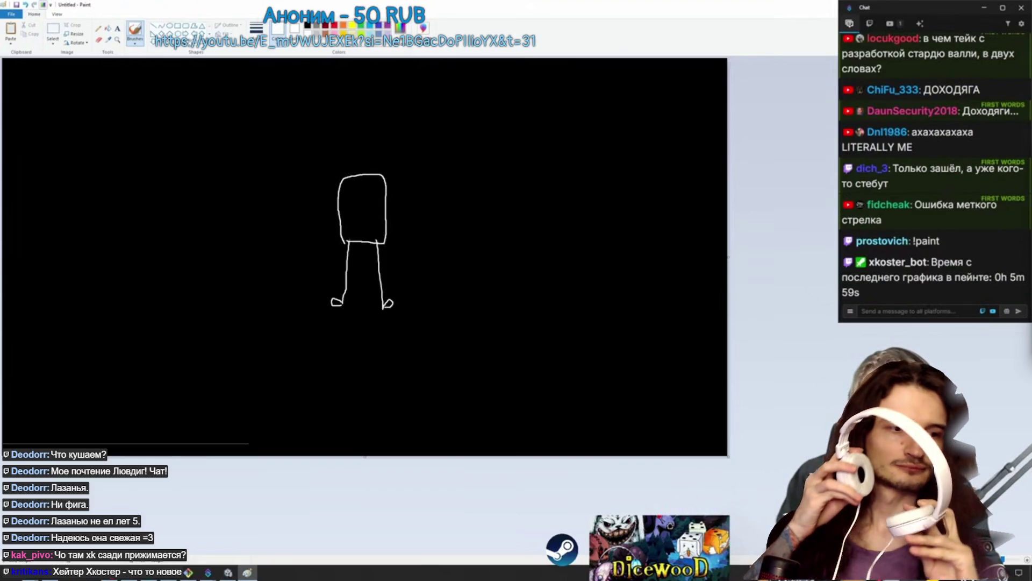
pyautogui.moveTo(385, 178); pyautogui.dragTo(392, 221)
pyautogui.moveTo(340, 183)
pyautogui.mouseDown()
pyautogui.moveTo(324, 197)
pyautogui.moveTo(344, 221)
pyautogui.mouseUp()
pyautogui.moveTo(364, 175); pyautogui.dragTo(363, 130)
pyautogui.moveTo(347, 129); pyautogui.dragTo(395, 132)
pyautogui.moveTo(358, 127); pyautogui.dragTo(382, 125)
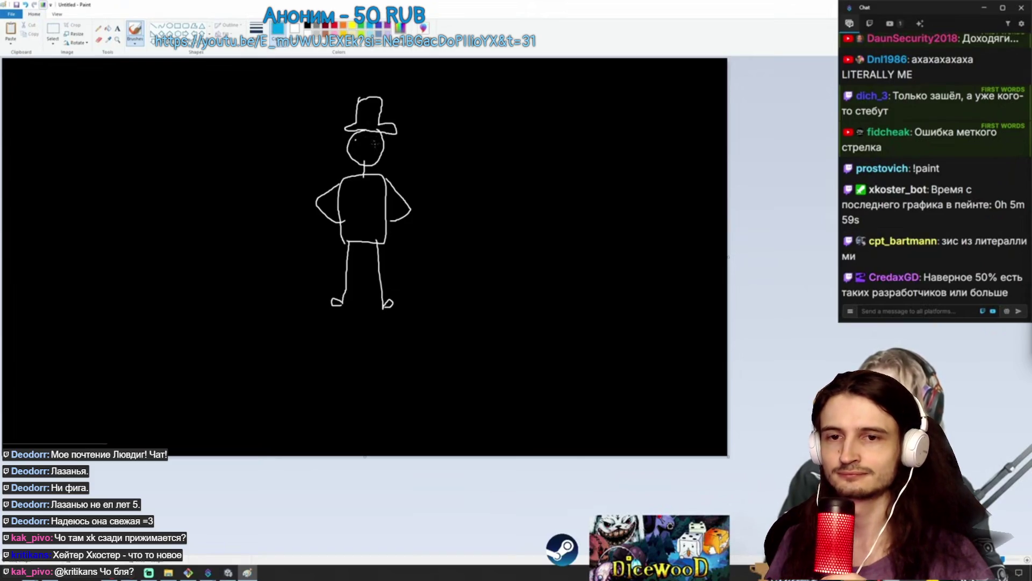
pyautogui.click(308, 326)
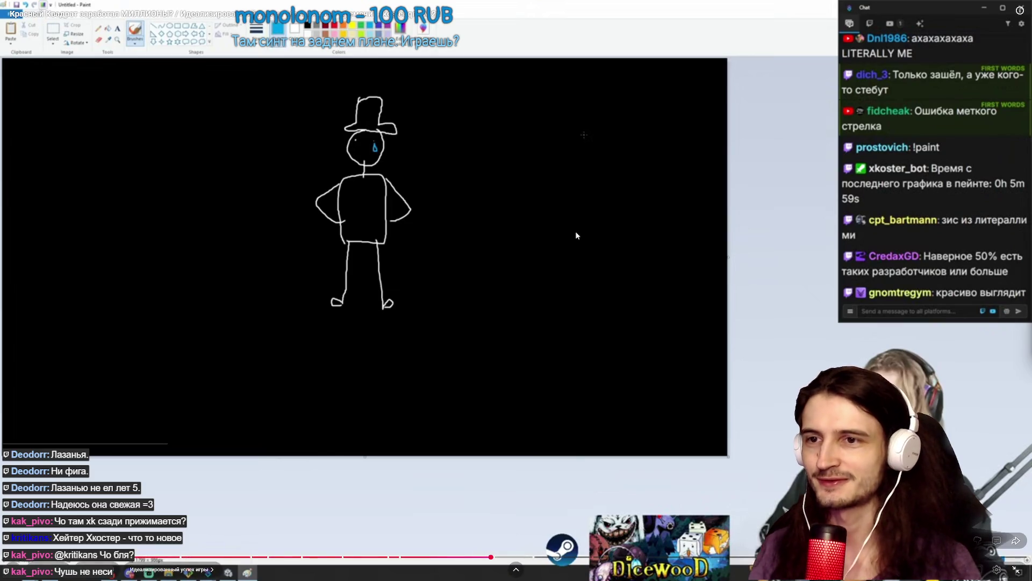
pyautogui.doubleClick(540, 227)
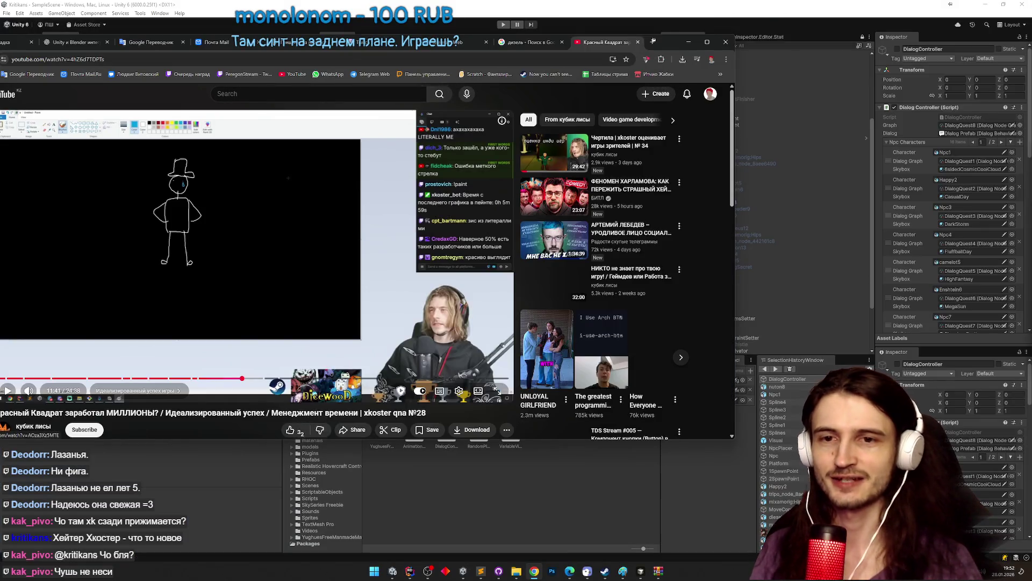
# Close the YouTube tab and minimise Chrome to bring Unity forward.
pyautogui.click(637, 42)
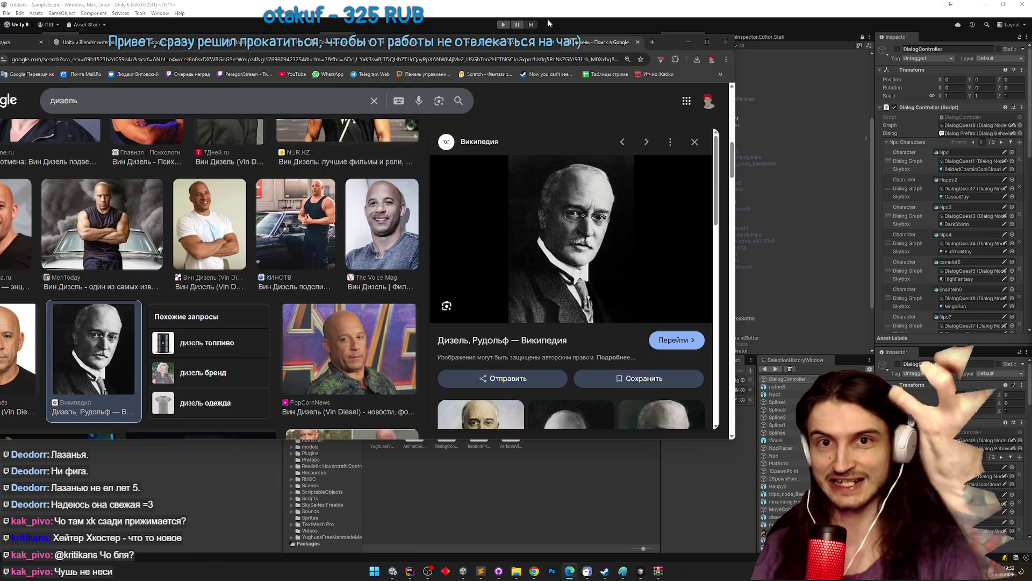
pyautogui.click(691, 45)
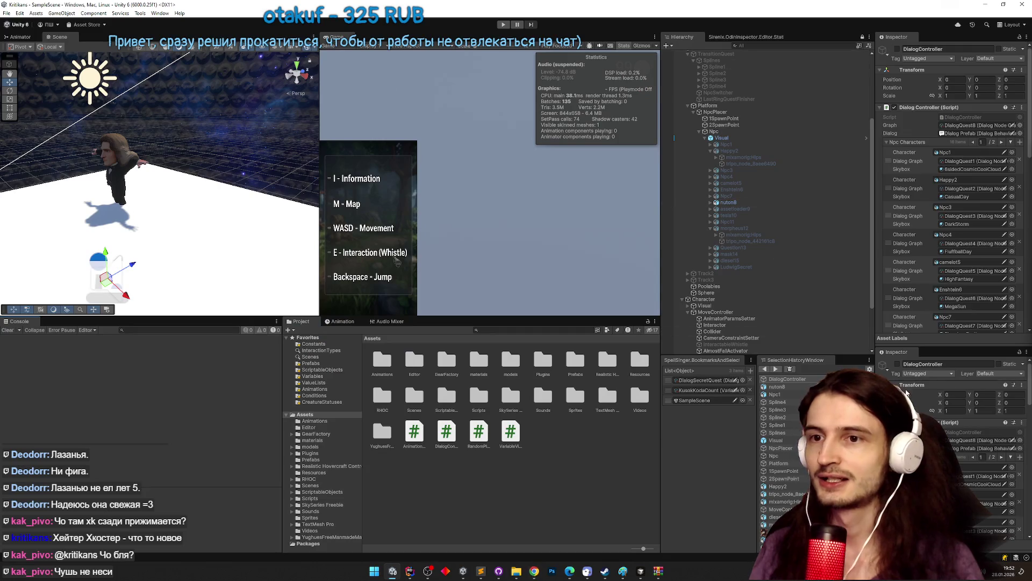
pyautogui.click(484, 574)
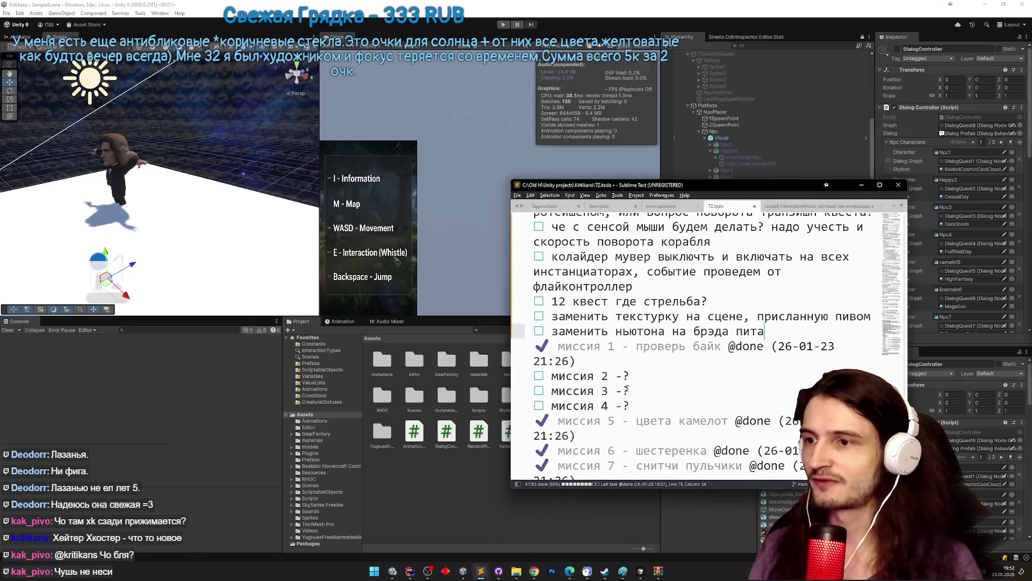
pyautogui.scroll(-4, 627, 388)
pyautogui.scroll(-3, 699, 344)
pyautogui.scroll(3, 699, 344)
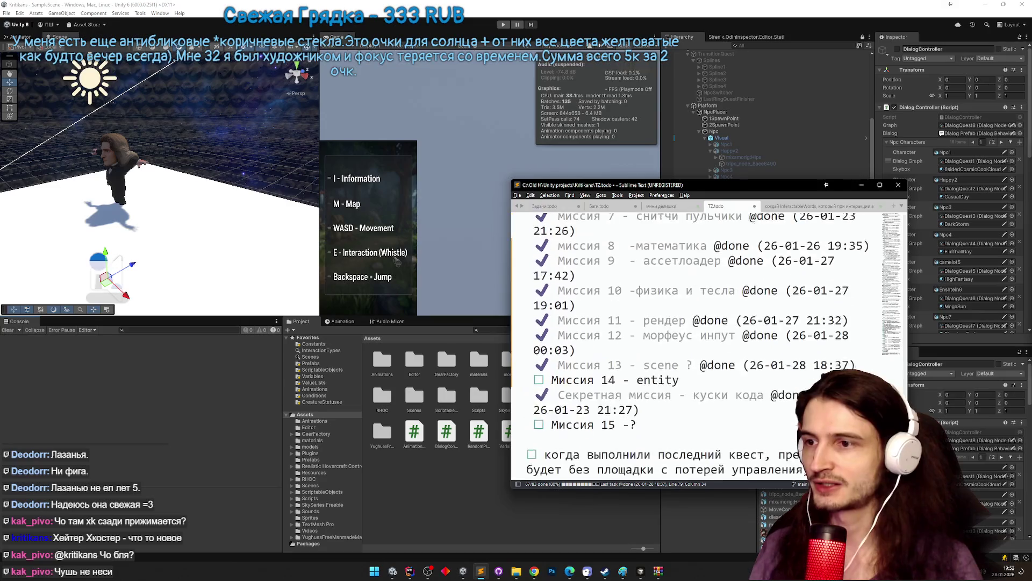
pyautogui.click(862, 184)
pyautogui.scroll(-10, 1029, 152)
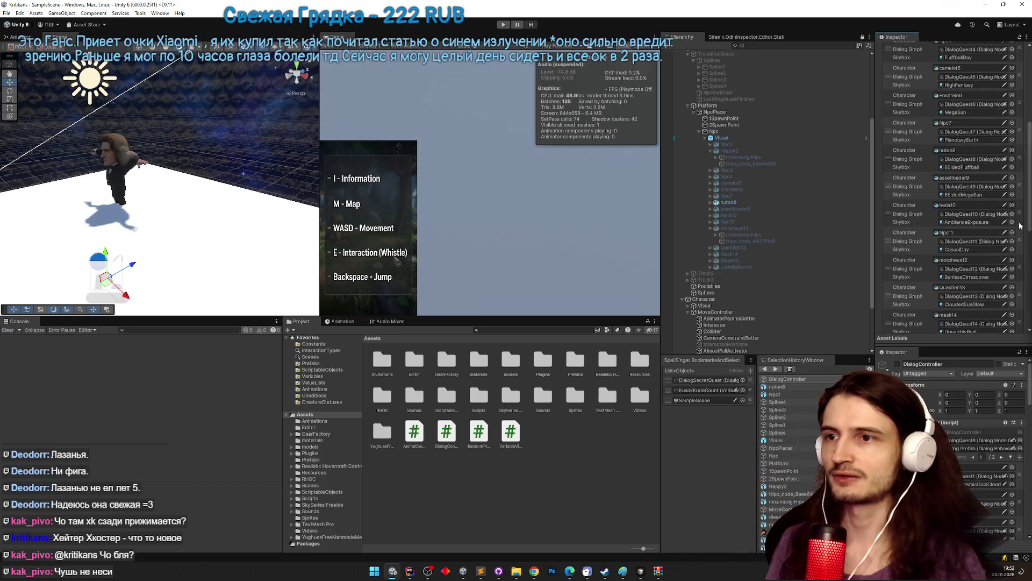
# Search the Hierarchy for 'aim' and expand the Aims object under MainChar's head.
pyautogui.scroll(4, 736, 105)
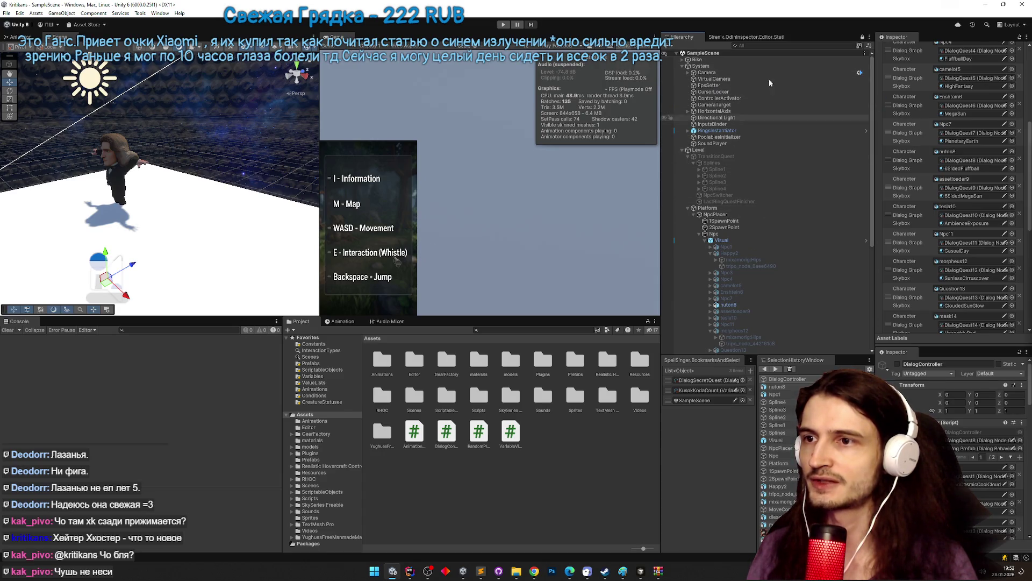
pyautogui.click(784, 46)
pyautogui.write('aim')
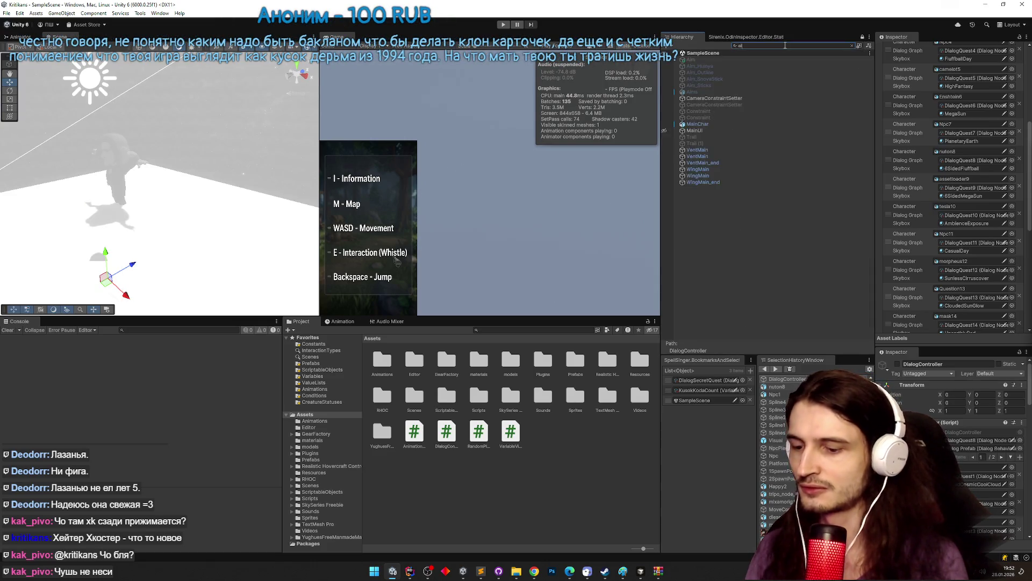
pyautogui.click(723, 92)
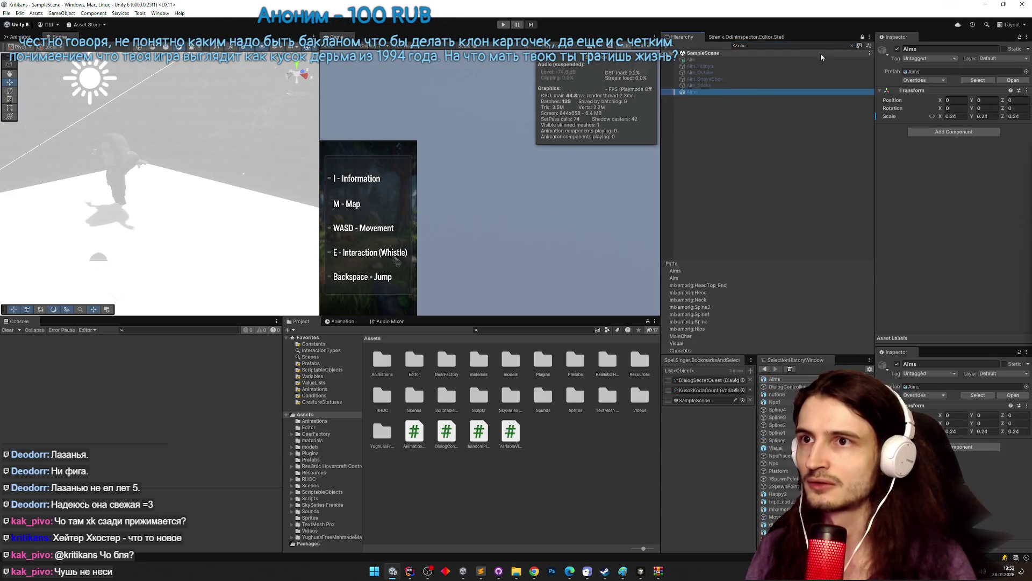
pyautogui.click(852, 46)
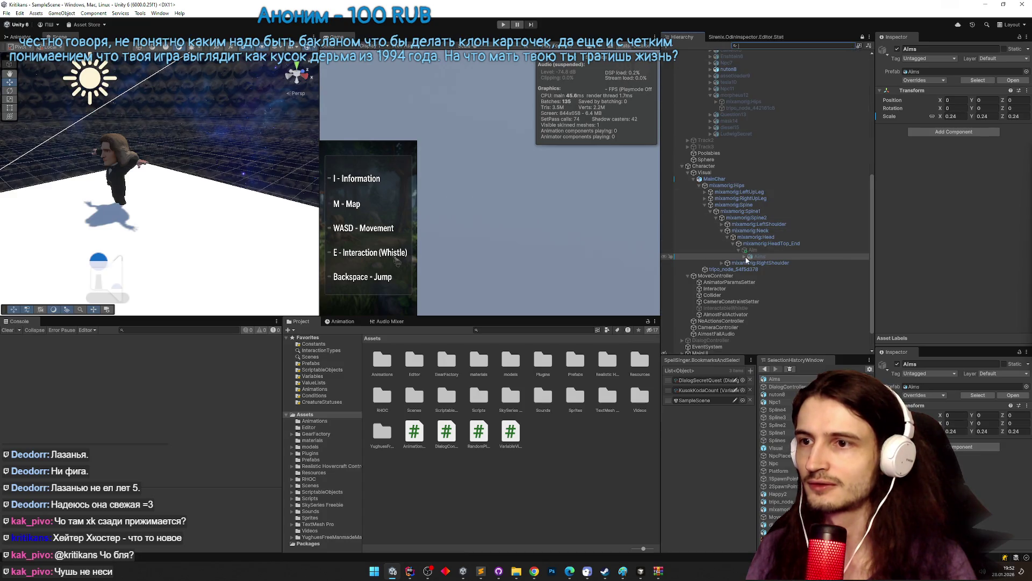
pyautogui.click(745, 257)
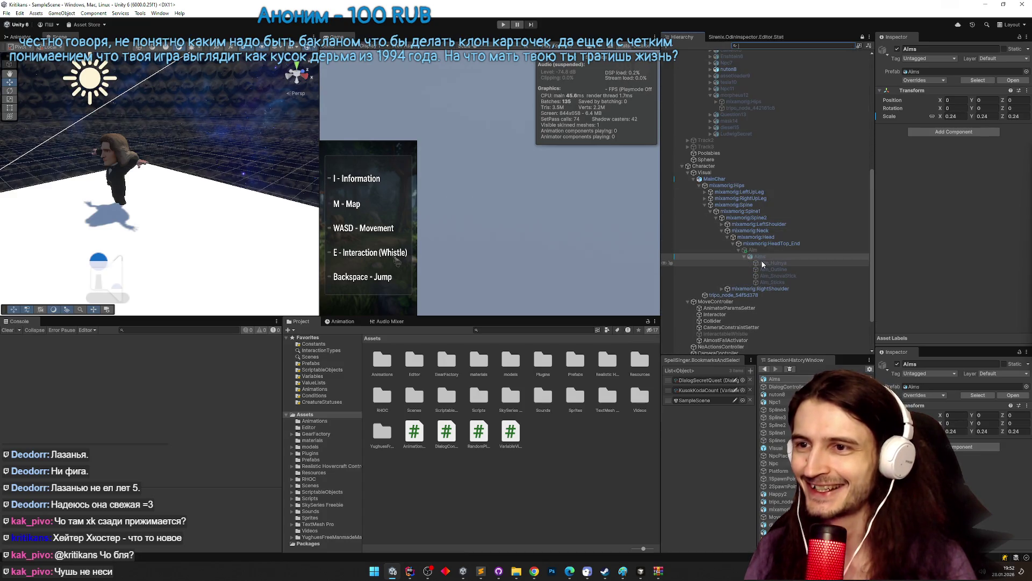
# Inspect each Aims child, including Aim_Huinya and the Aim object's Tween Activatable.
pyautogui.click(767, 263)
pyautogui.click(792, 269)
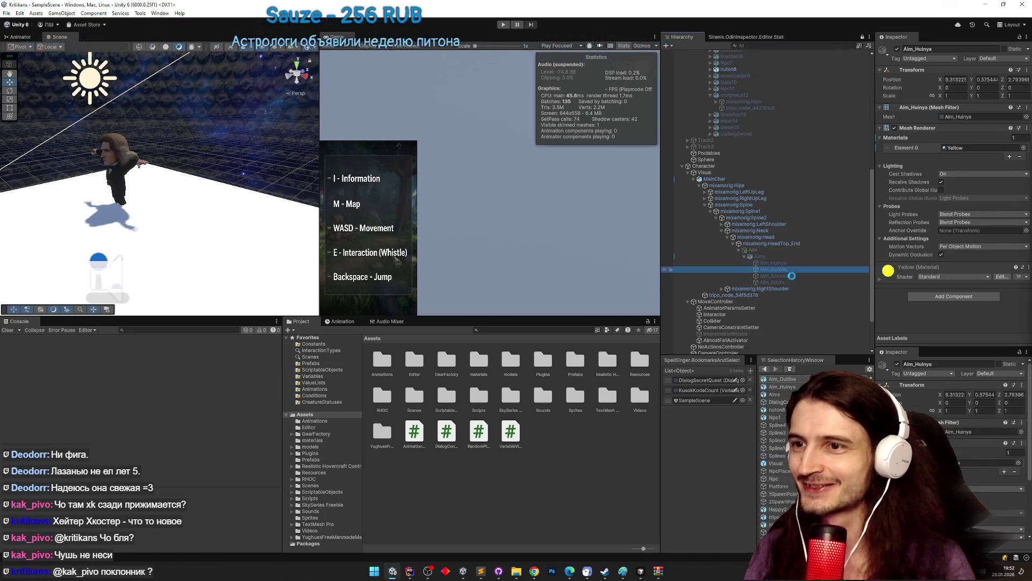
pyautogui.click(791, 276)
pyautogui.click(792, 282)
pyautogui.click(796, 295)
pyautogui.click(785, 262)
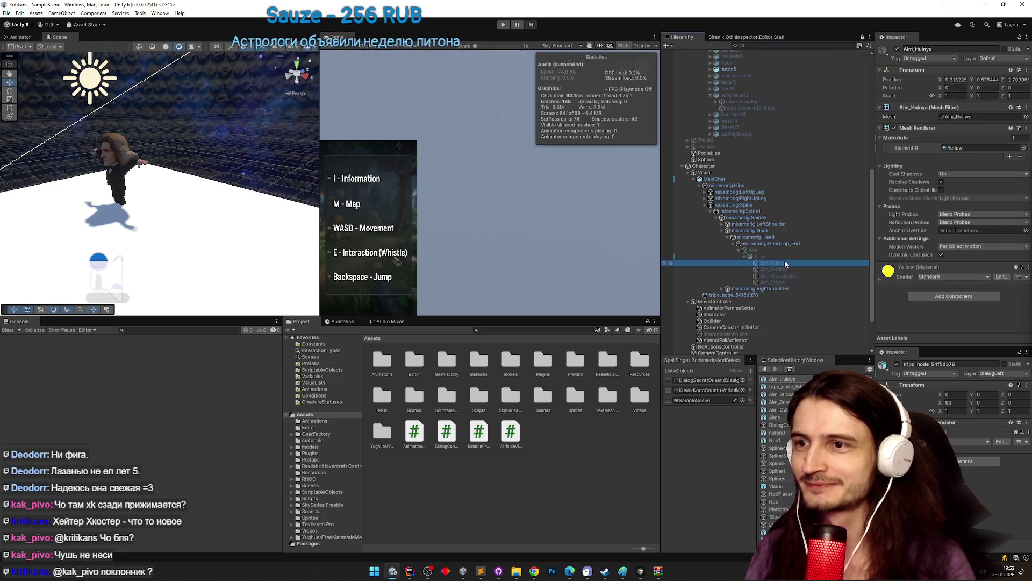
pyautogui.click(783, 257)
pyautogui.click(780, 251)
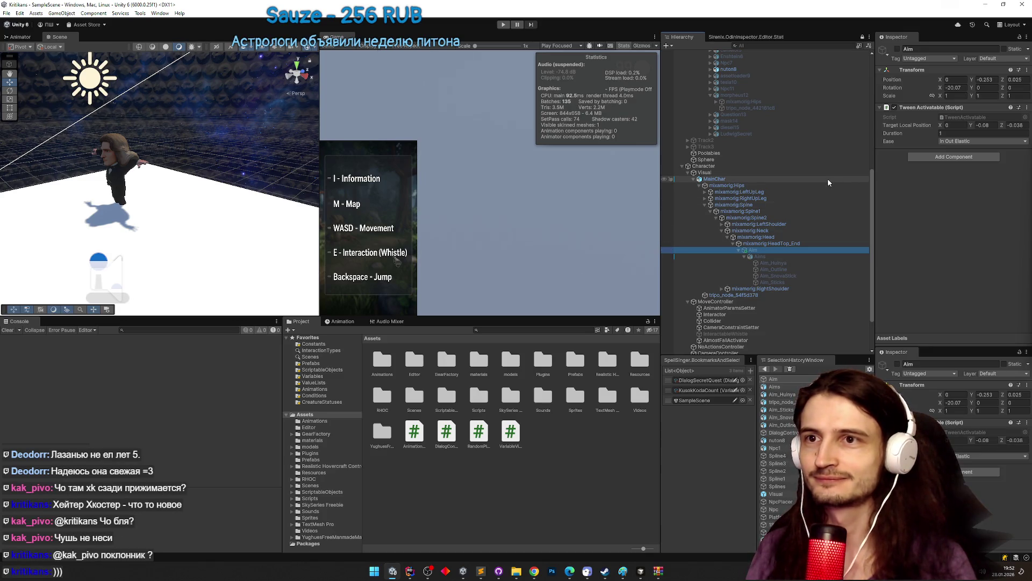
pyautogui.click(784, 263)
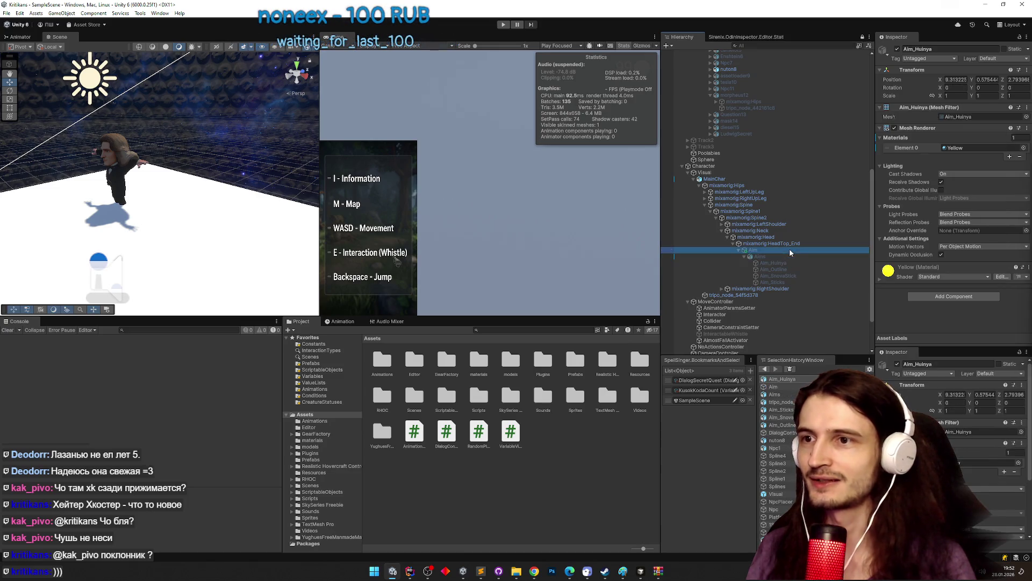
pyautogui.click(790, 249)
# Filter the Project assets with the search term 'collec'.
pyautogui.scroll(-3, 790, 249)
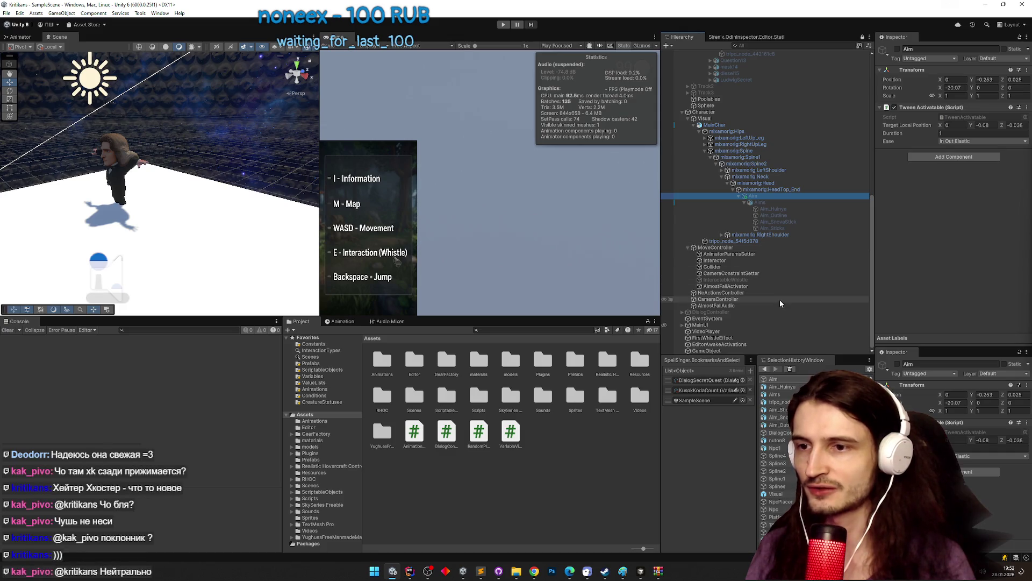
pyautogui.click(548, 330)
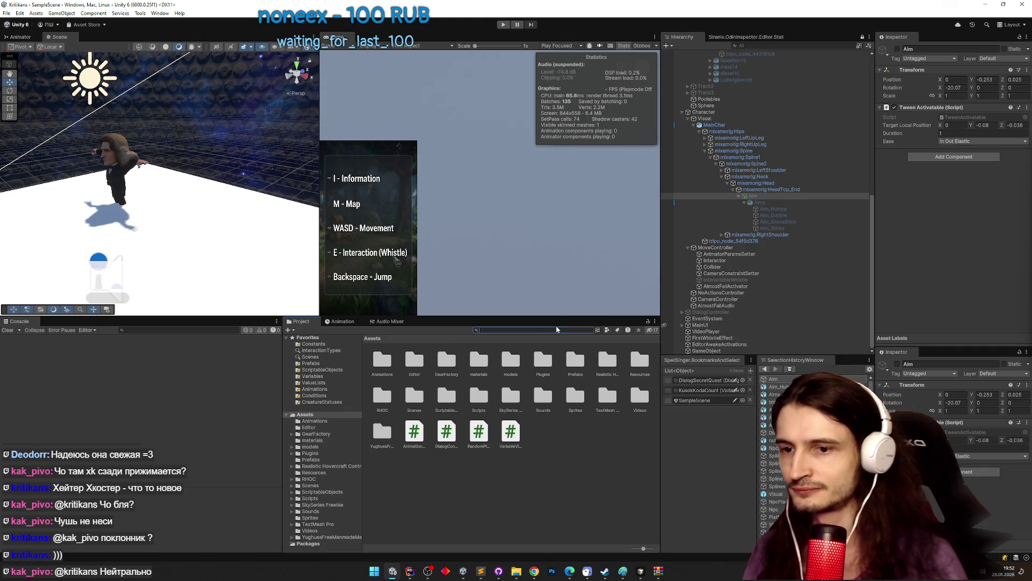
pyautogui.write('collectab')
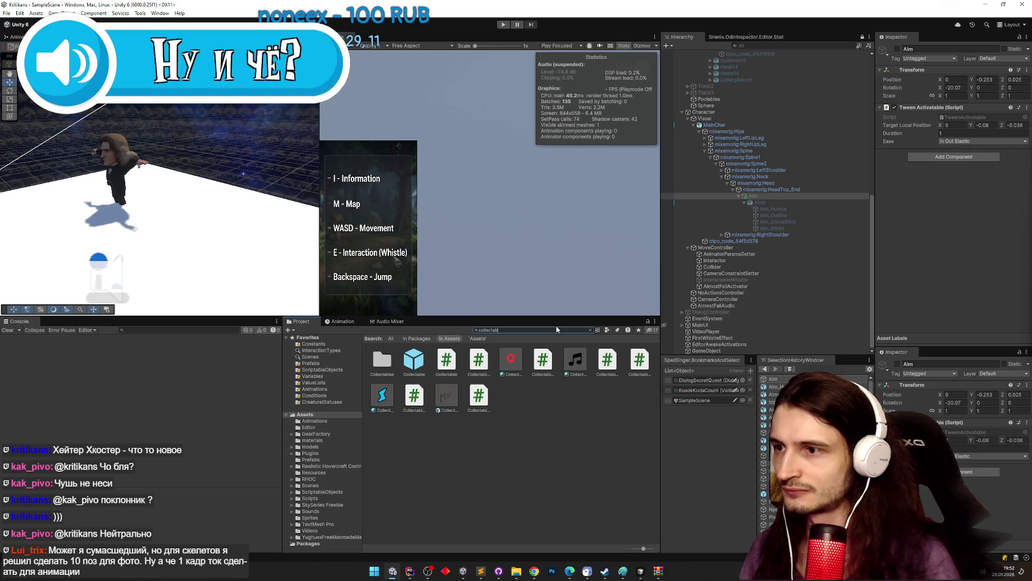
# Search the Project for 'input' and open the InputLetter prefab.
pyautogui.press('BackSpace')
pyautogui.press('BackSpace')
pyautogui.press('BackSpace')
pyautogui.write('nput')
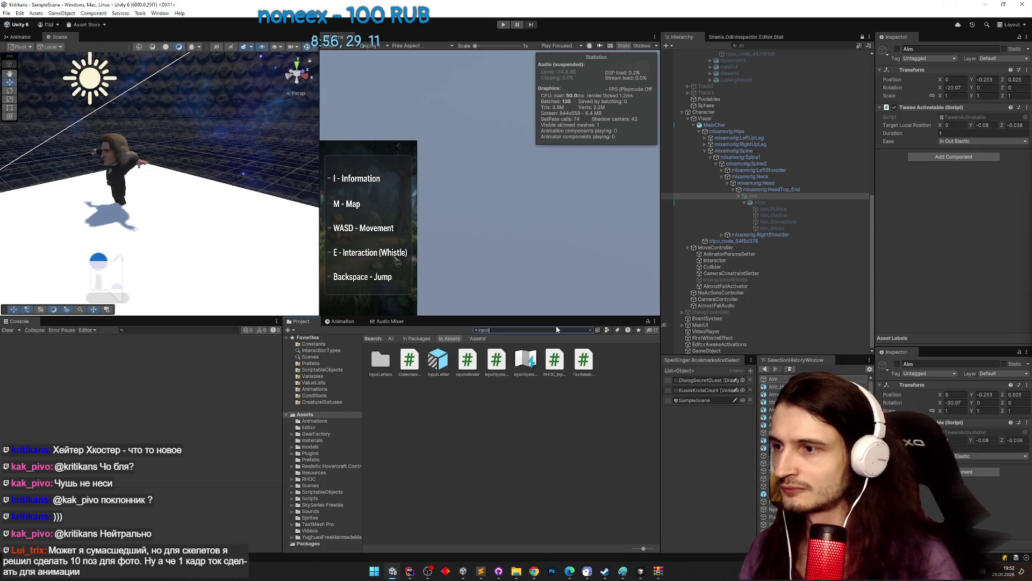
pyautogui.click(439, 364)
pyautogui.doubleClick(439, 364)
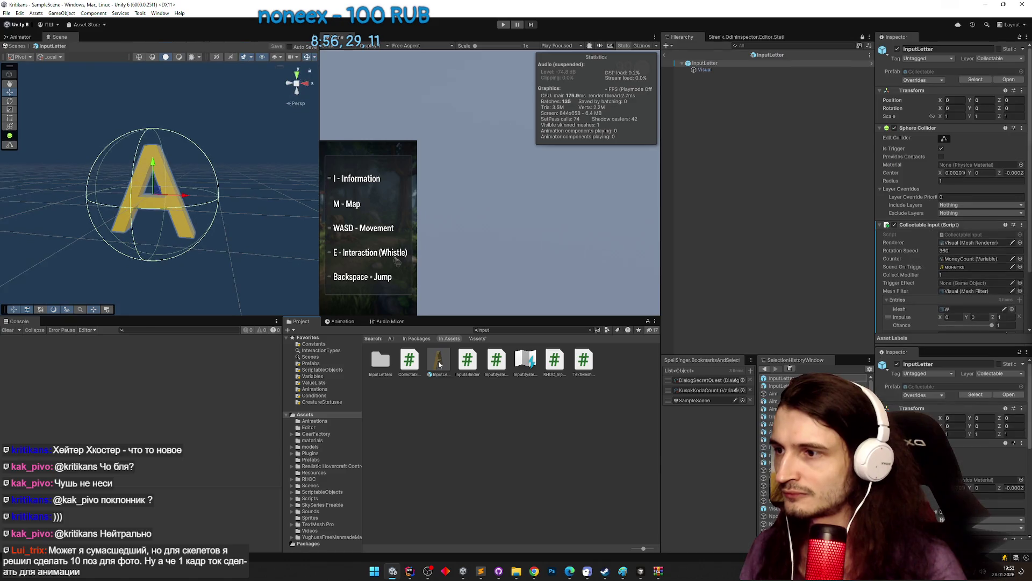
# Run Find References in Scene on InputLetter, then close results and return to SampleScene.
pyautogui.rightClick(438, 365)
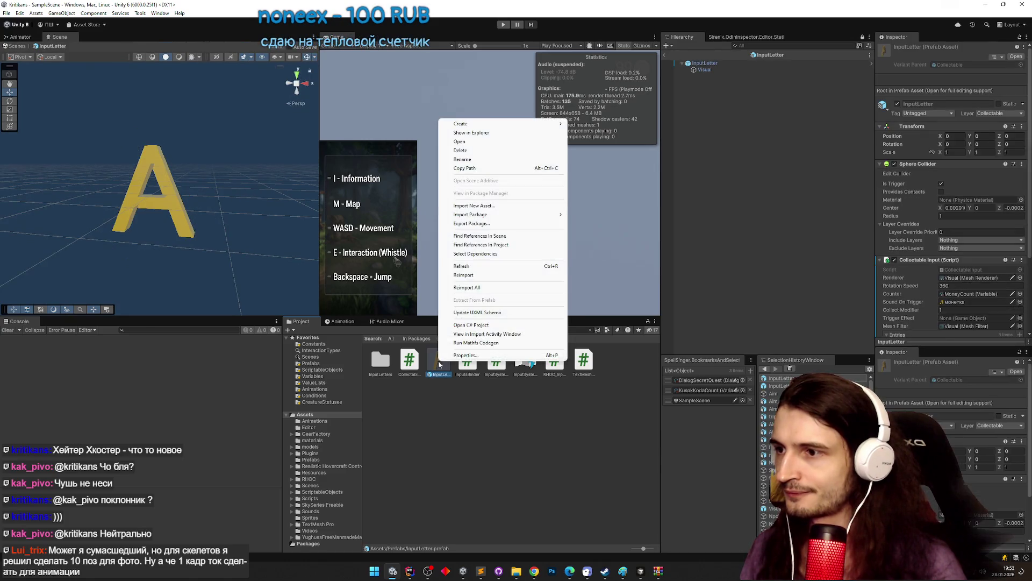
pyautogui.click(490, 244)
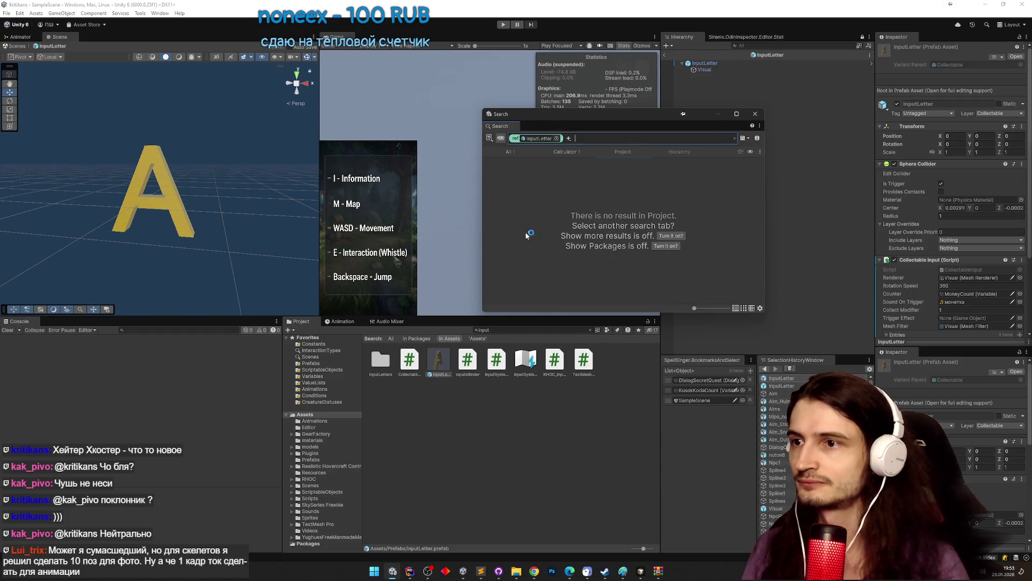
pyautogui.click(678, 237)
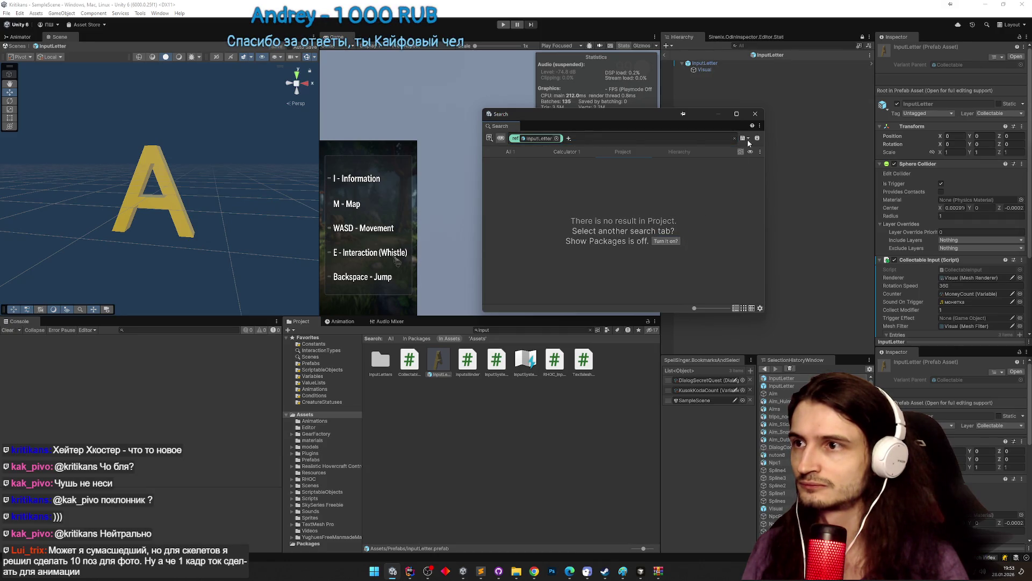
pyautogui.click(759, 116)
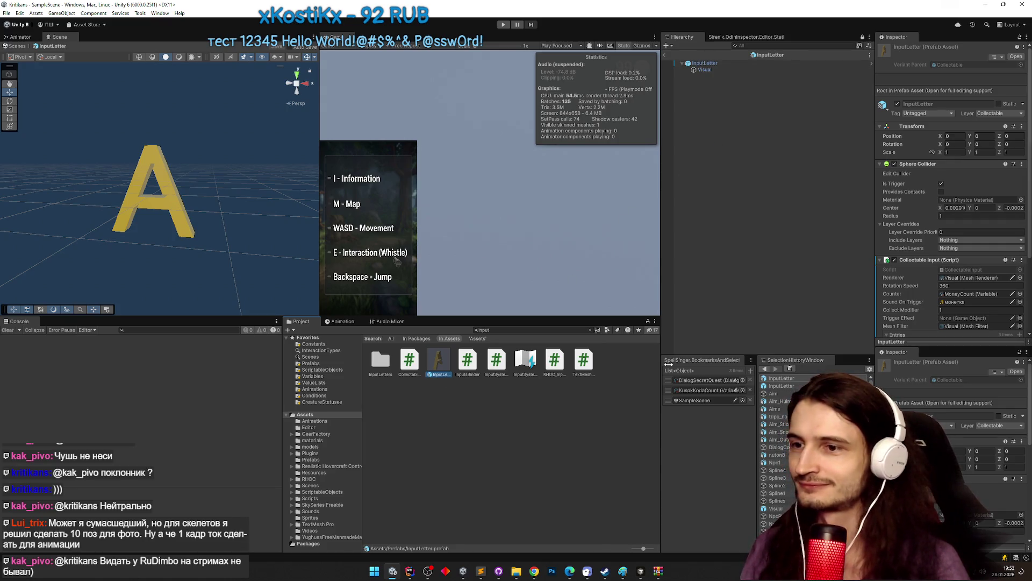
pyautogui.click(666, 56)
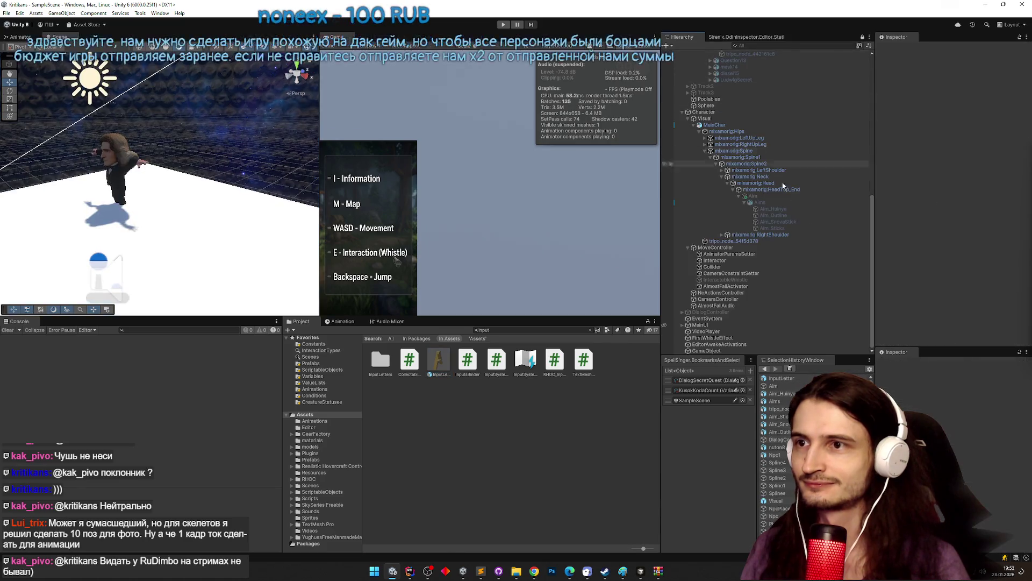
# Search the Project for 'quest12' and open the Quest12 prefab.
pyautogui.moveTo(879, 145)
pyautogui.mouseDown()
pyautogui.moveTo(872, 296)
pyautogui.moveTo(872, 276)
pyautogui.mouseUp()
pyautogui.click(575, 329)
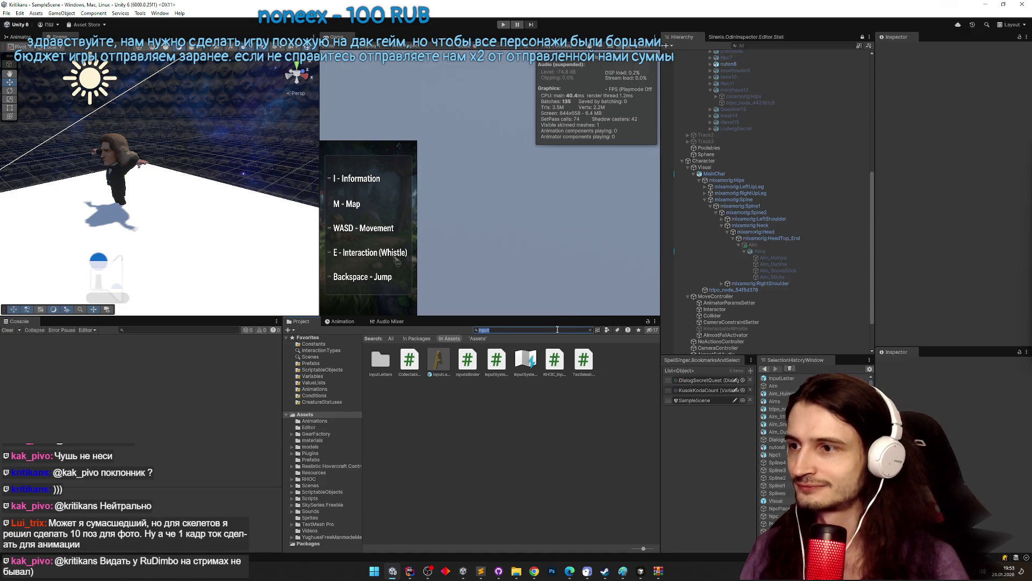
pyautogui.write('quest12')
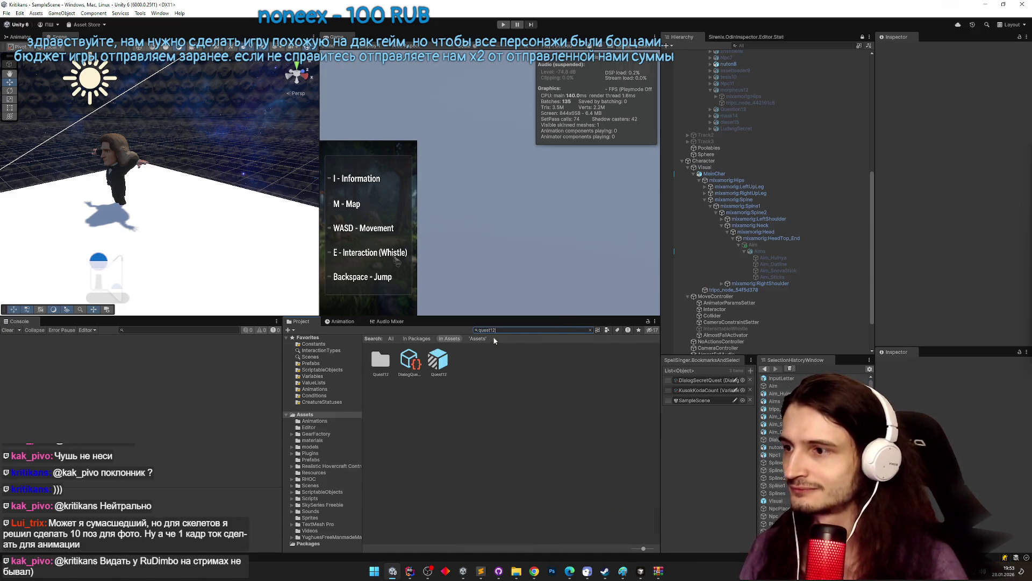
pyautogui.doubleClick(439, 360)
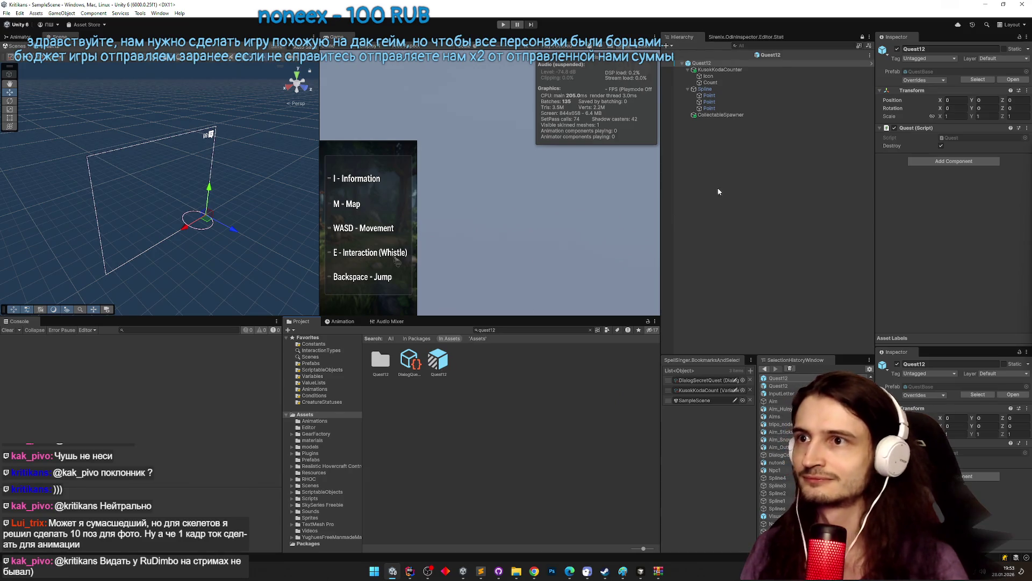
# Delete KusokKodaCounter and remove the KusokKoda entry from CollectableSpawner.
pyautogui.click(743, 70)
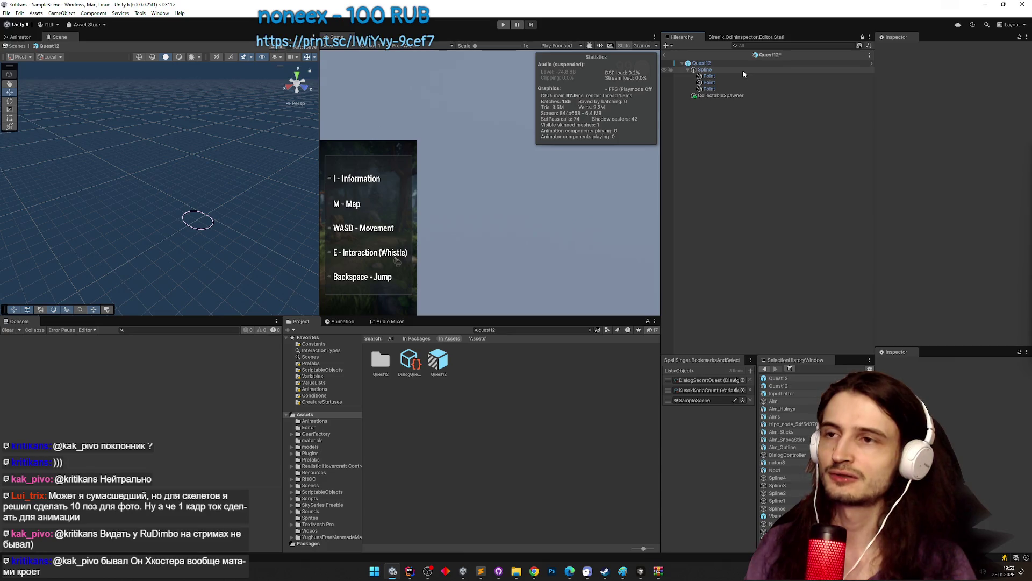
pyautogui.press('Delete')
pyautogui.click(738, 96)
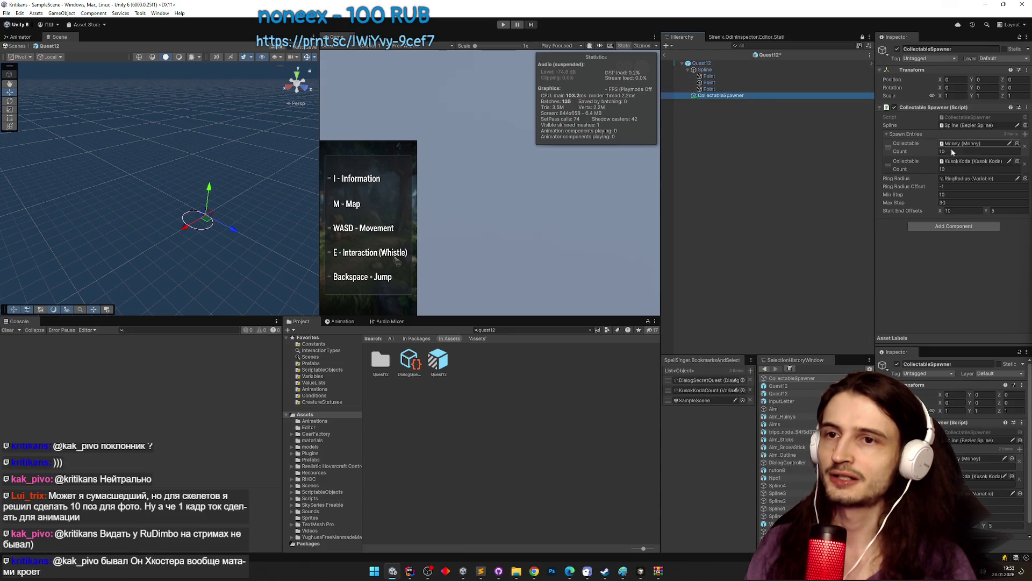
pyautogui.click(1024, 163)
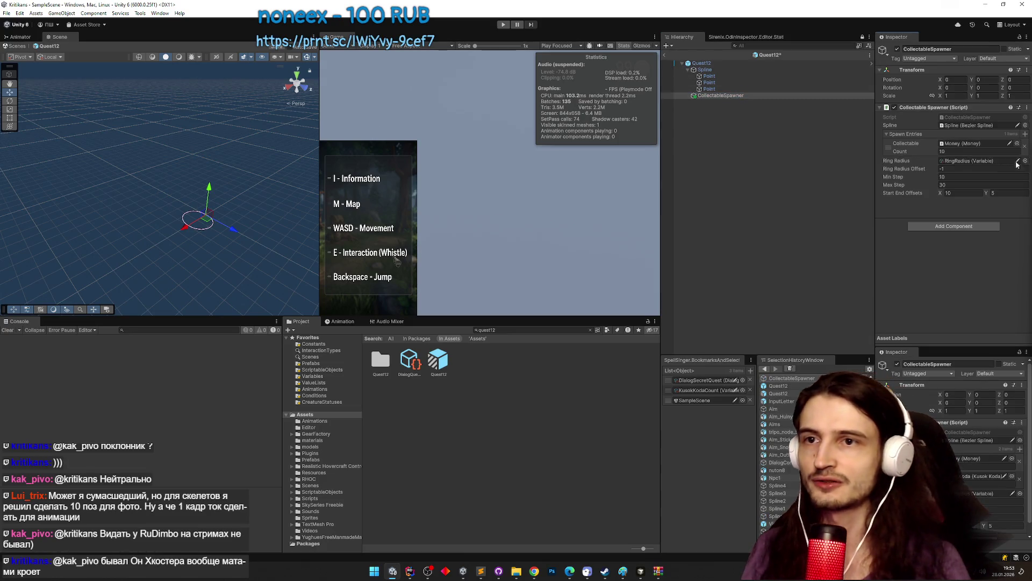
# Set the Money spawn count to 75 and maximum step to 1, then save the prefab.
pyautogui.click(971, 151)
pyautogui.write('75')
pyautogui.click(951, 177)
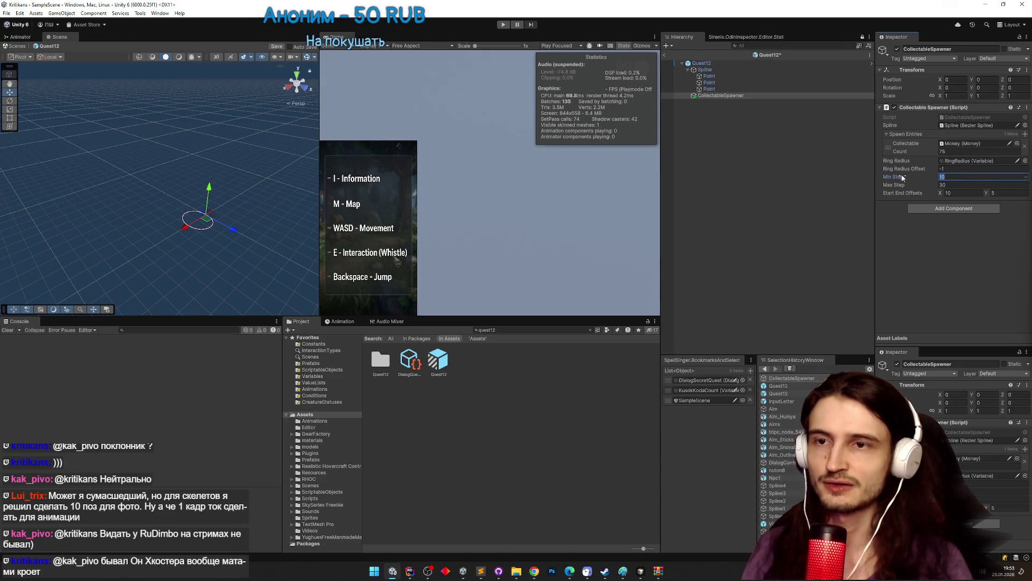
pyautogui.write('7')
pyautogui.click(955, 185)
pyautogui.write('1')
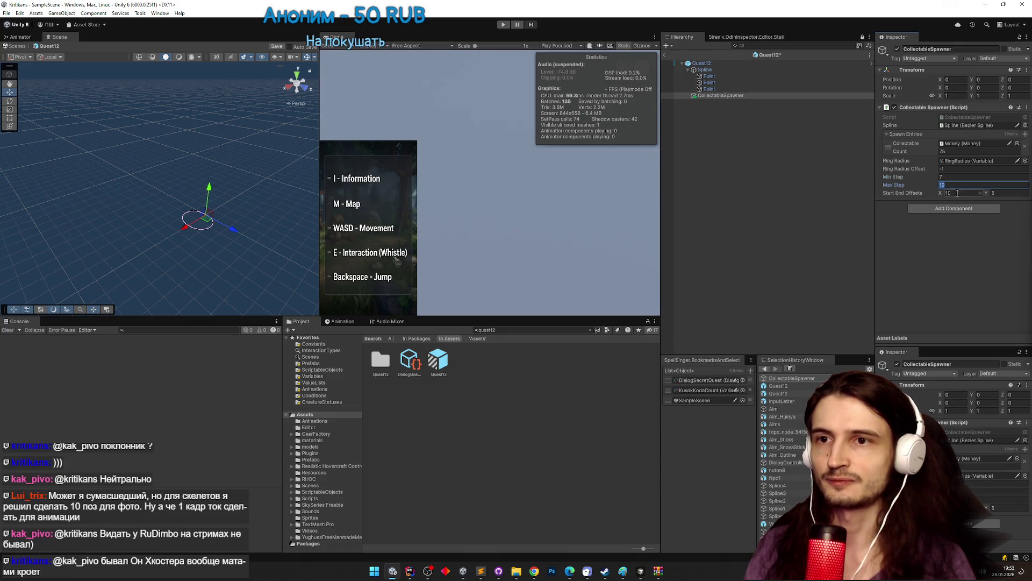
pyautogui.click(957, 192)
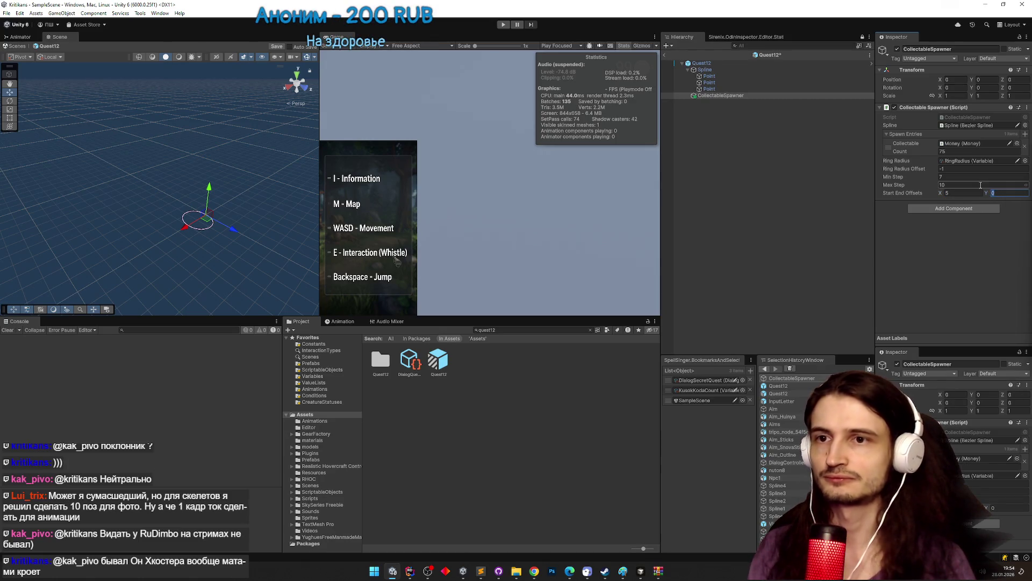
pyautogui.hotkey('ctrl', 's')
pyautogui.write('5')
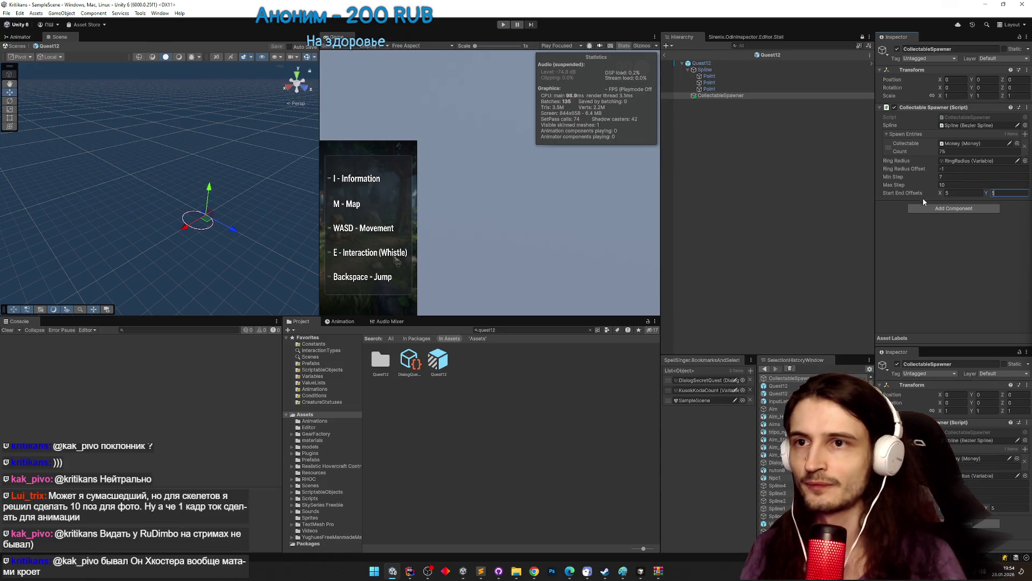
# Duplicate CollectableSpawner, adding then undoing a Last Ring Objective script on the copy.
pyautogui.click(742, 95)
pyautogui.hotkey('ctrl', 'd')
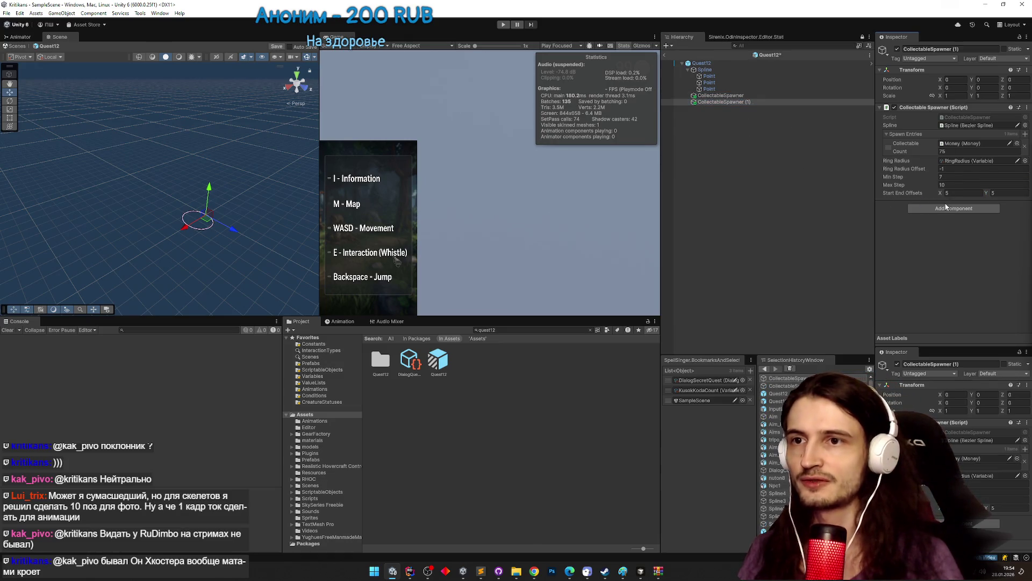
pyautogui.click(948, 208)
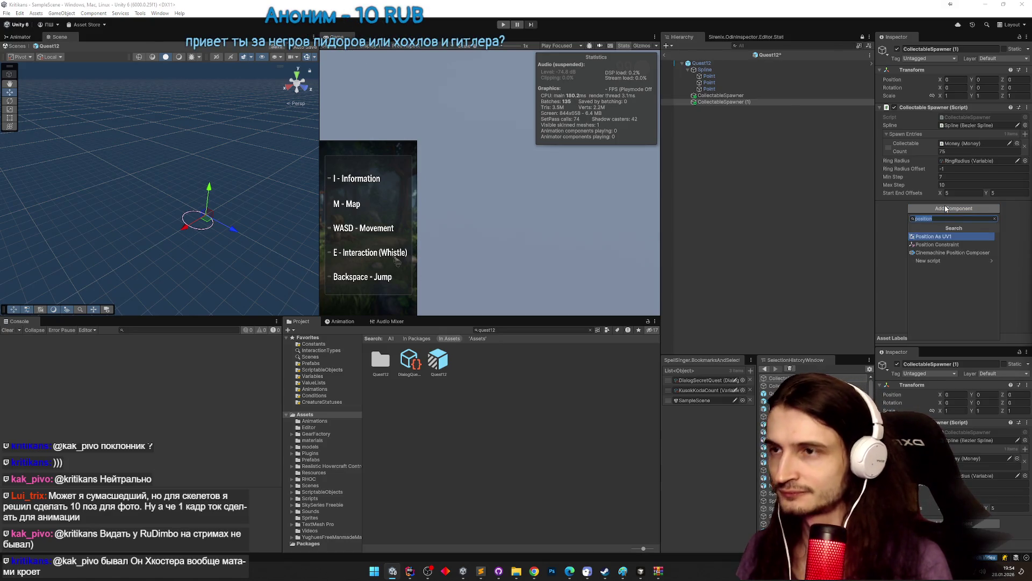
pyautogui.write('last')
pyautogui.press('Return')
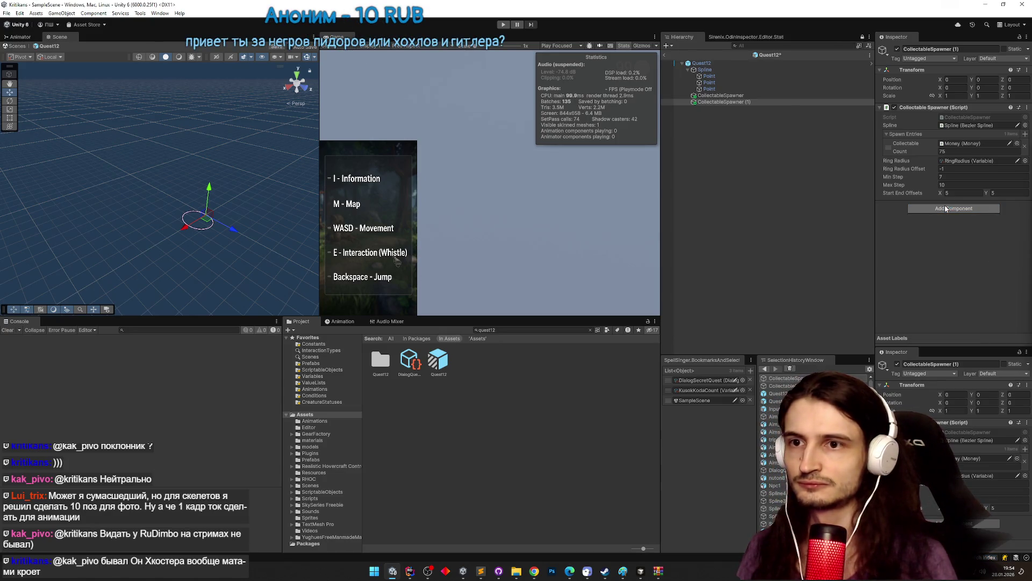
pyautogui.hotkey('ctrl', 'z')
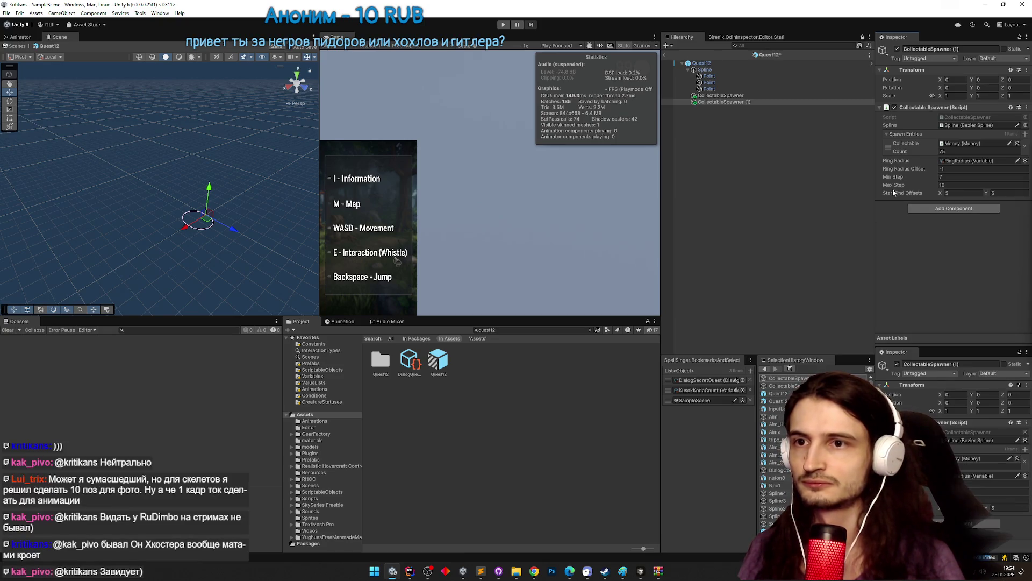
# Remove the Collectable Spawner script from the copy and rename it 'LastringFin'.
pyautogui.click(720, 102)
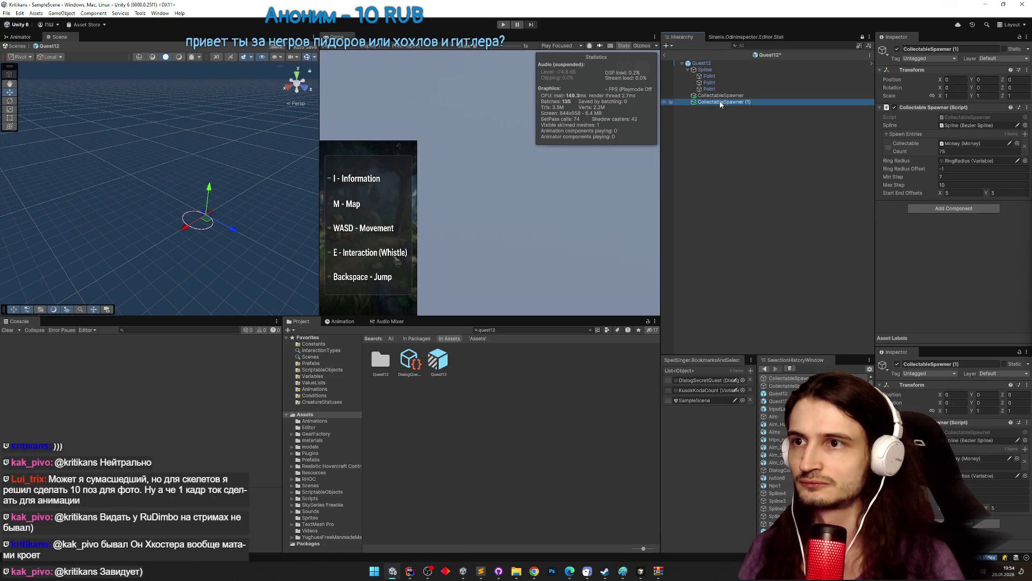
pyautogui.rightClick(939, 108)
pyautogui.click(963, 128)
pyautogui.click(749, 102)
pyautogui.write('LastringFin')
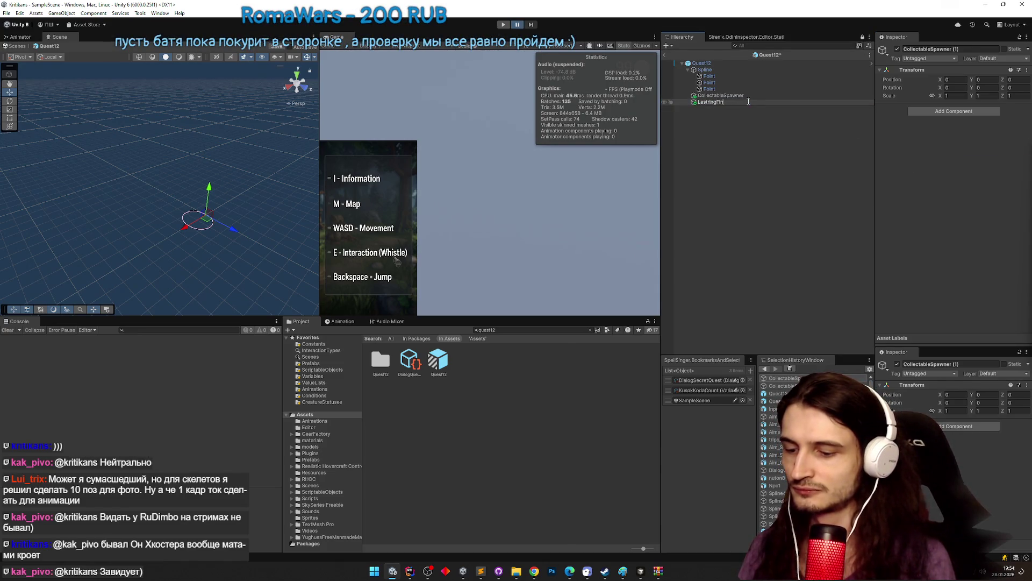
# Rename the copied object to LastRingFinisher and save the prefab.
pyautogui.write('isher')
pyautogui.press('Return')
pyautogui.hotkey('ctrl', 's')
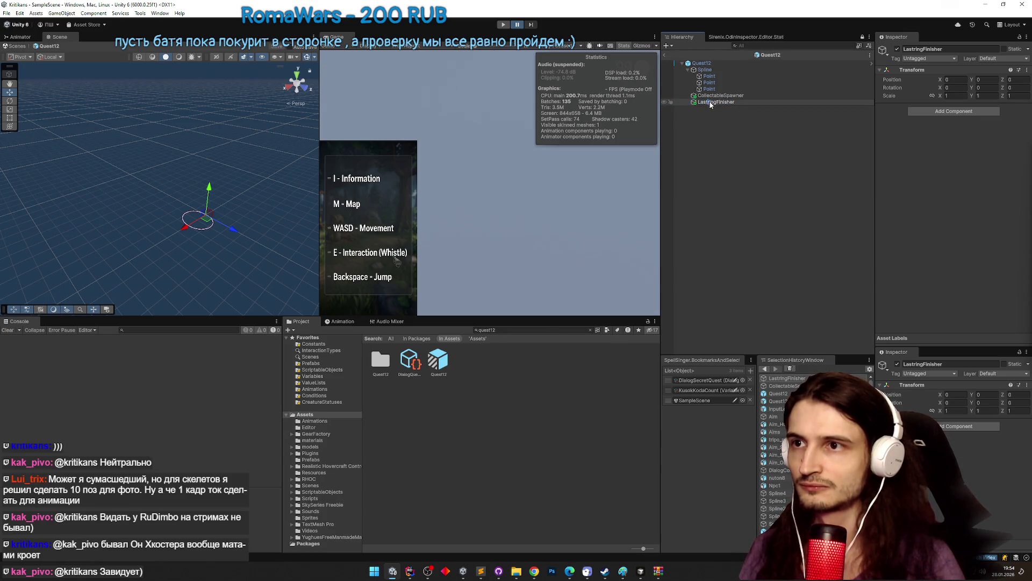
pyautogui.click(710, 103)
pyautogui.write('LastRingFinisher')
pyautogui.press('Return')
# Add the Last Ring Objective script, rename the object LastRingObjective, and duplicate it.
pyautogui.click(954, 111)
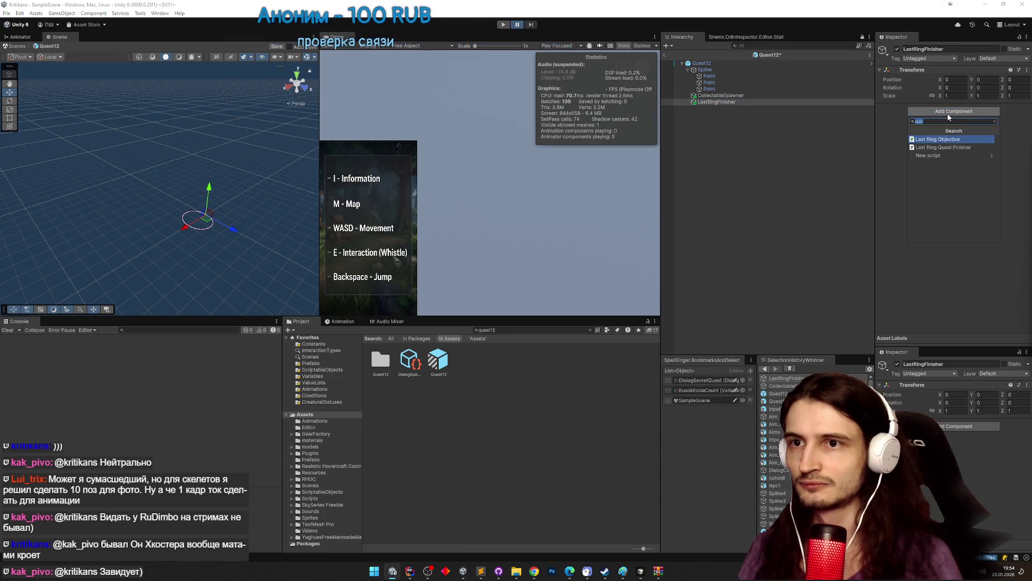
pyautogui.press('Return')
pyautogui.hotkey('ctrl', 's')
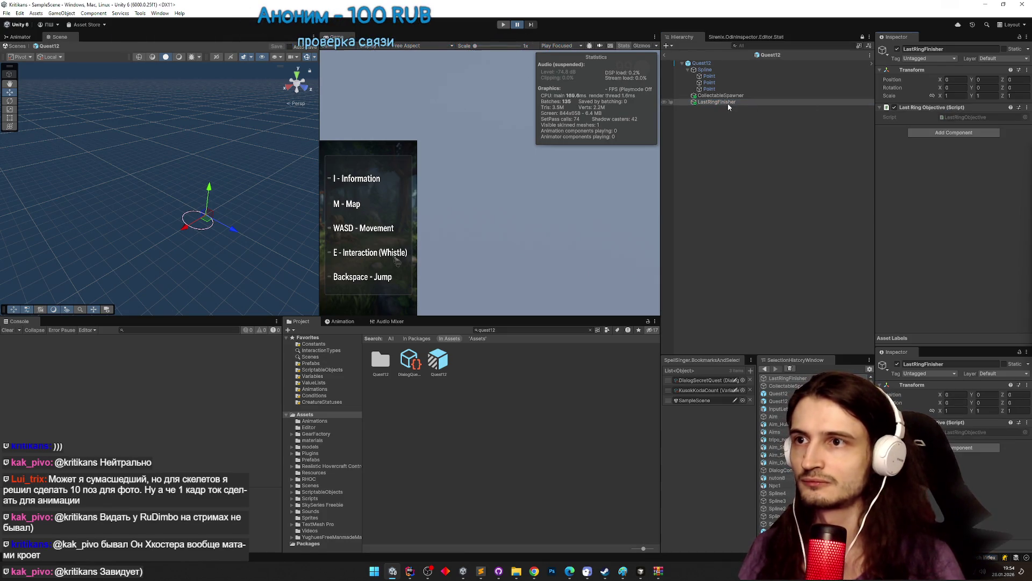
pyautogui.click(728, 104)
pyautogui.write('F')
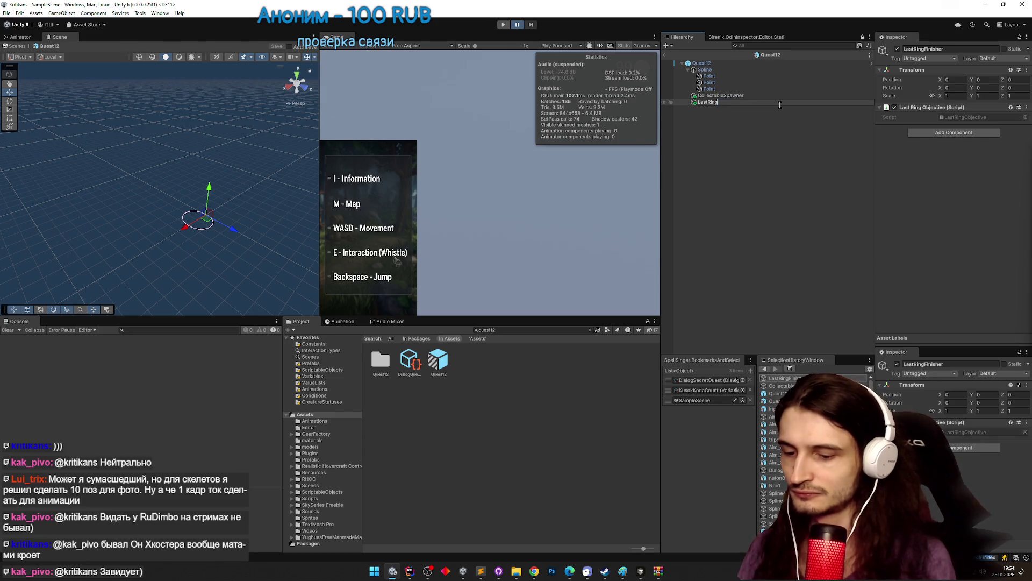
pyautogui.write('Objective')
pyautogui.press('Return')
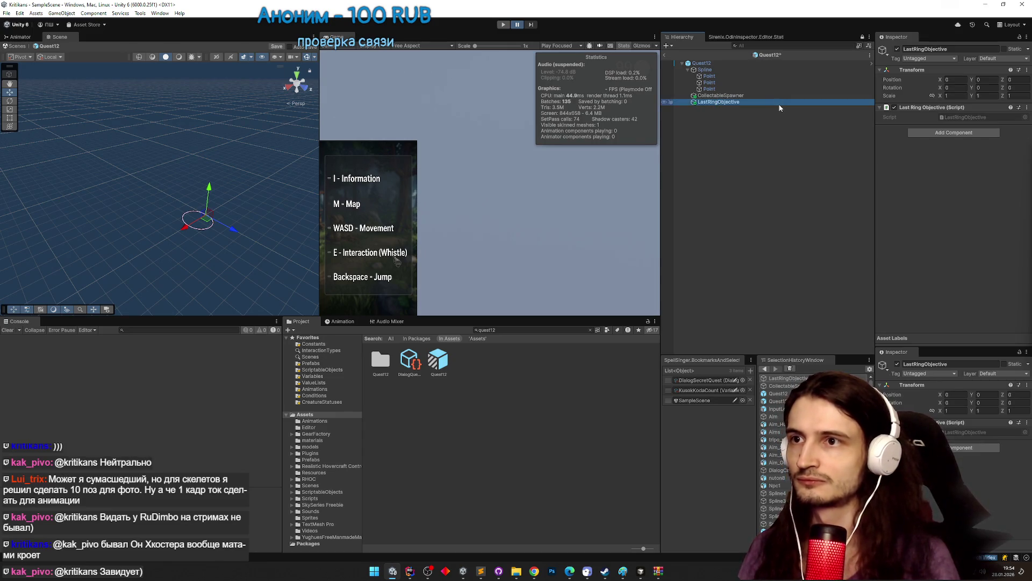
pyautogui.hotkey('ctrl', 'd')
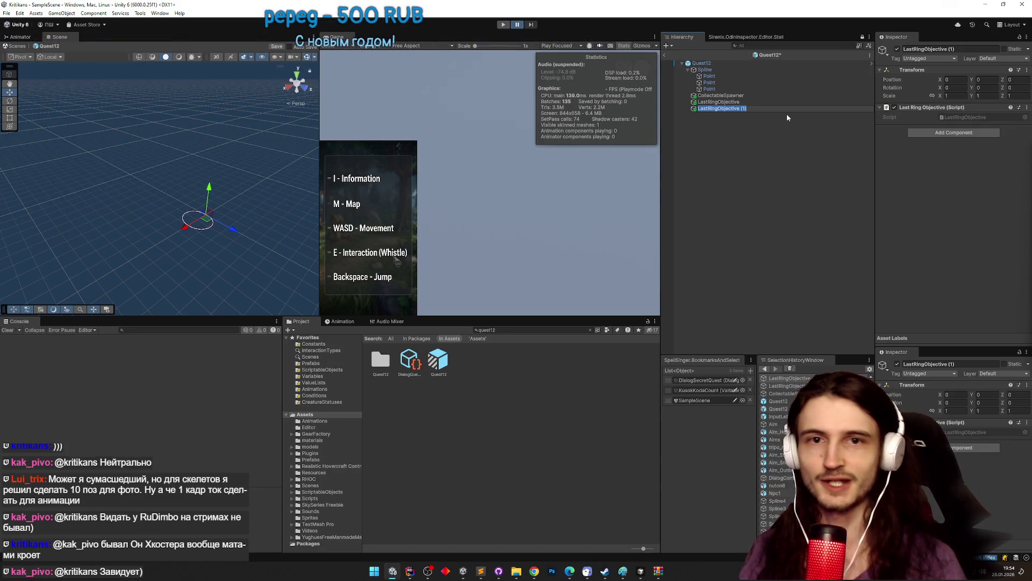
# Keep the duplicate named LastRingObjective (1), save the prefab, and bring up its script options.
pyautogui.click(767, 109)
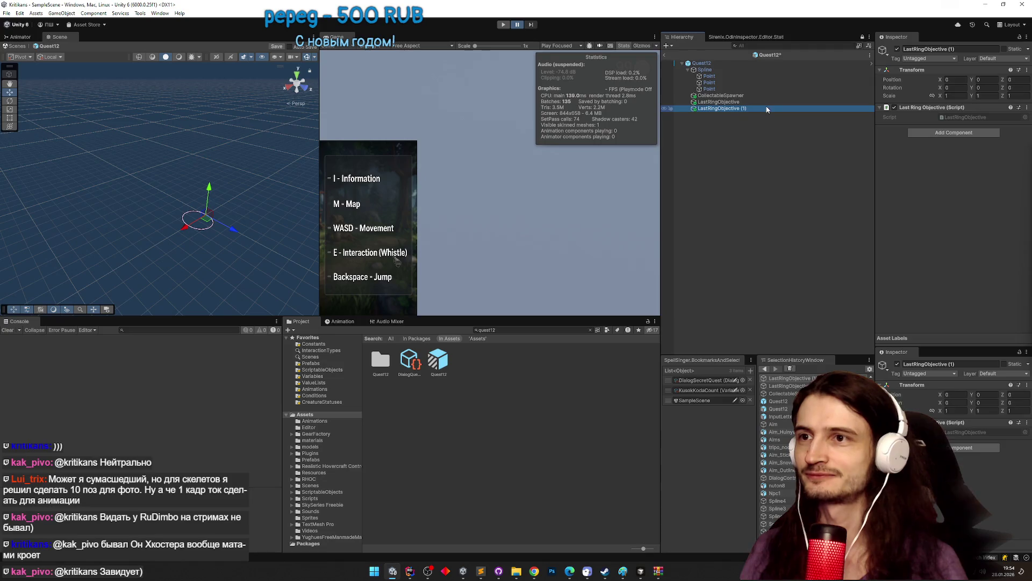
pyautogui.click(758, 112)
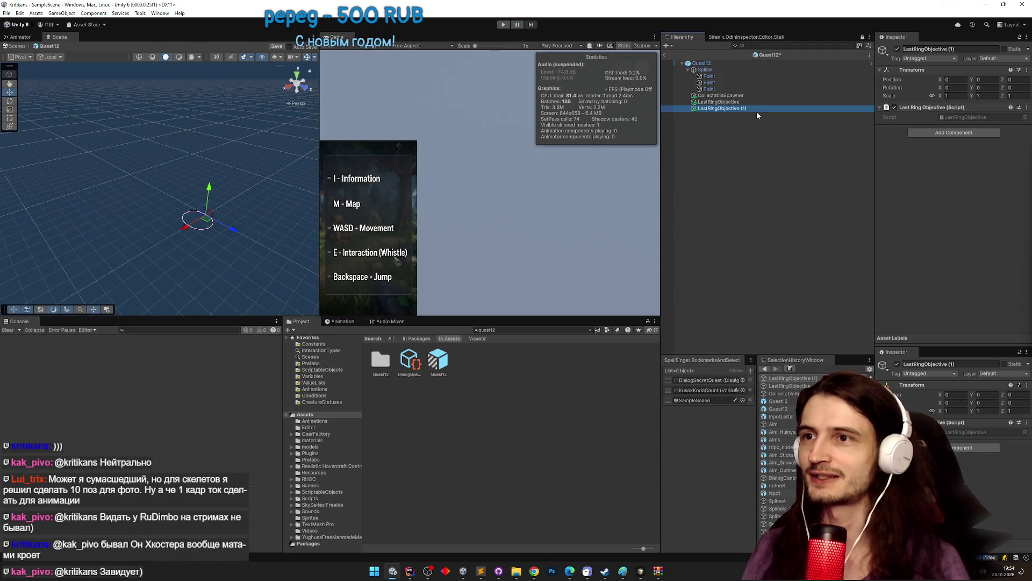
pyautogui.click(762, 108)
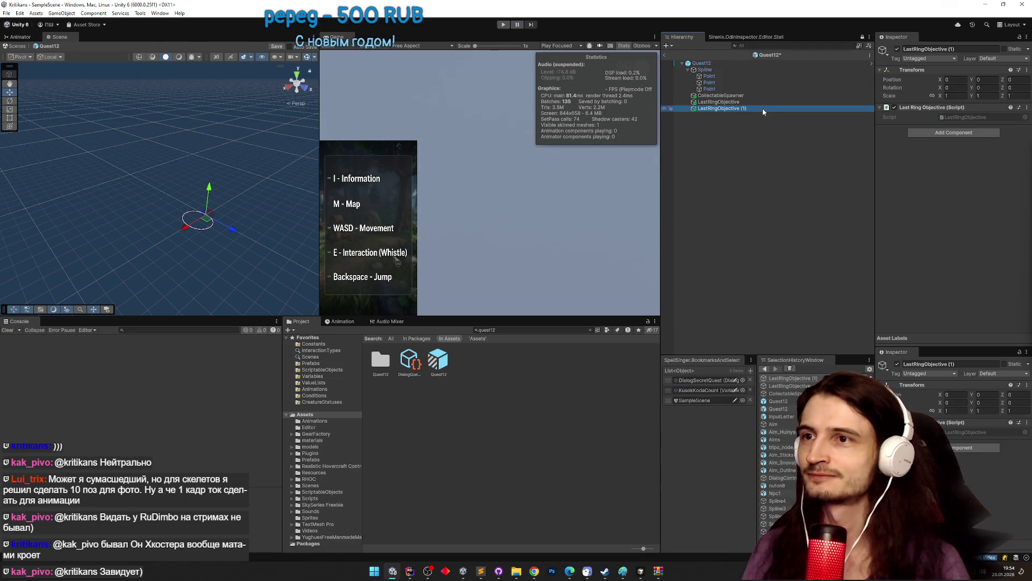
pyautogui.press('Return')
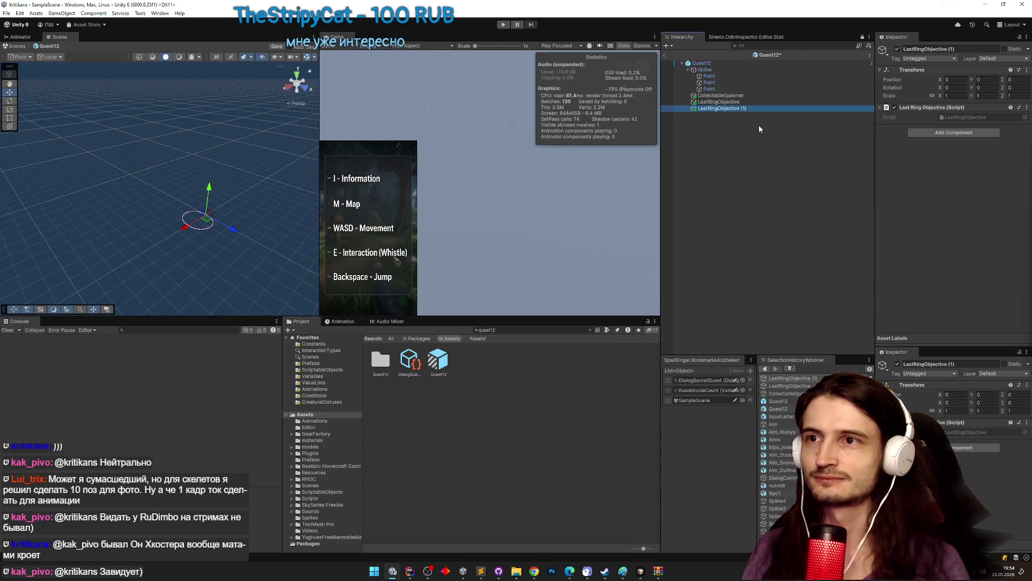
pyautogui.hotkey('ctrl', 's')
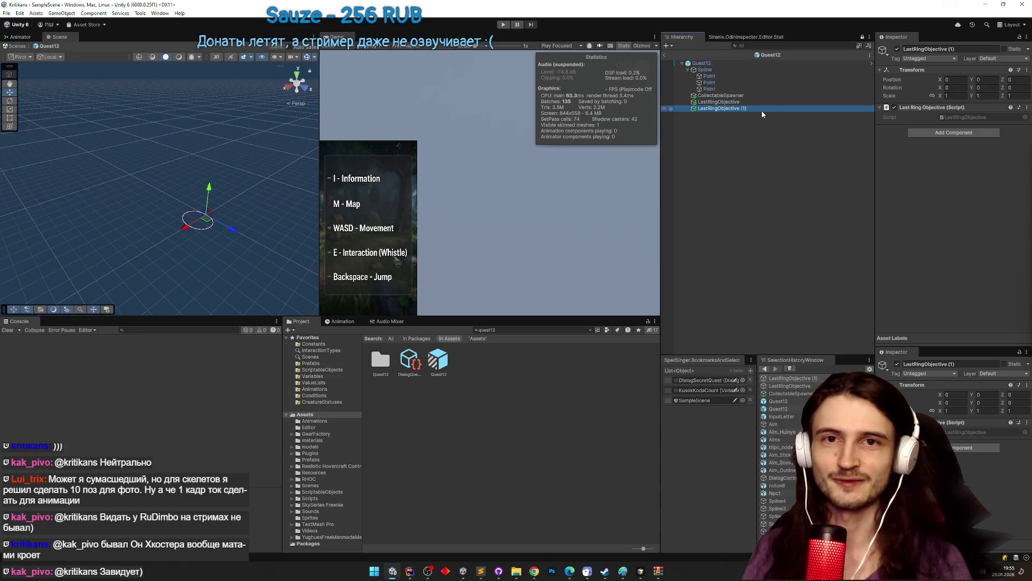
pyautogui.rightClick(918, 110)
# Remove Last Ring Objective (Script) from the duplicate and name it LastRingObjective.
pyautogui.click(930, 148)
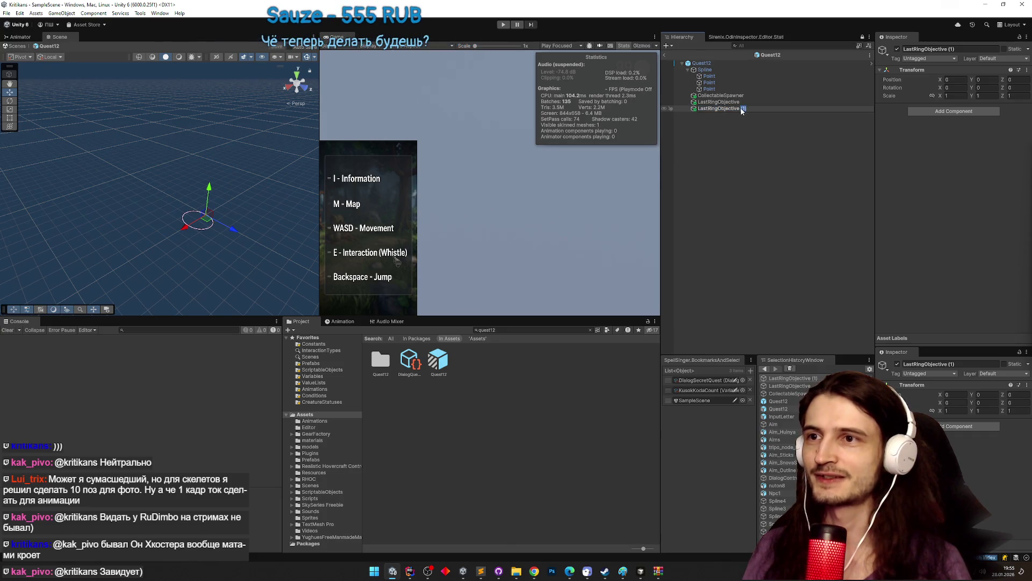
pyautogui.press('BackSpace')
pyautogui.press('Return')
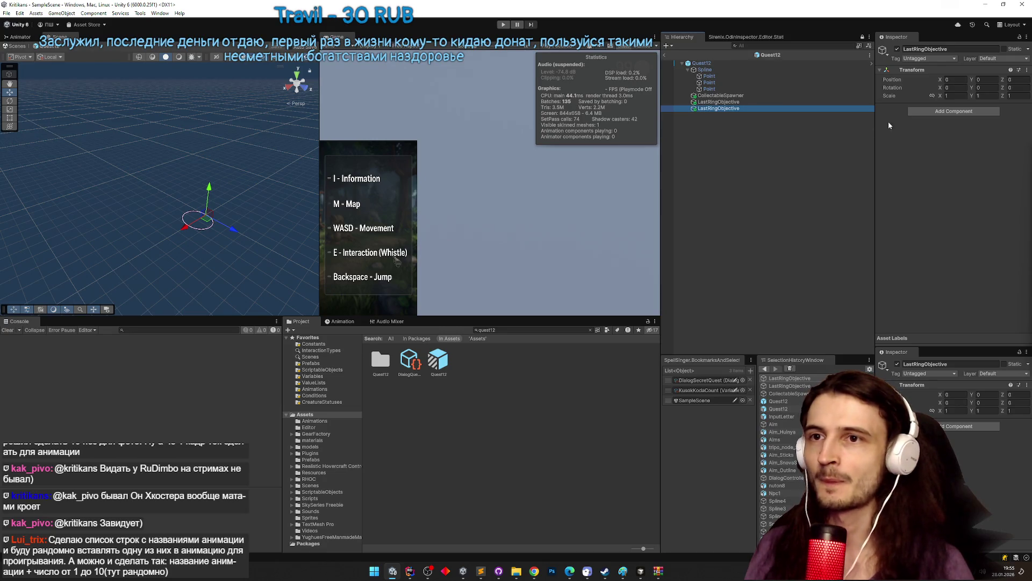
# Add a Wasd Disabled Curve Pusher component to the second LastRingObjective.
pyautogui.click(910, 111)
pyautogui.write('shoot')
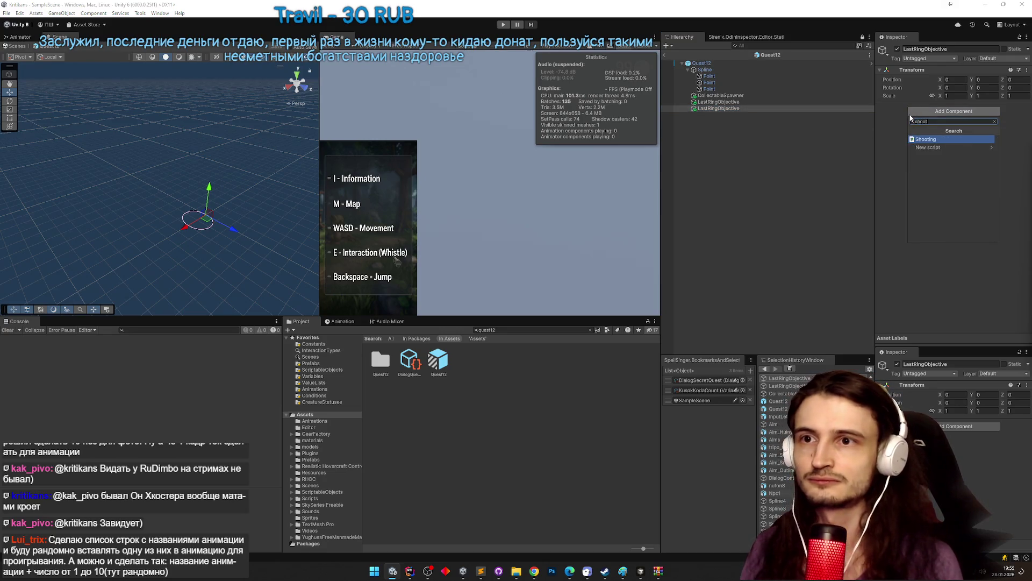
pyautogui.press('BackSpace')
pyautogui.press('BackSpace')
pyautogui.write('wasd')
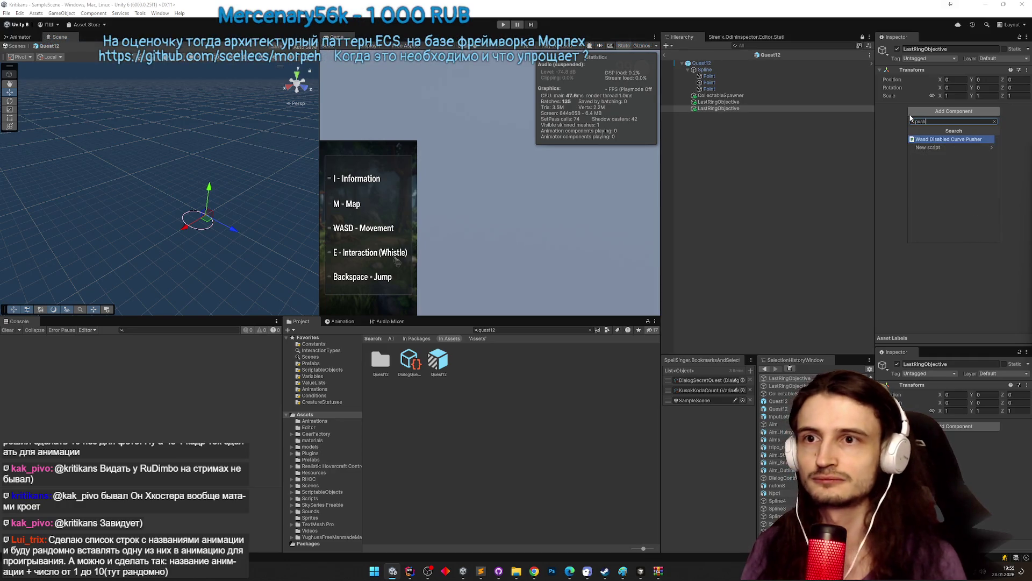
pyautogui.press('Return')
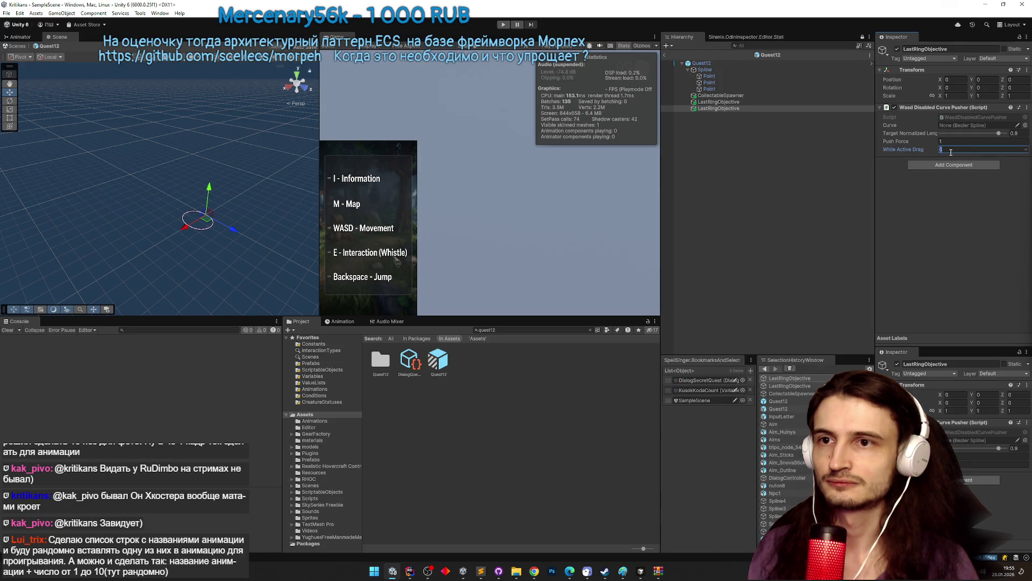
# Set While Active Drag 0.05, Push Force 2, Curve to the Spline, then return to the scene.
pyautogui.write('.05')
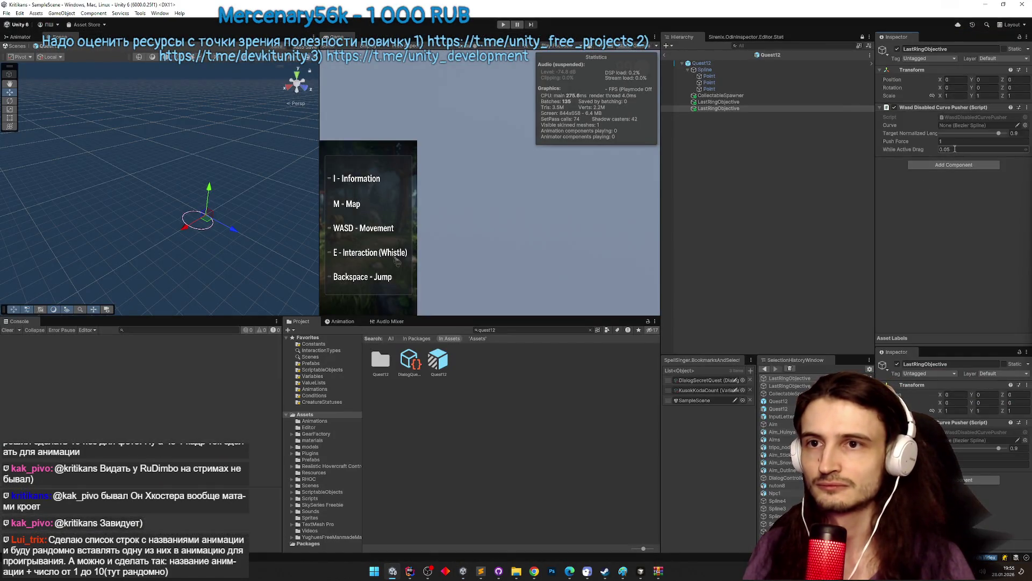
pyautogui.click(957, 142)
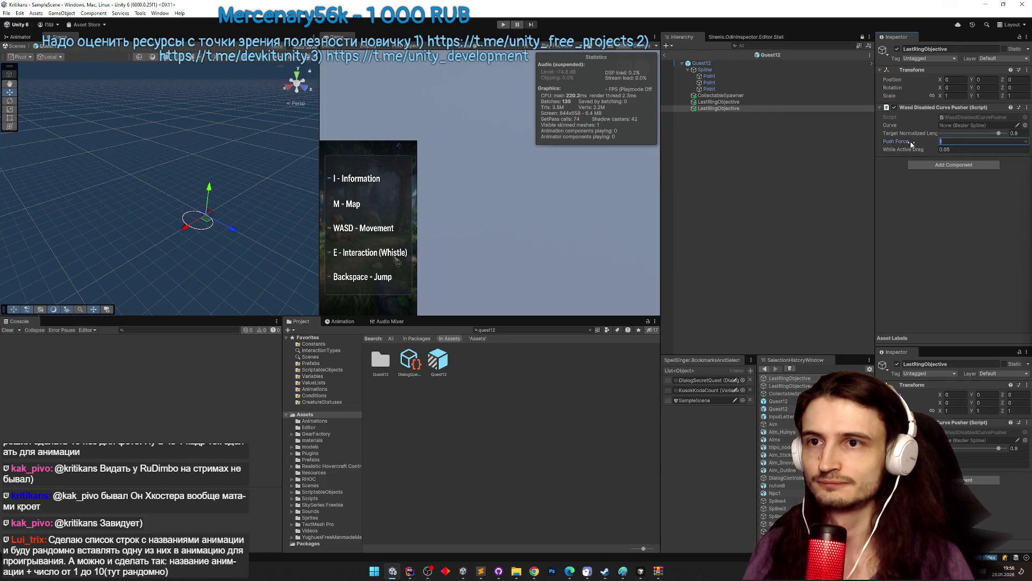
pyautogui.write('2')
pyautogui.press('Return')
pyautogui.moveTo(704, 69); pyautogui.dragTo(968, 126)
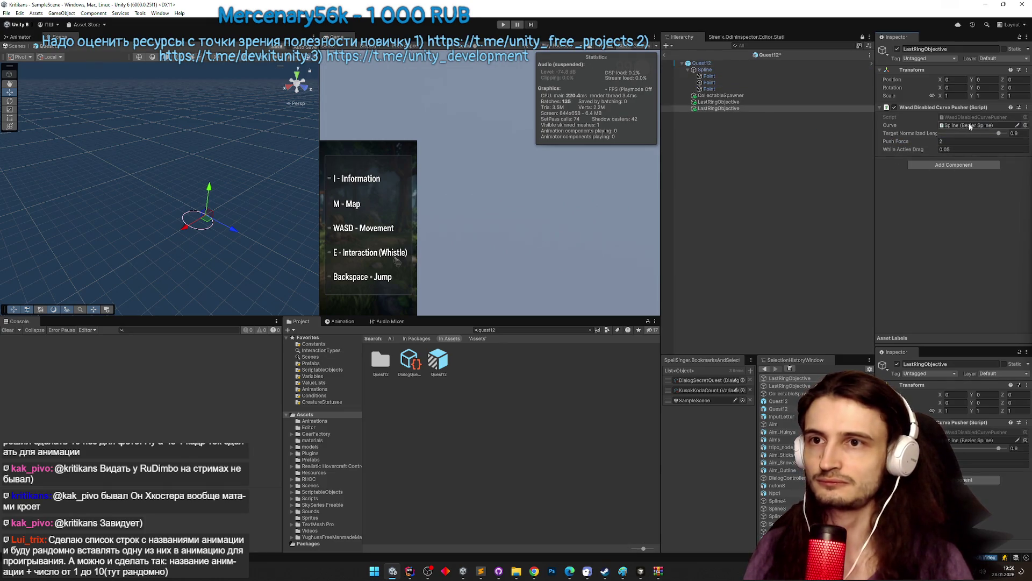
pyautogui.click(666, 54)
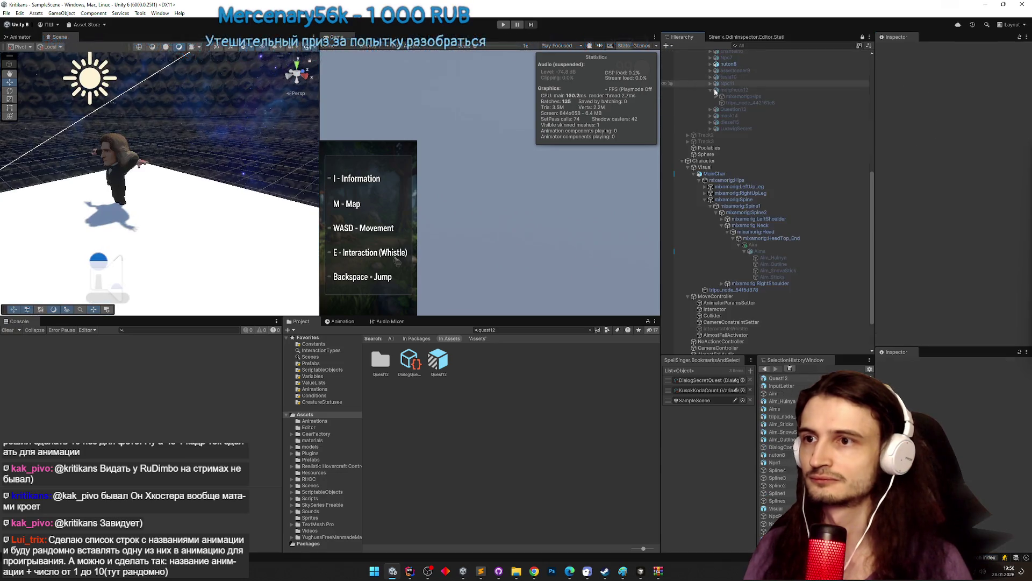
# Activate the morpheus12 character and briefly play-test the scene.
pyautogui.scroll(5, 795, 145)
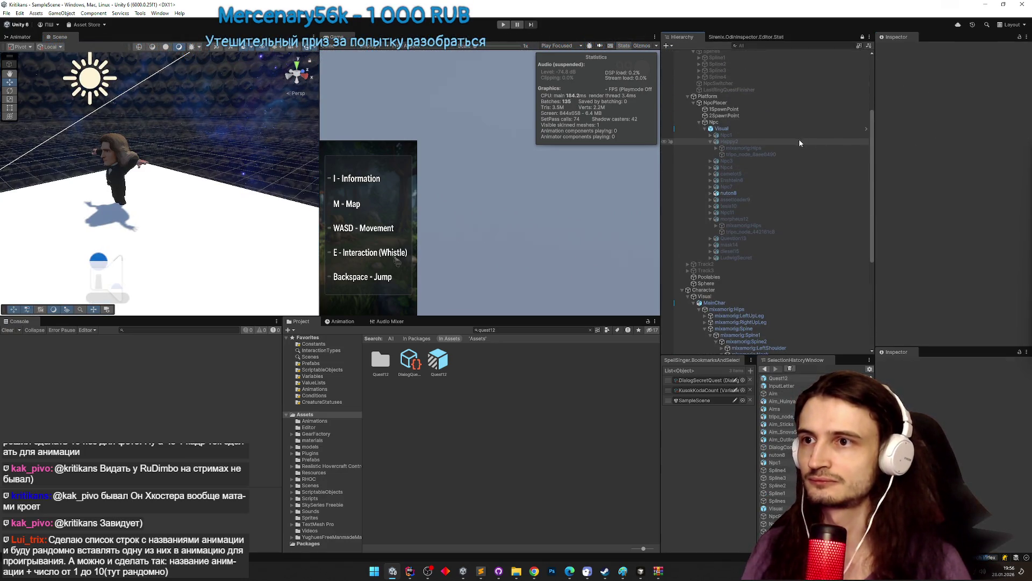
pyautogui.click(747, 192)
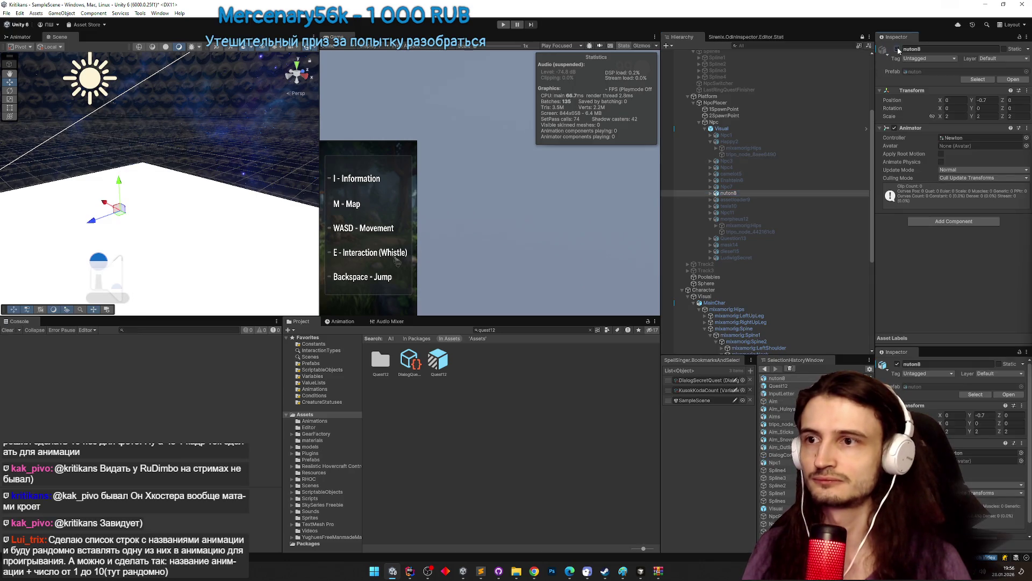
pyautogui.click(744, 218)
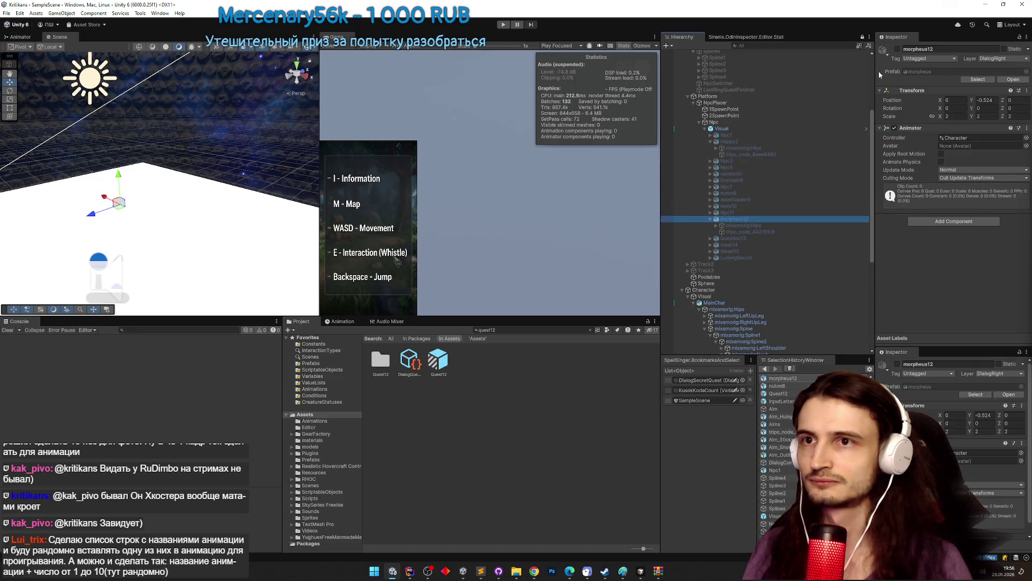
pyautogui.click(897, 49)
pyautogui.hotkey('ctrl', 'p')
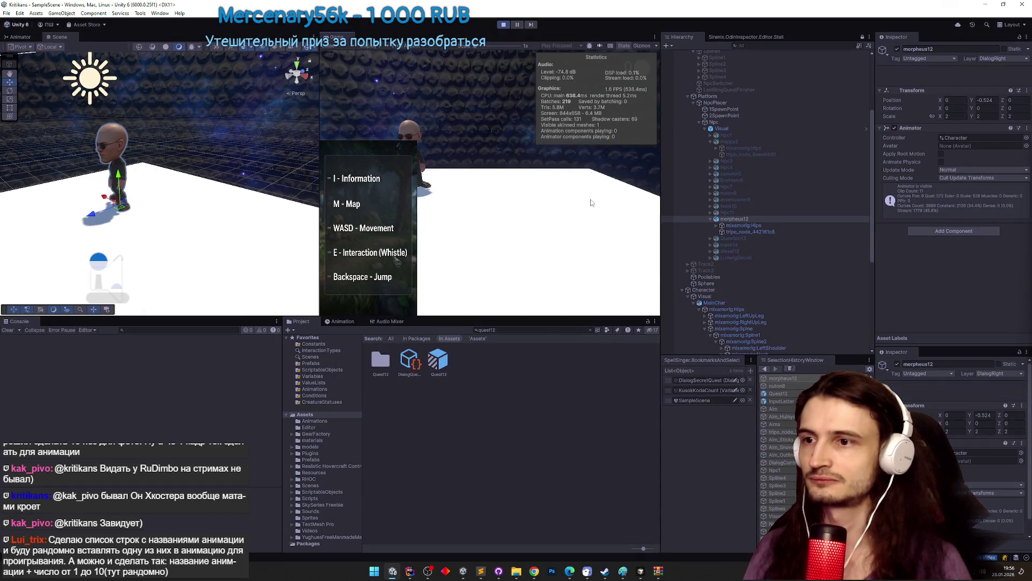
pyautogui.hotkey('ctrl', 'p')
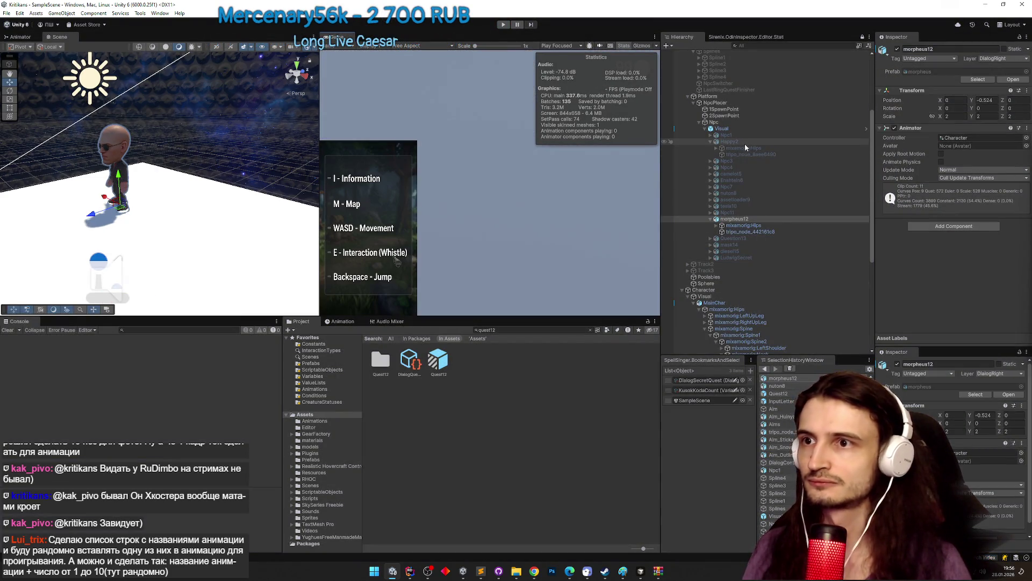
# Inspect morpheus12 and collapse the player character's Visual object in the Hierarchy.
pyautogui.scroll(4, 747, 143)
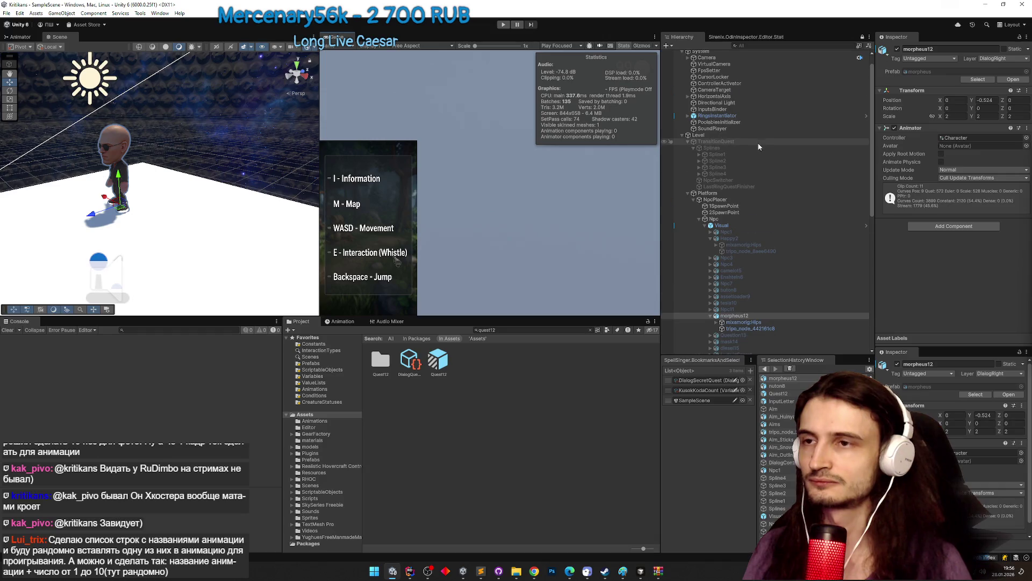
pyautogui.click(860, 316)
pyautogui.scroll(-3, 862, 258)
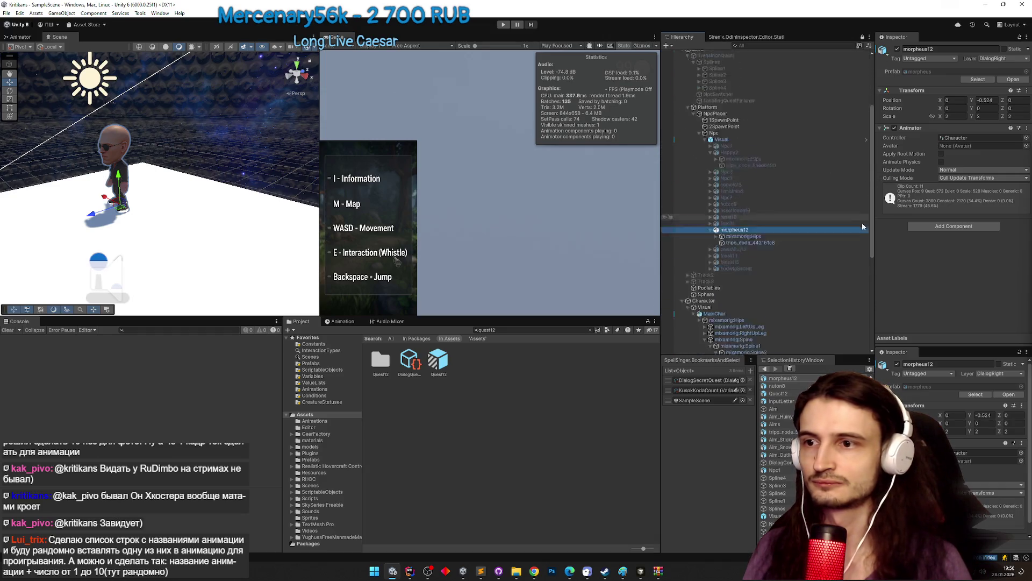
pyautogui.scroll(-4, 860, 246)
pyautogui.click(691, 208)
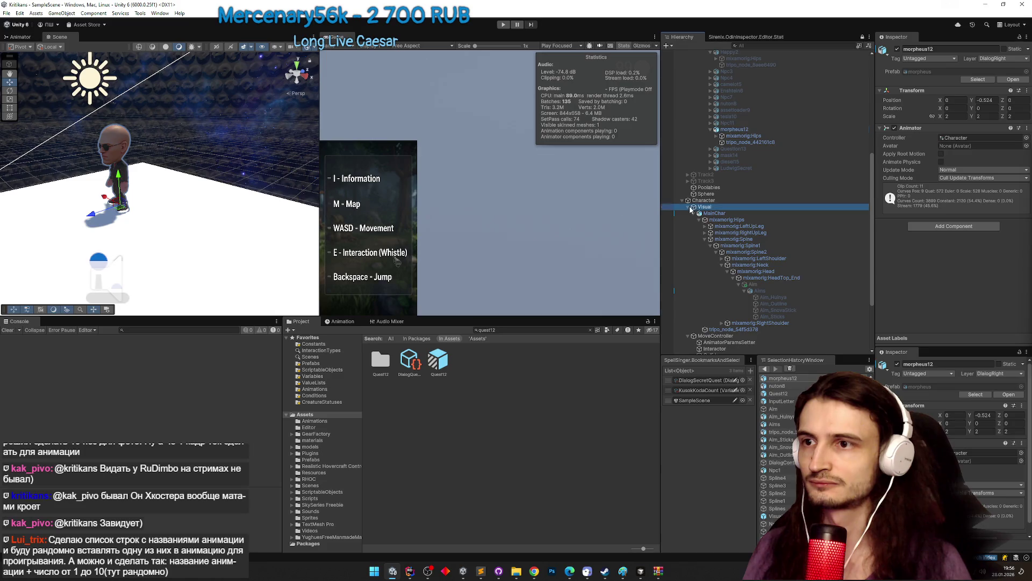
pyautogui.click(690, 206)
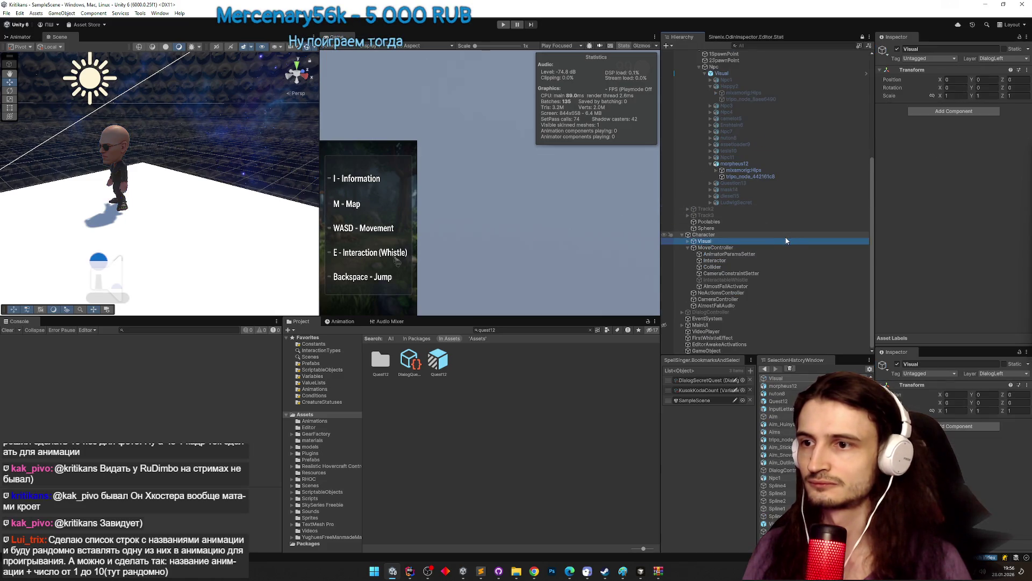
pyautogui.moveTo(871, 247)
pyautogui.mouseDown()
pyautogui.moveTo(873, 201)
pyautogui.moveTo(872, 255)
pyautogui.mouseUp()
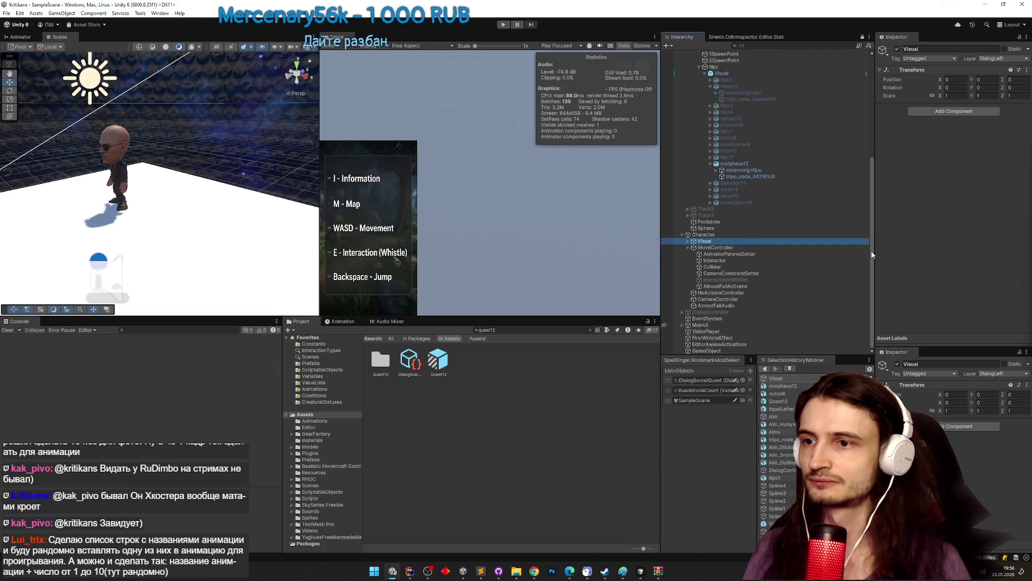
pyautogui.moveTo(872, 254)
pyautogui.mouseDown()
pyautogui.moveTo(870, 193)
pyautogui.moveTo(867, 275)
pyautogui.moveTo(870, 187)
pyautogui.mouseUp()
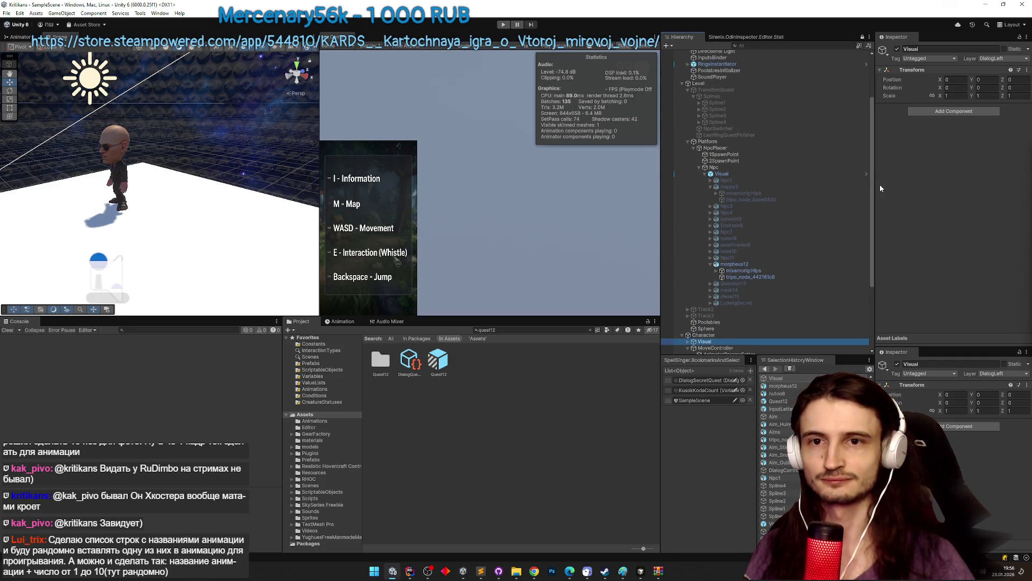
pyautogui.moveTo(869, 182)
pyautogui.mouseDown()
pyautogui.moveTo(875, 145)
pyautogui.moveTo(872, 217)
pyautogui.mouseUp()
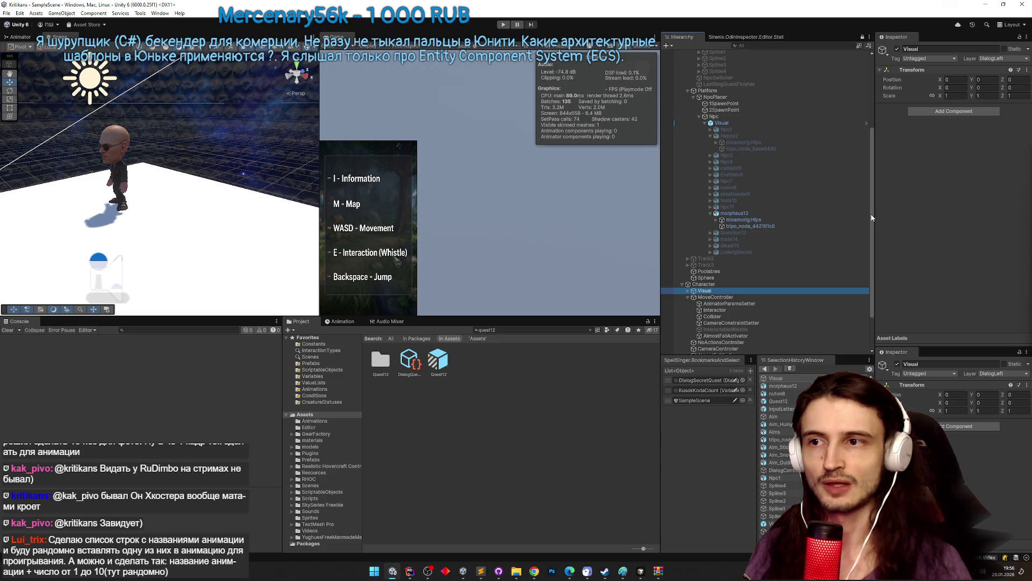
# Select DialogController and show its dialog settings for Npc1 through Npc7.
pyautogui.scroll(-2, 750, 317)
pyautogui.click(737, 336)
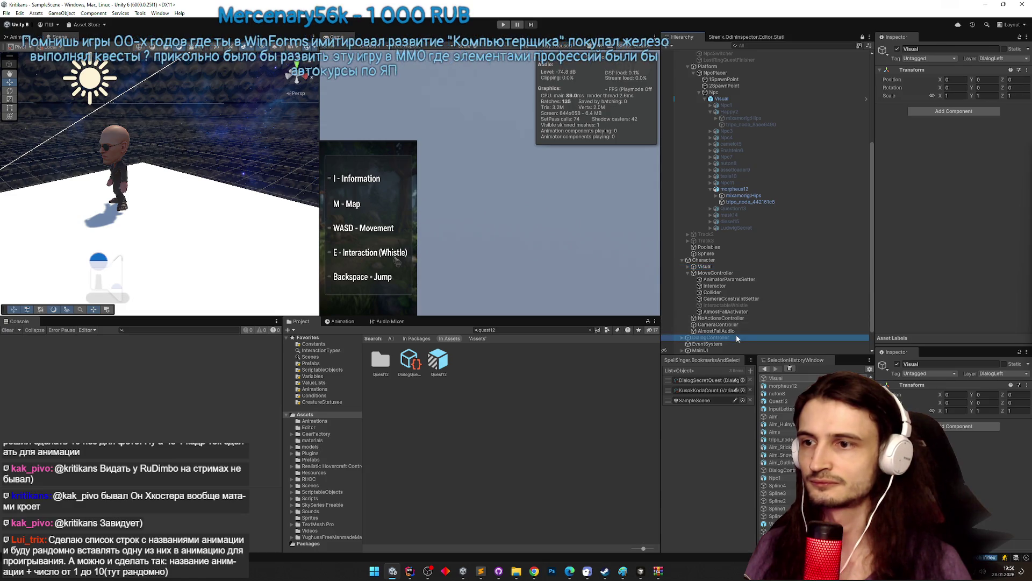
pyautogui.click(1024, 118)
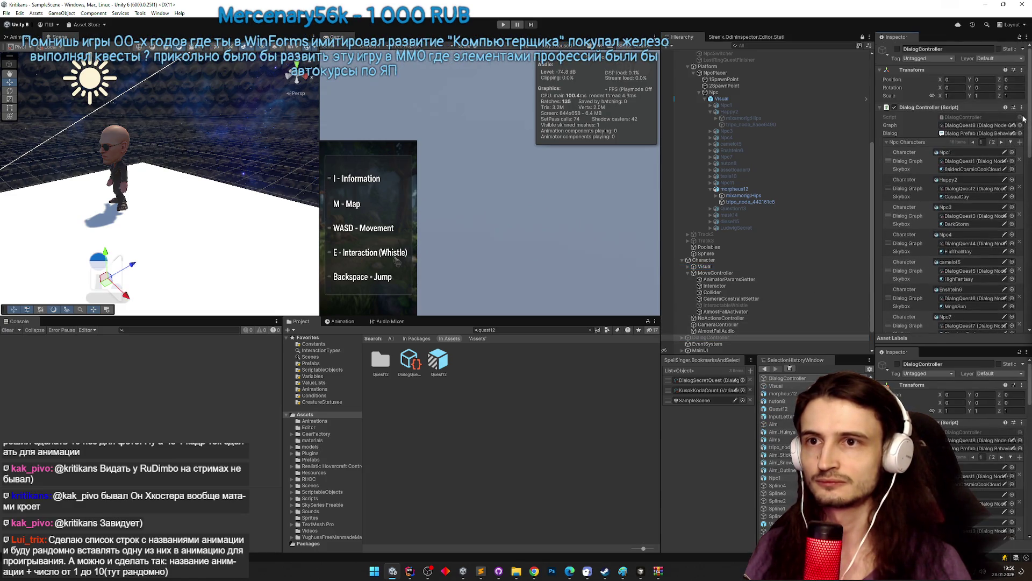
# Set the DialogController graph to DialogQuest12, play-test, and open the Quest12 prefab.
pyautogui.click(1020, 126)
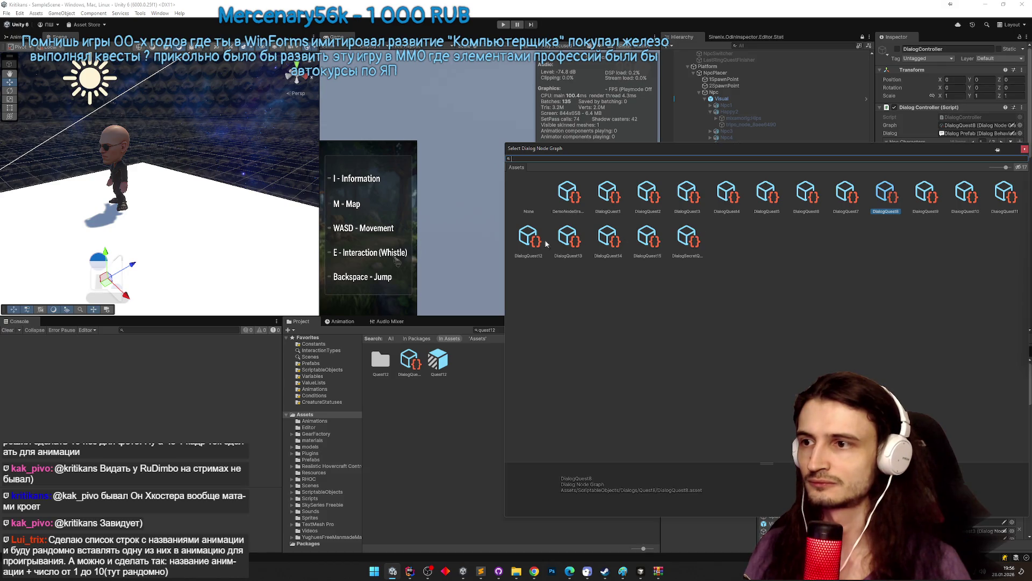
pyautogui.doubleClick(538, 240)
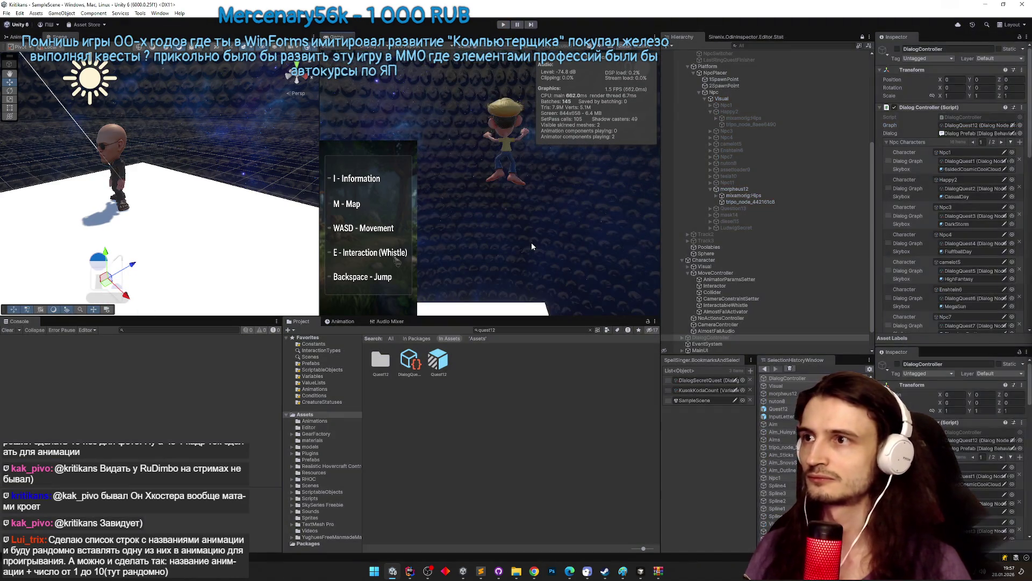
pyautogui.hotkey('ctrl', 'p')
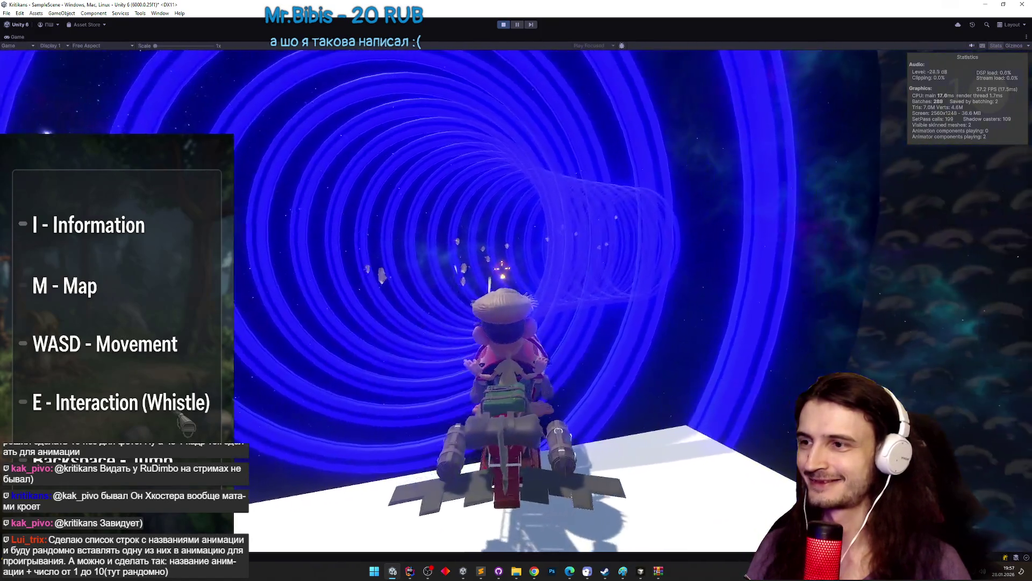
pyautogui.hotkey('ctrl', 'p')
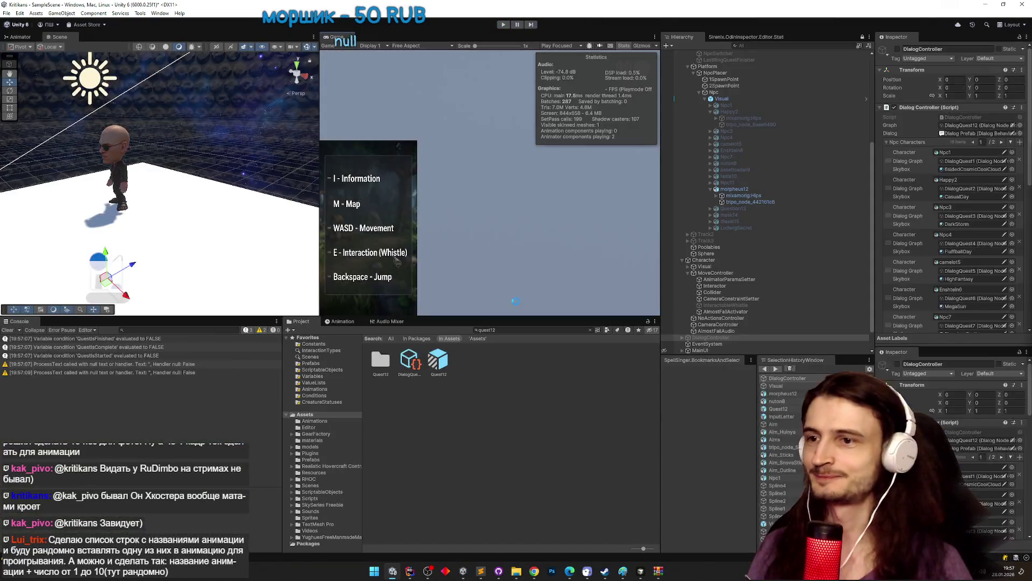
pyautogui.doubleClick(439, 359)
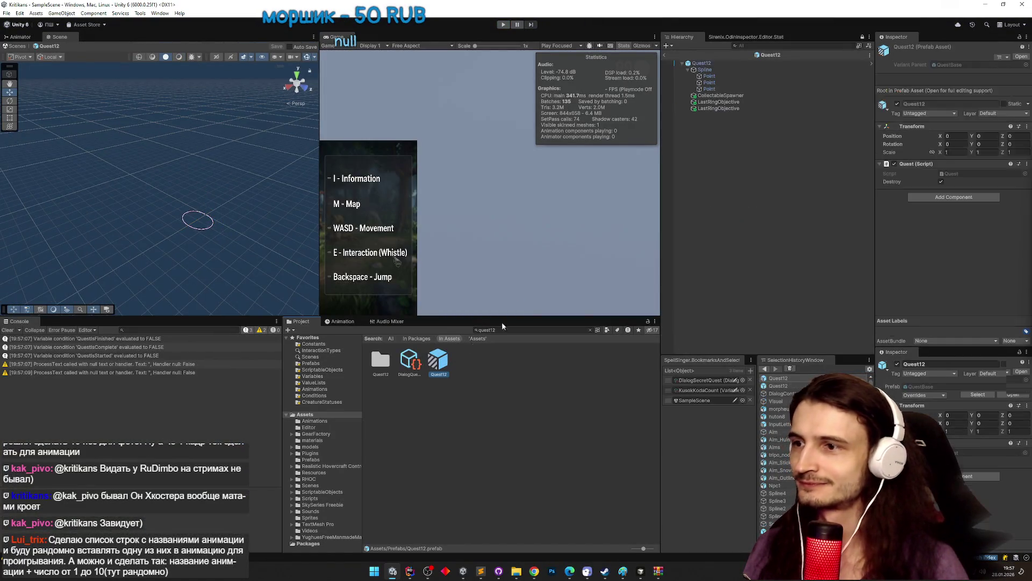
# Replace Money with the InputLetter prefab in the CollectableSpawner's Collectable field.
pyautogui.click(753, 96)
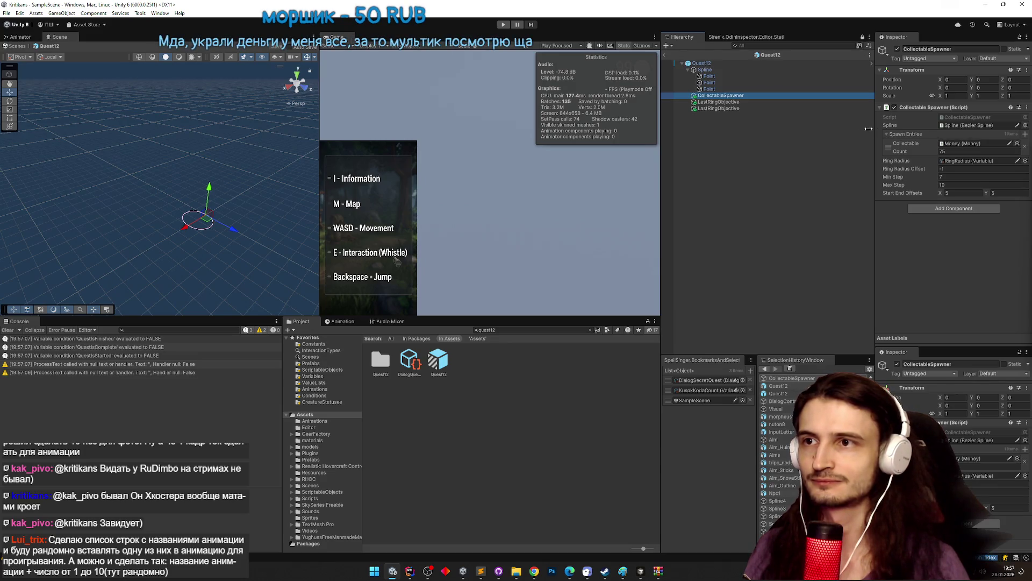
pyautogui.click(958, 145)
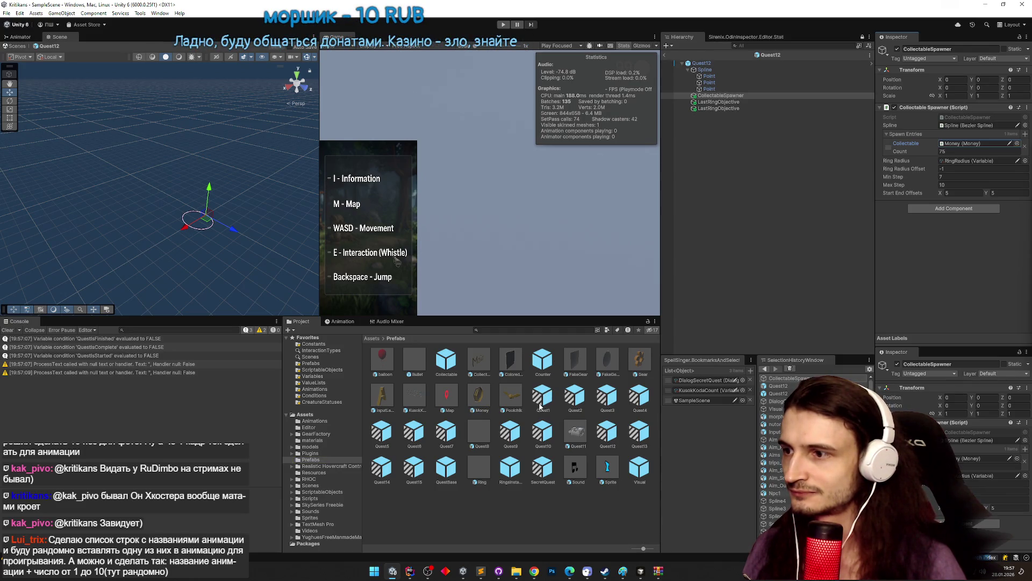
pyautogui.moveTo(385, 397); pyautogui.dragTo(958, 147)
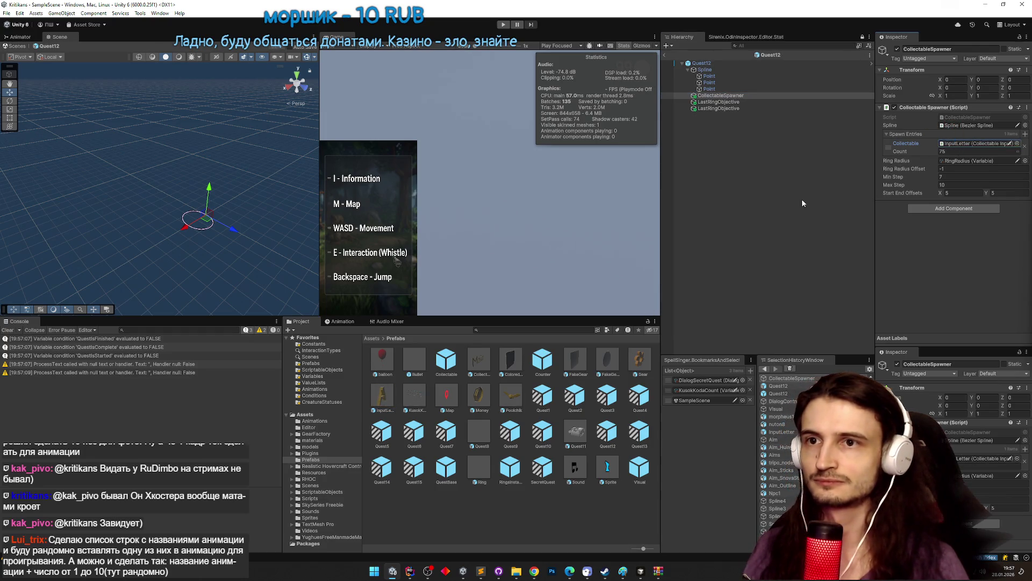
# Exit Prefab Mode and run the game in a maximized Game view.
pyautogui.hotkey('ctrl', 'p')
pyautogui.click(524, 315)
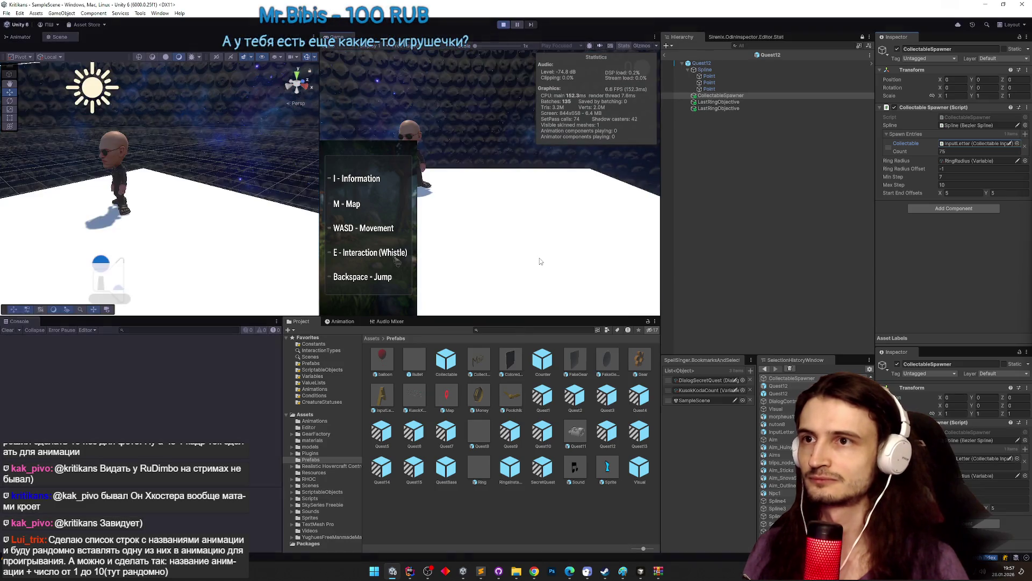
pyautogui.hotkey('shift', 'space')
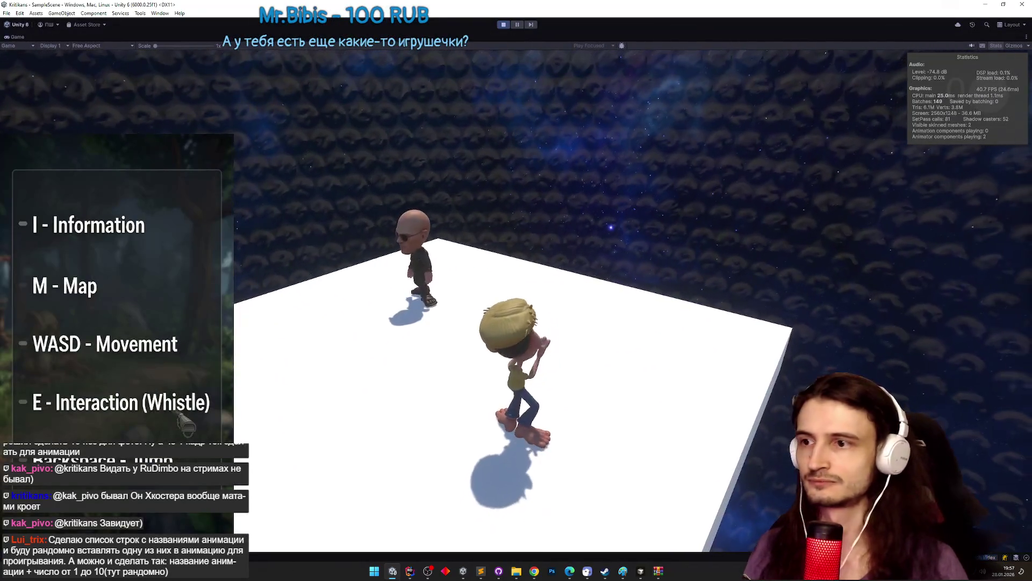
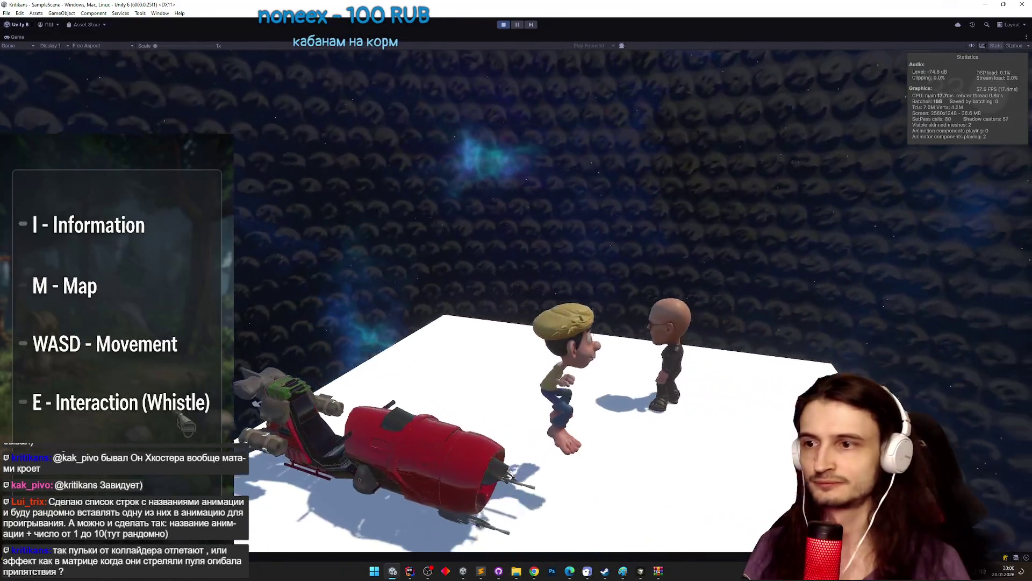
# Walk the hero to the bald NPC, trigger its quest dialogue, then exit Play mode.
pyautogui.press('w')
pyautogui.press('e')
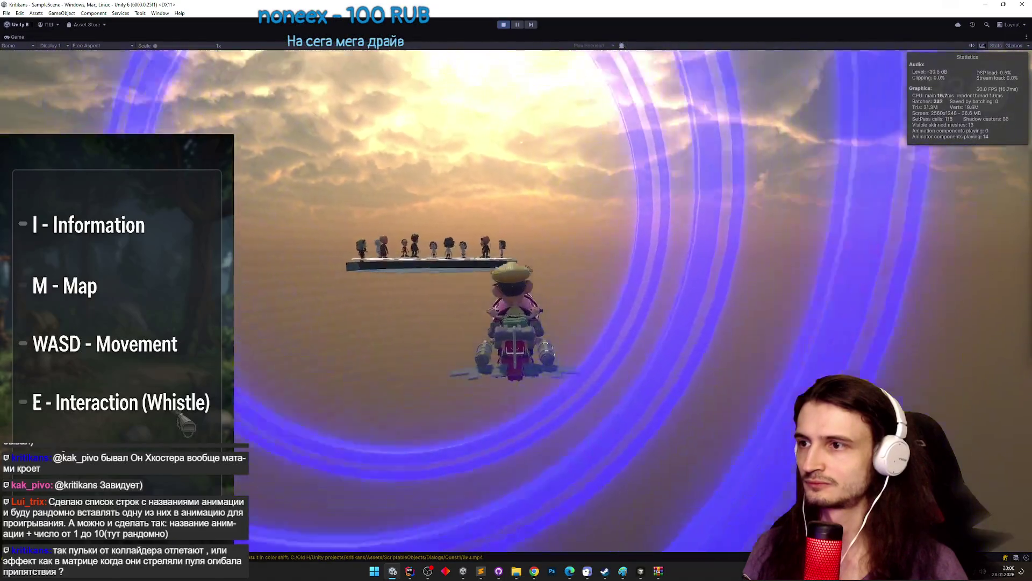
pyautogui.hotkey('ctrl', 'p')
pyautogui.hotkey('alt', 'Tab')
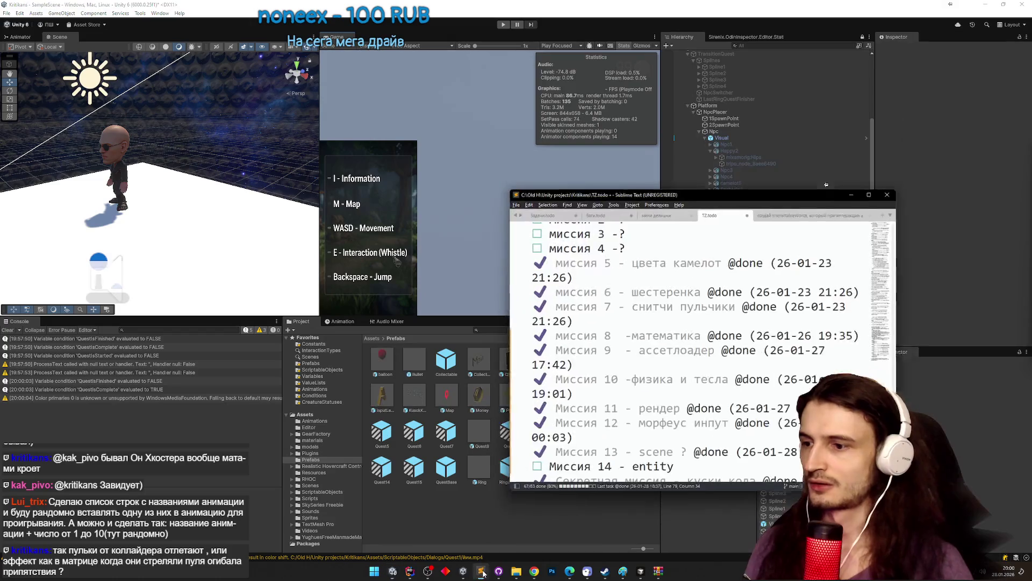
pyautogui.scroll(-1, 623, 318)
pyautogui.scroll(5, 635, 323)
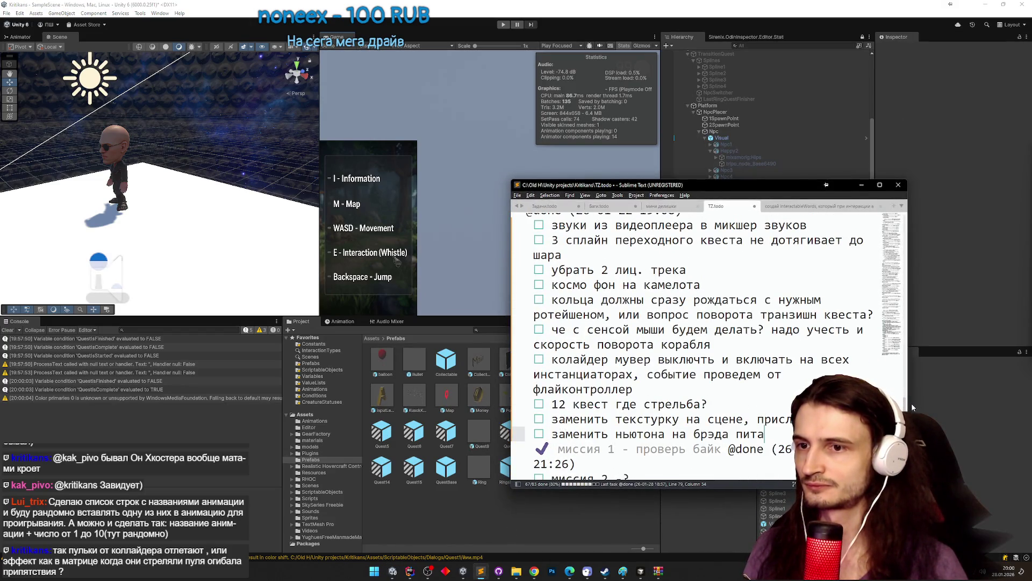
pyautogui.scroll(2, 906, 408)
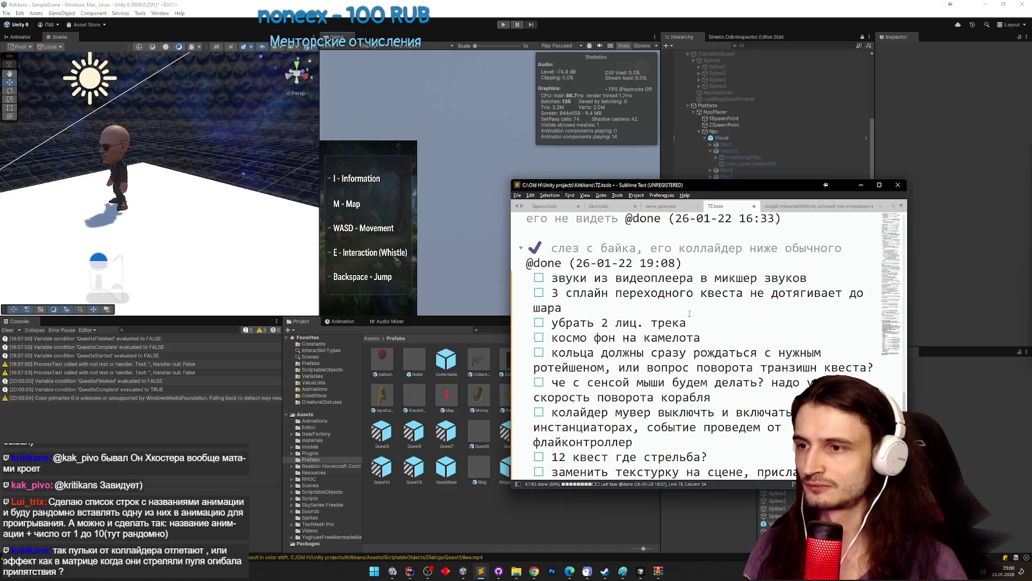
pyautogui.scroll(-3, 689, 313)
pyautogui.hotkey('ctrl', 'd')
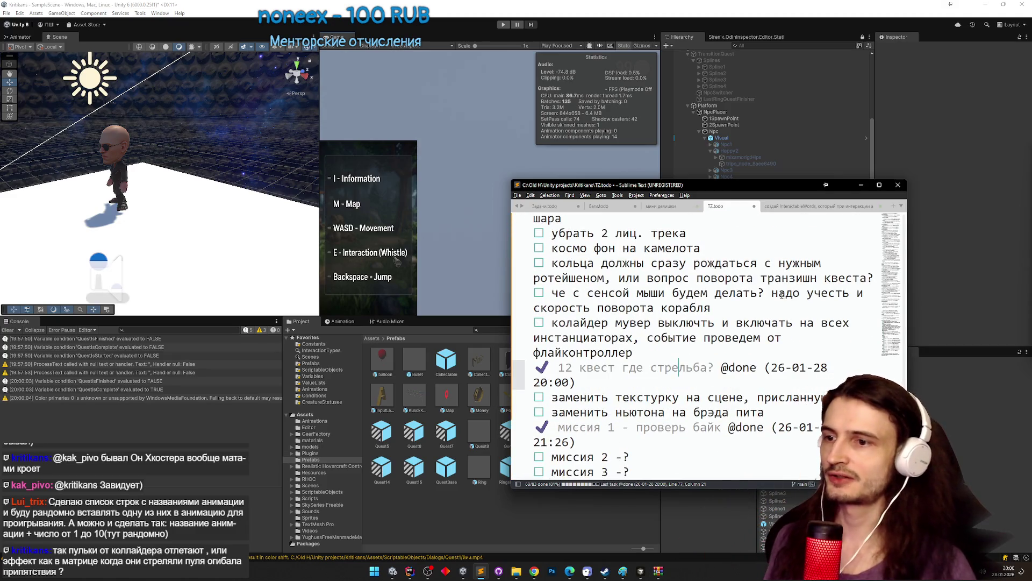
pyautogui.click(547, 556)
pyautogui.click(534, 571)
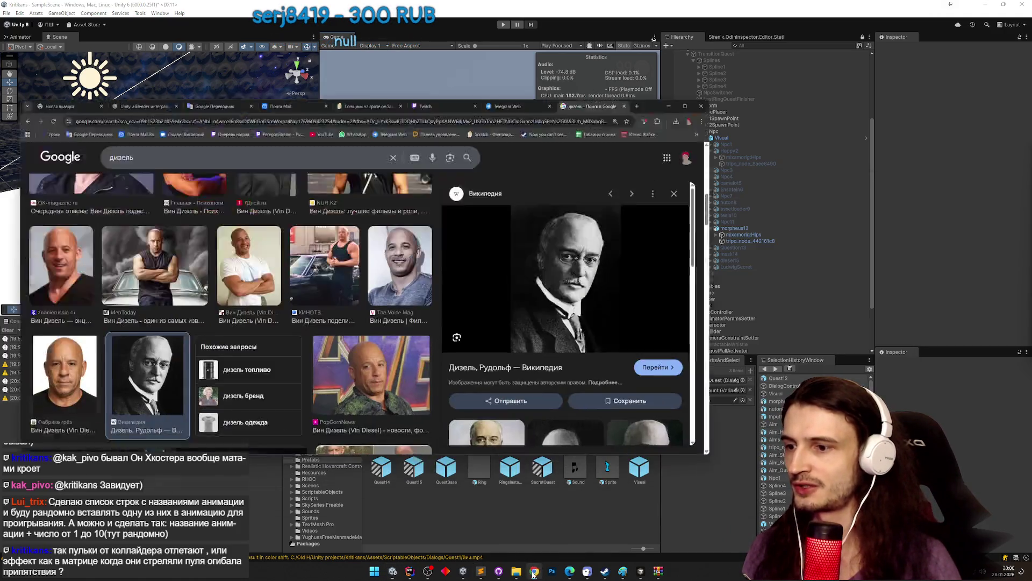
# Download the 41.2 MB 'scena-pit-bred max no shodstva.zip' from Telegram Web and show it in Downloads.
pyautogui.click(499, 43)
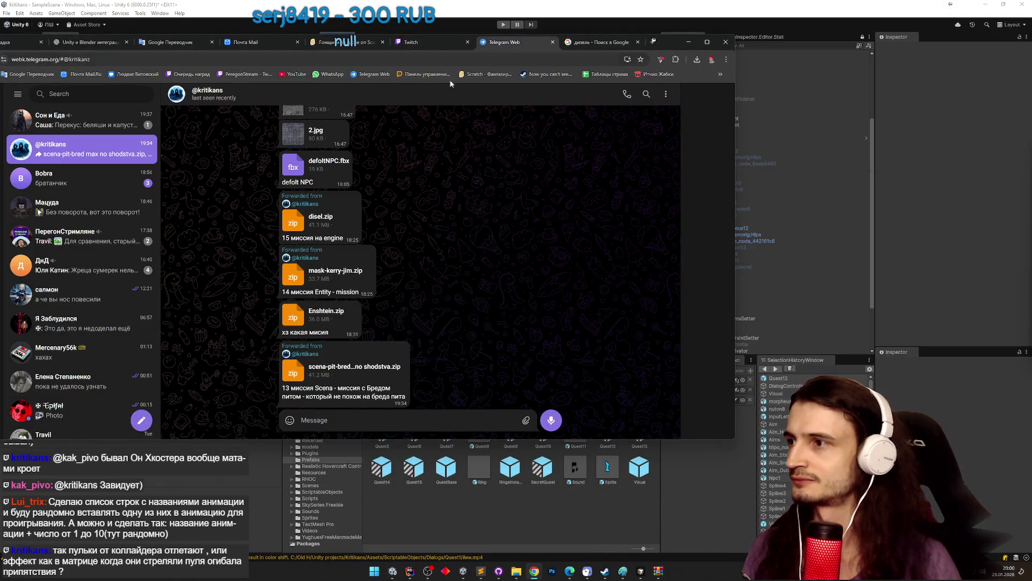
pyautogui.click(355, 368)
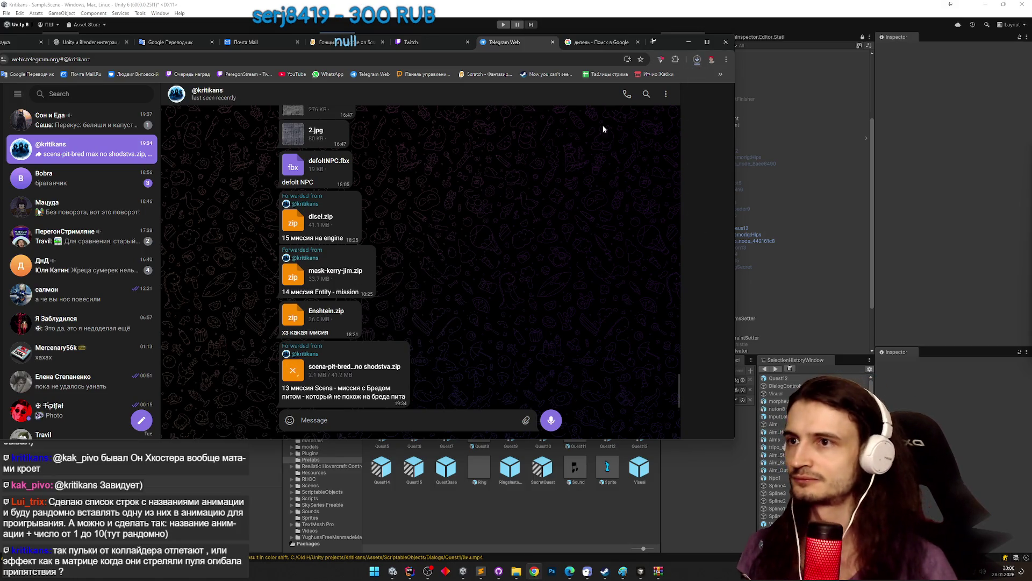
pyautogui.click(697, 60)
pyautogui.moveTo(670, 110)
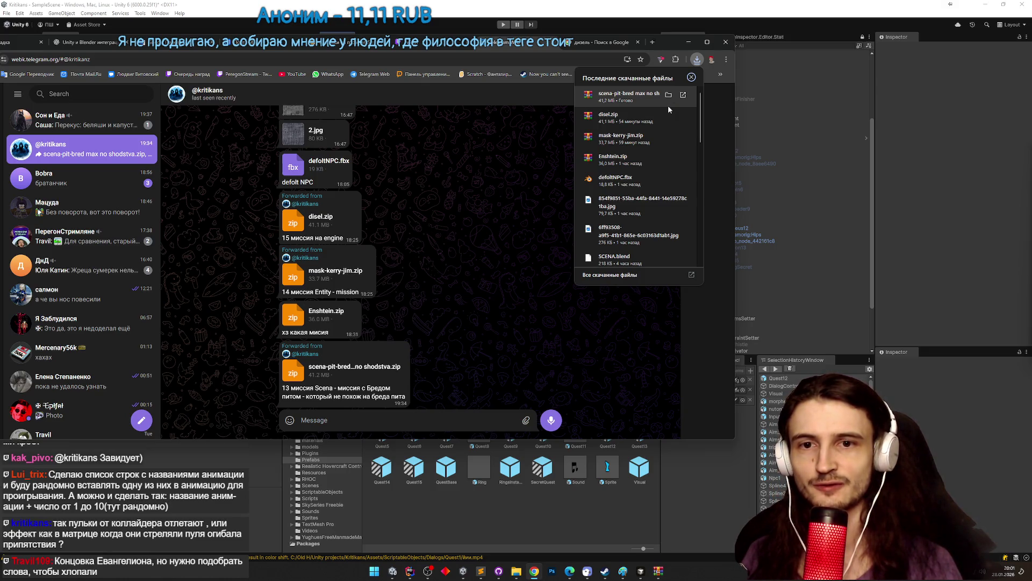
pyautogui.click(668, 95)
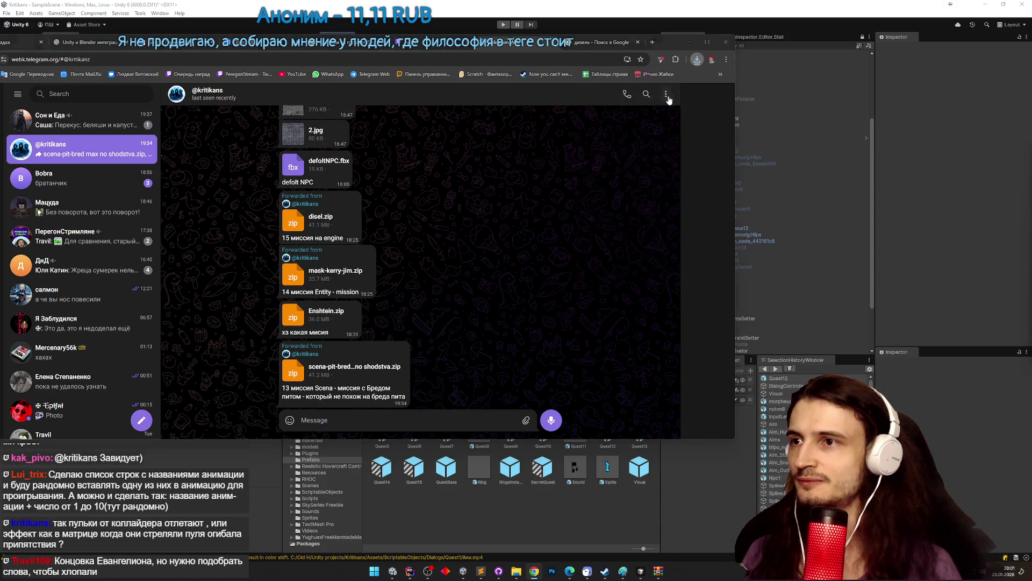
pyautogui.doubleClick(556, 244)
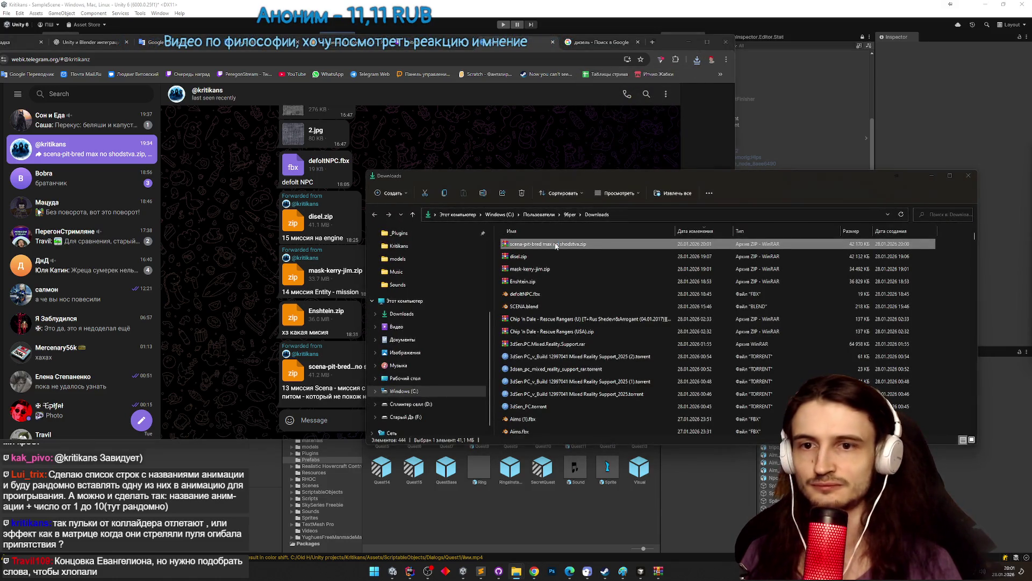
# Dismiss WinRAR's trial reminder and place the archive window beside Unity's root Assets folder.
pyautogui.click(658, 160)
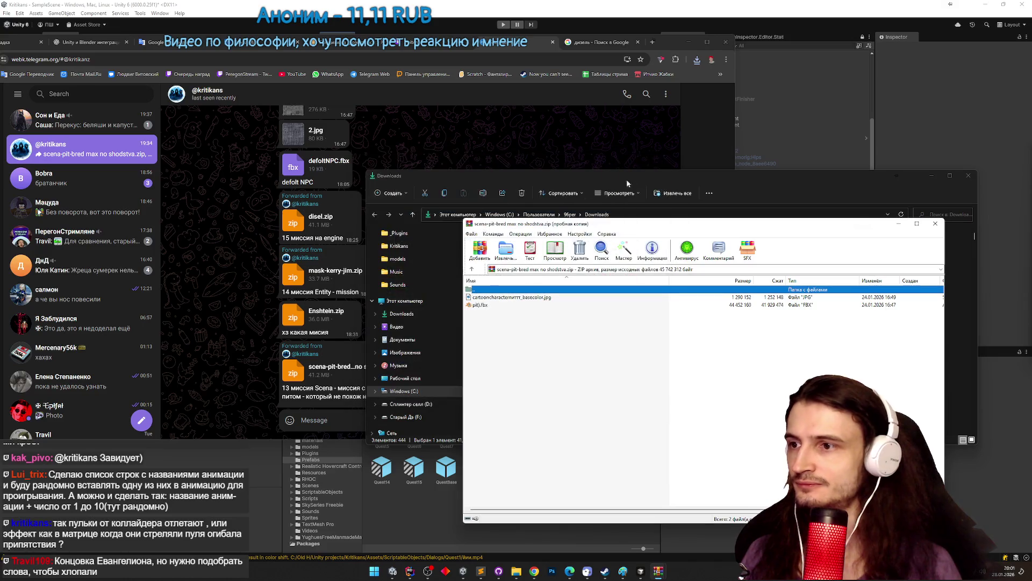
pyautogui.moveTo(548, 223); pyautogui.dragTo(649, 223)
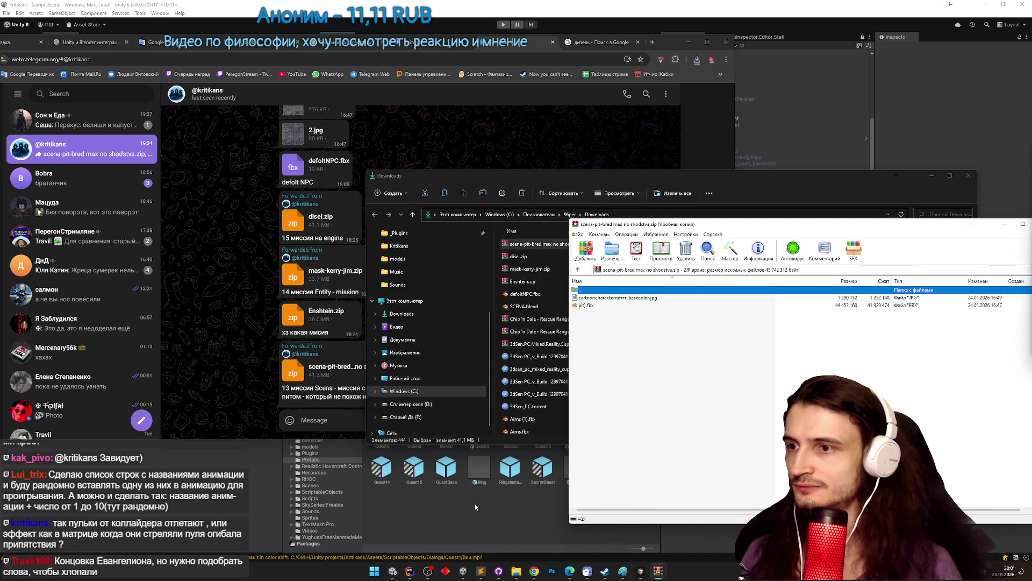
pyautogui.click(474, 502)
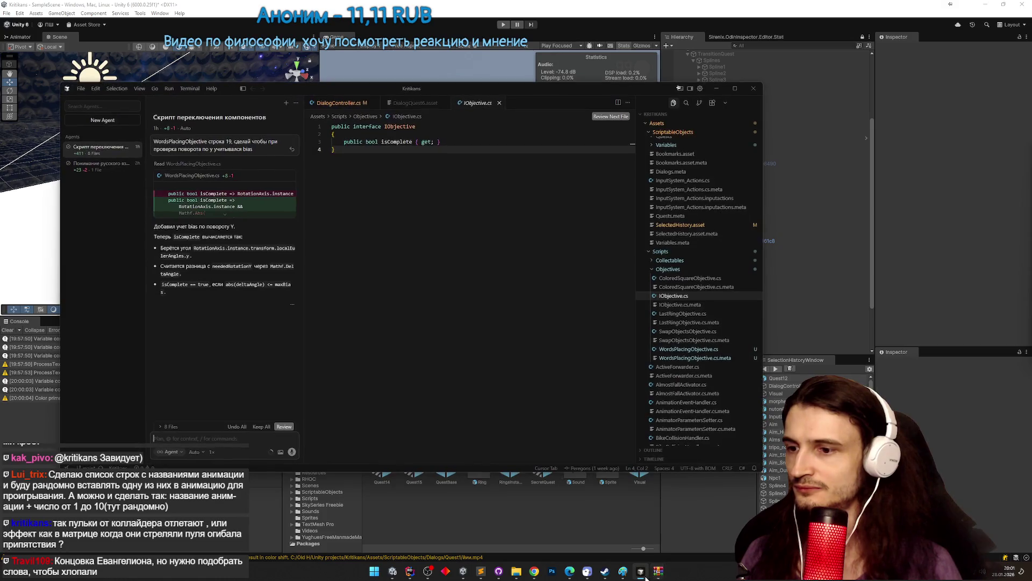
pyautogui.moveTo(656, 575)
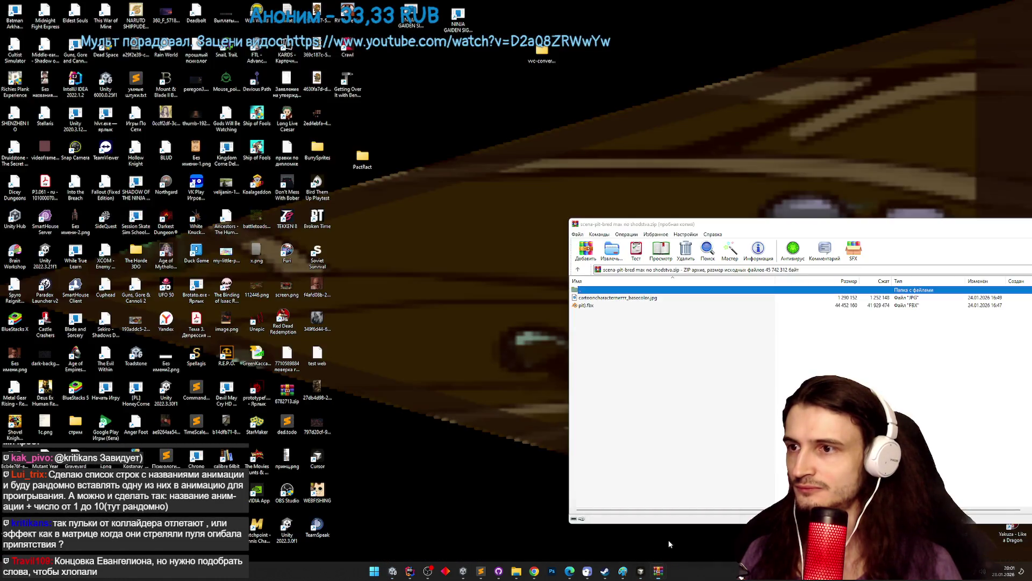
pyautogui.click(669, 540)
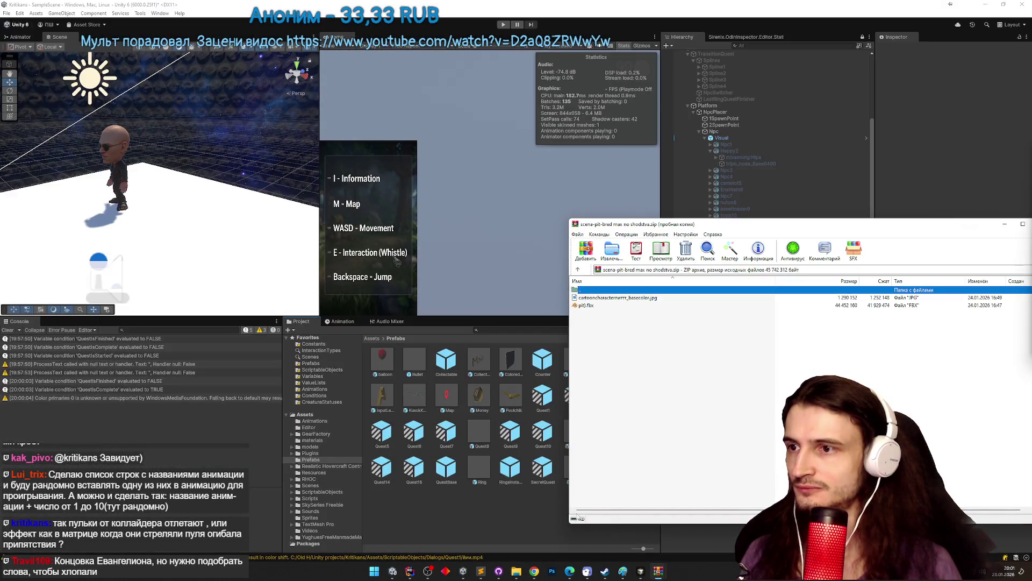
pyautogui.moveTo(641, 226); pyautogui.dragTo(712, 224)
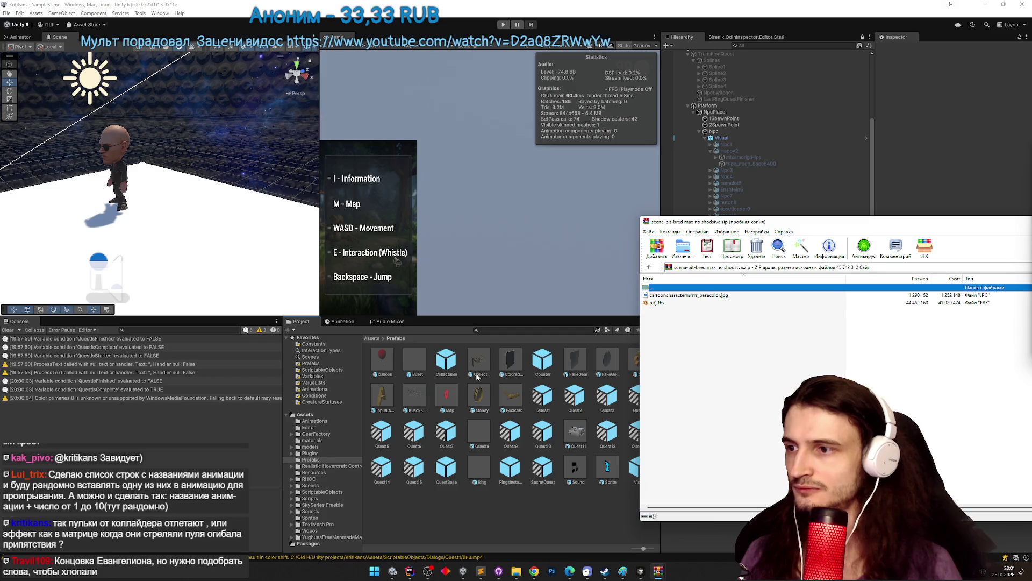
pyautogui.click(373, 338)
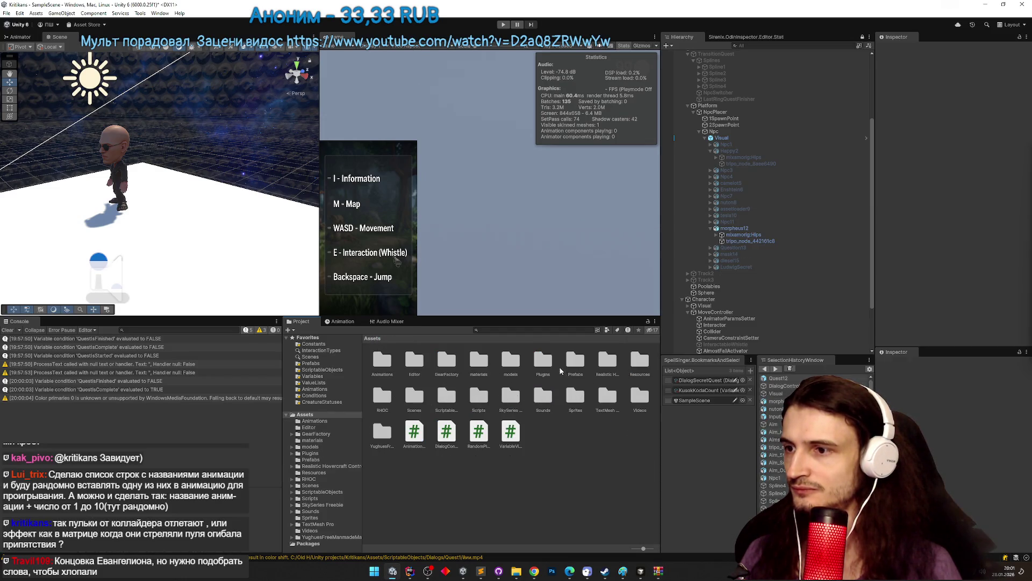
# Create a Pit folder in Assets/models and drag pit.fbx and its basecolor texture in from WinRAR.
pyautogui.doubleClick(511, 360)
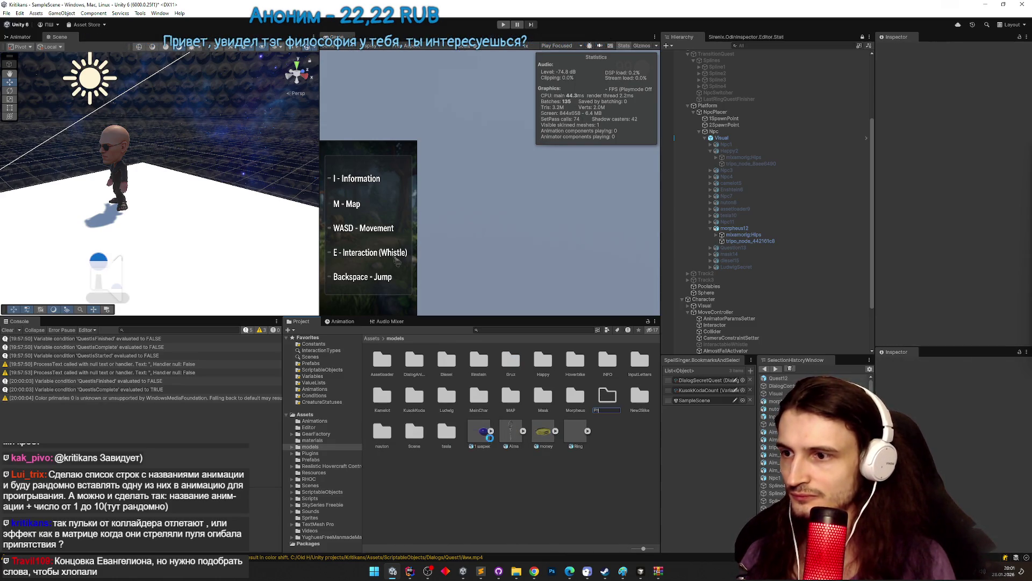
pyautogui.write('t')
pyautogui.press('Return')
pyautogui.press('Return')
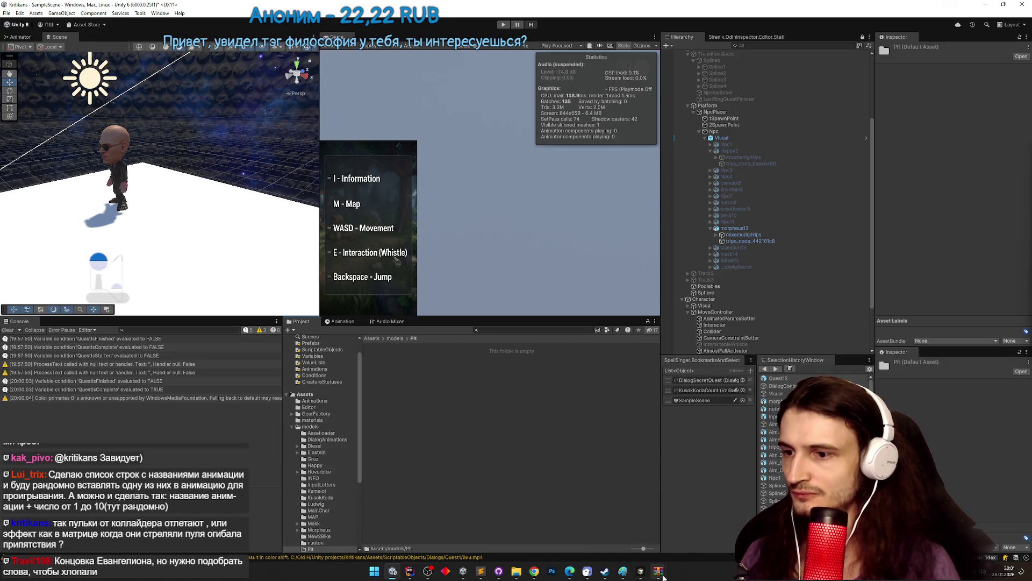
pyautogui.moveTo(664, 576)
pyautogui.click(676, 534)
pyautogui.moveTo(688, 386)
pyautogui.mouseDown()
pyautogui.moveTo(666, 299)
pyautogui.moveTo(535, 398)
pyautogui.mouseUp()
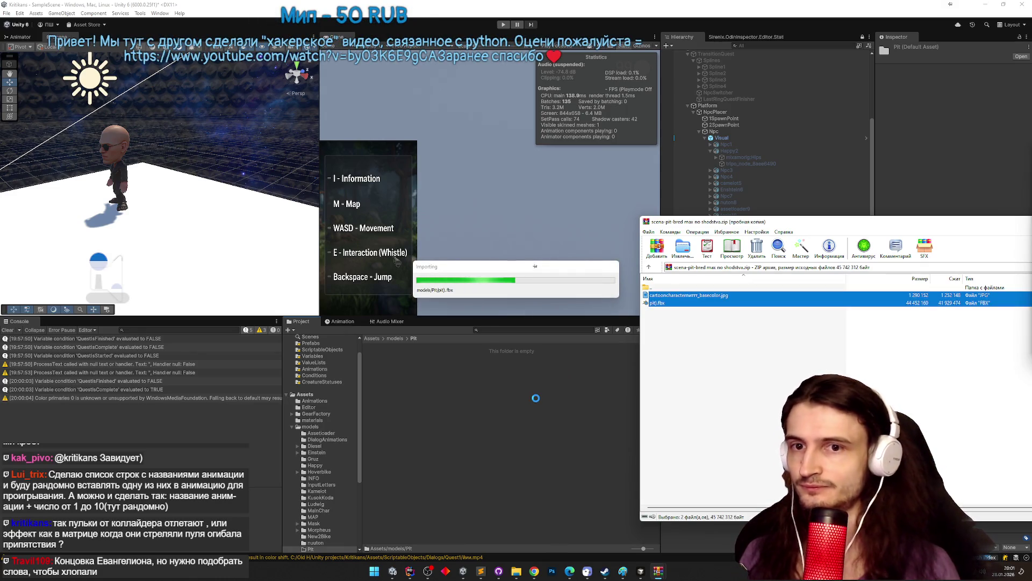
# Drag pit.fbx into the Scene view to place a pit1 model.
pyautogui.click(466, 391)
pyautogui.moveTo(408, 359)
pyautogui.mouseDown()
pyautogui.moveTo(248, 248)
pyautogui.moveTo(277, 275)
pyautogui.moveTo(292, 258)
pyautogui.moveTo(259, 216)
pyautogui.mouseUp()
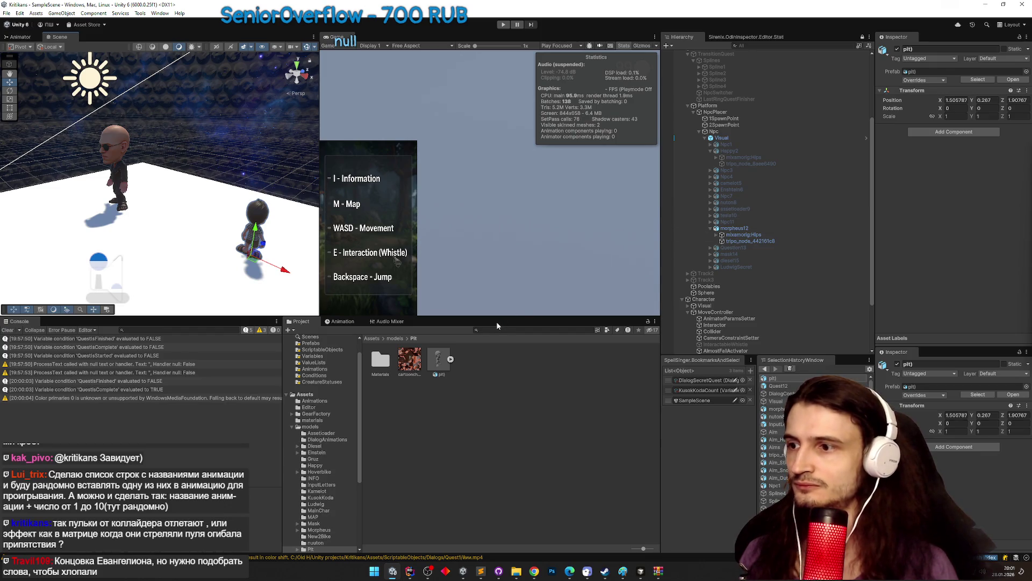
pyautogui.click(762, 139)
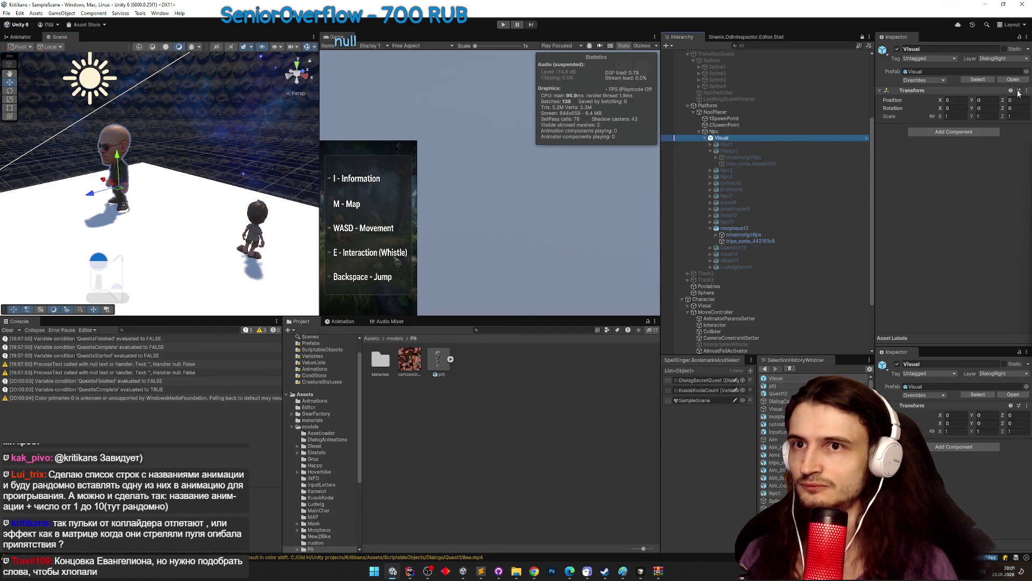
# Replace nuton8 in the Visual prefab with the pit model using Replace and Keep Overrides.
pyautogui.click(1013, 80)
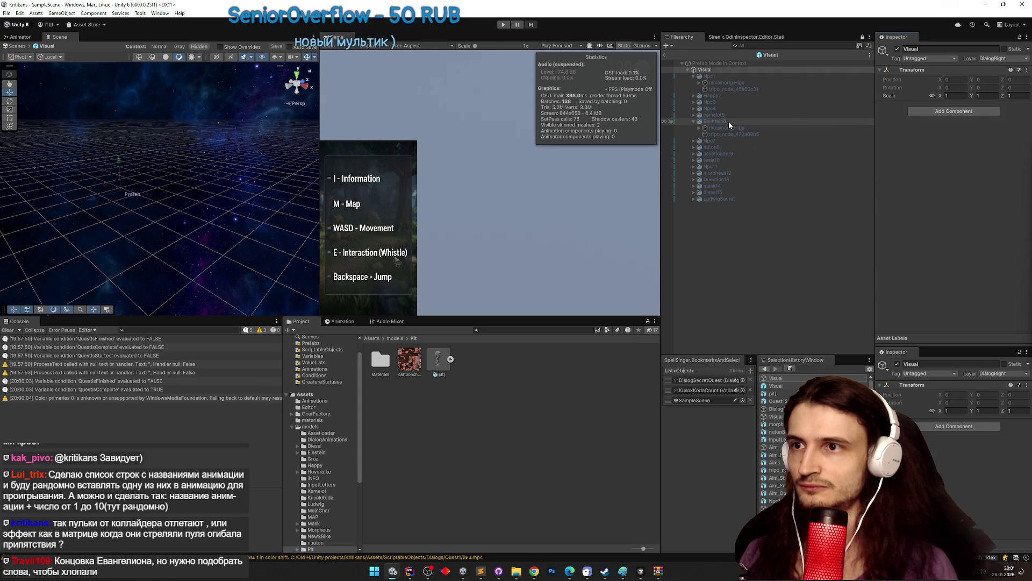
pyautogui.click(728, 147)
pyautogui.rightClick(756, 148)
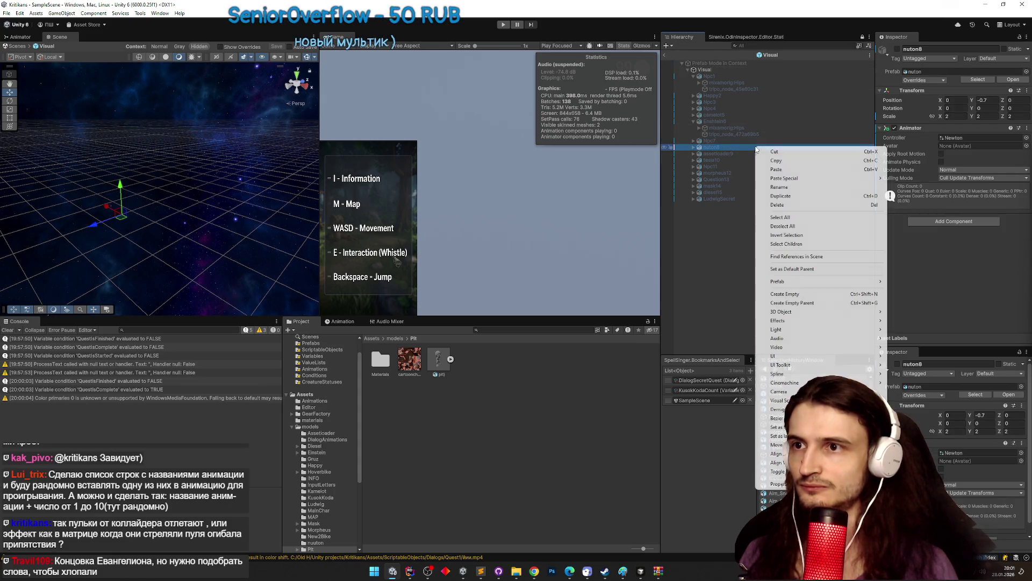
pyautogui.moveTo(831, 281)
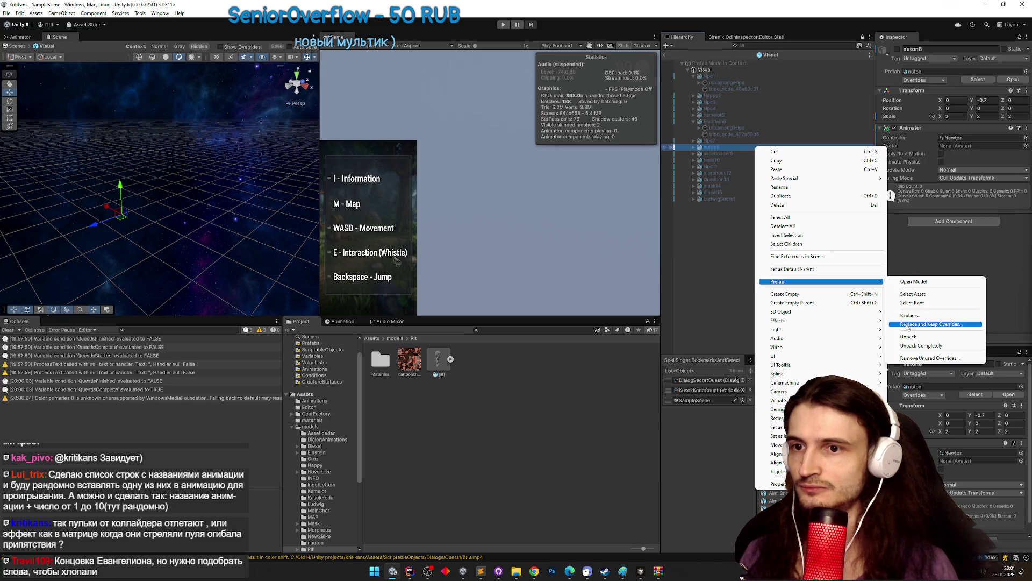
pyautogui.click(909, 323)
pyautogui.write('pit')
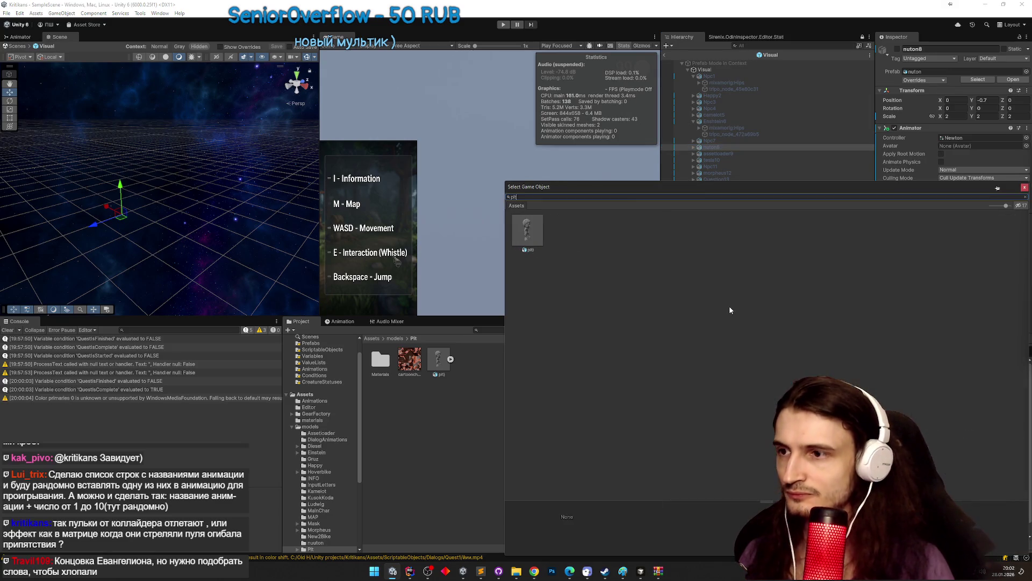
pyautogui.doubleClick(529, 232)
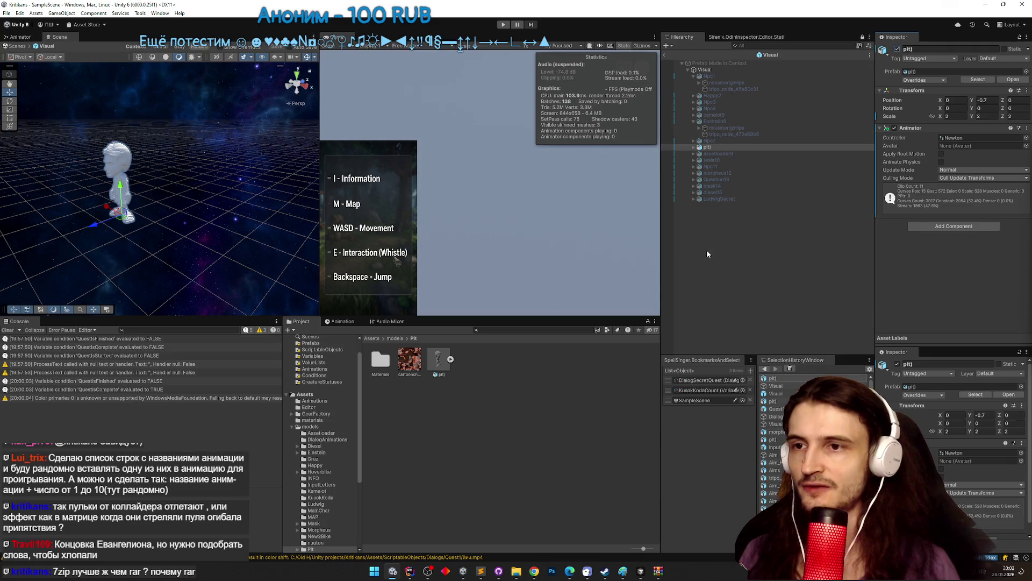
# Apply the cartoon basecolor texture to the pit character and frame it in the Scene view.
pyautogui.moveTo(658, 570)
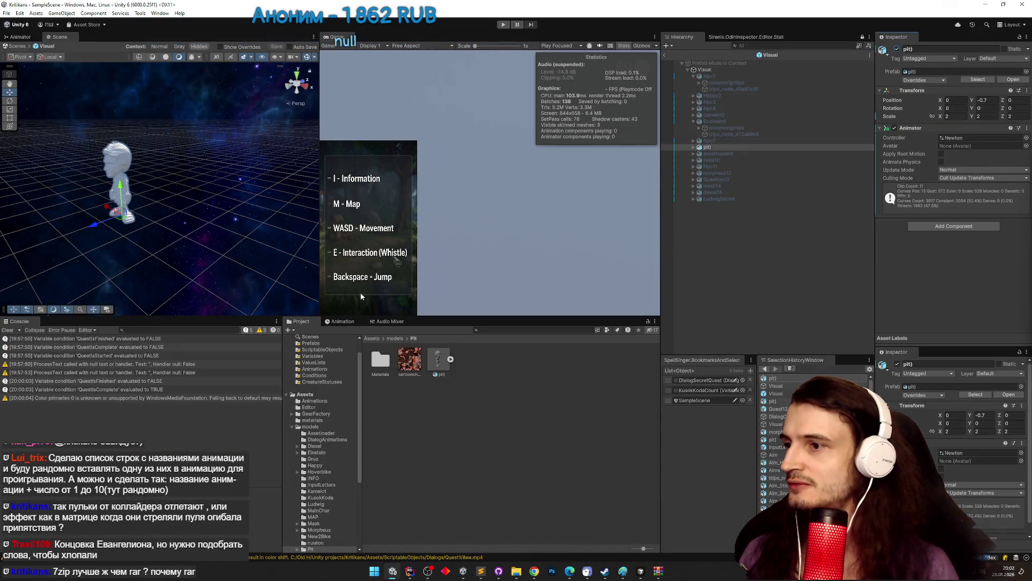
pyautogui.moveTo(409, 359); pyautogui.dragTo(311, 280)
pyautogui.moveTo(115, 162); pyautogui.dragTo(114, 161)
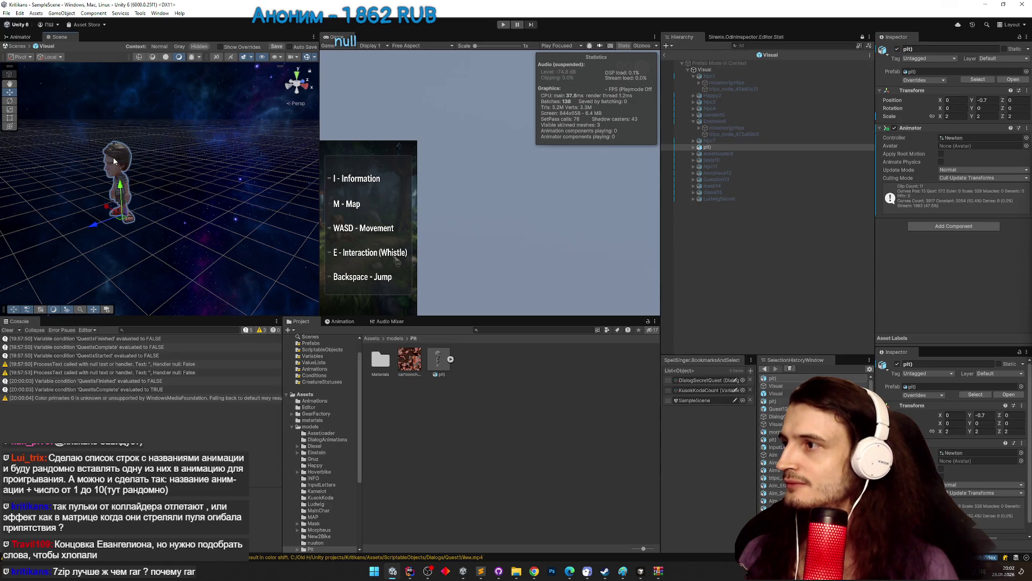
pyautogui.press('f')
pyautogui.scroll(5, 159, 183)
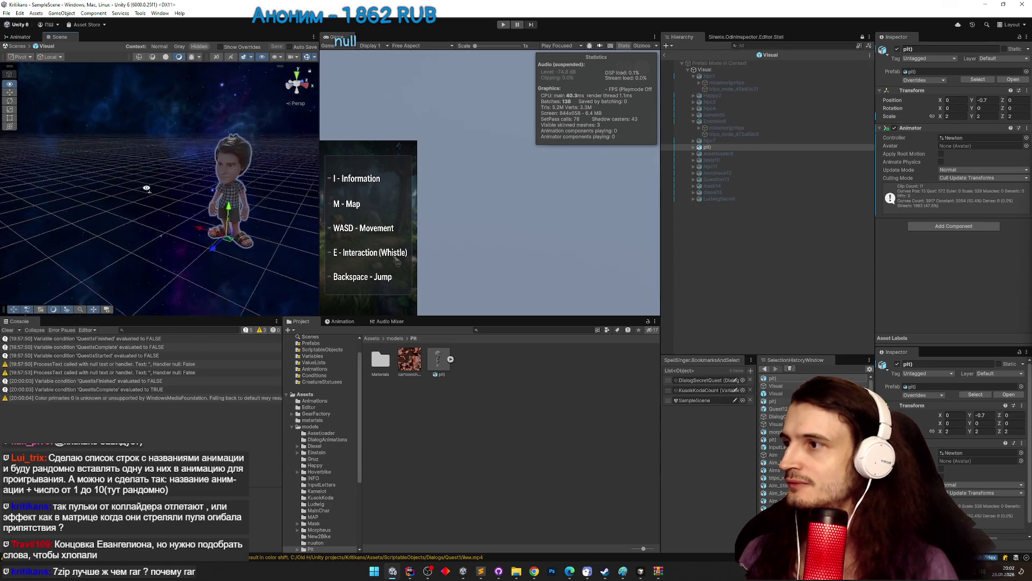
pyautogui.scroll(-5, 159, 183)
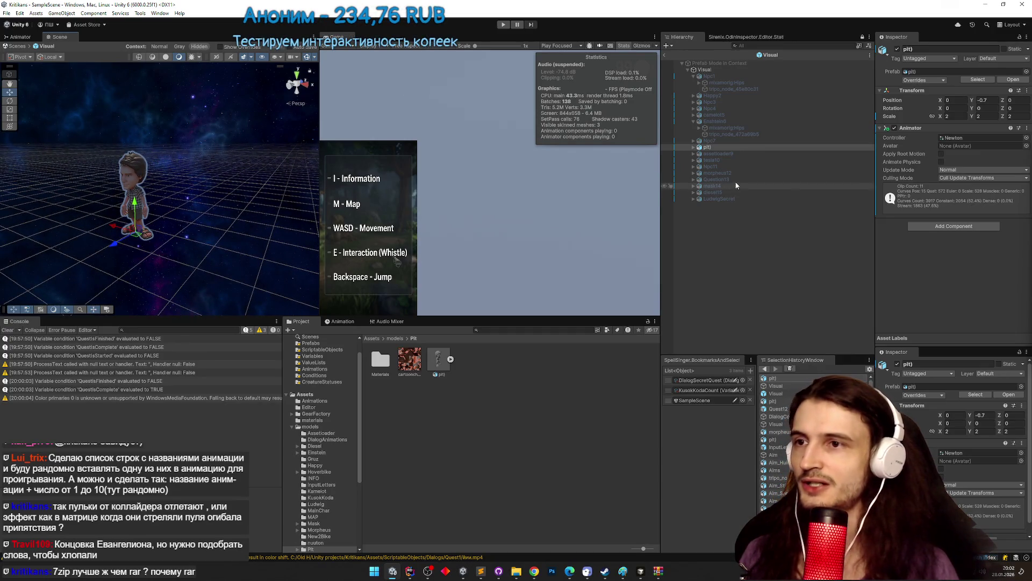
# Toggle the pit character's active checkbox and rename it pit8.
pyautogui.click(790, 147)
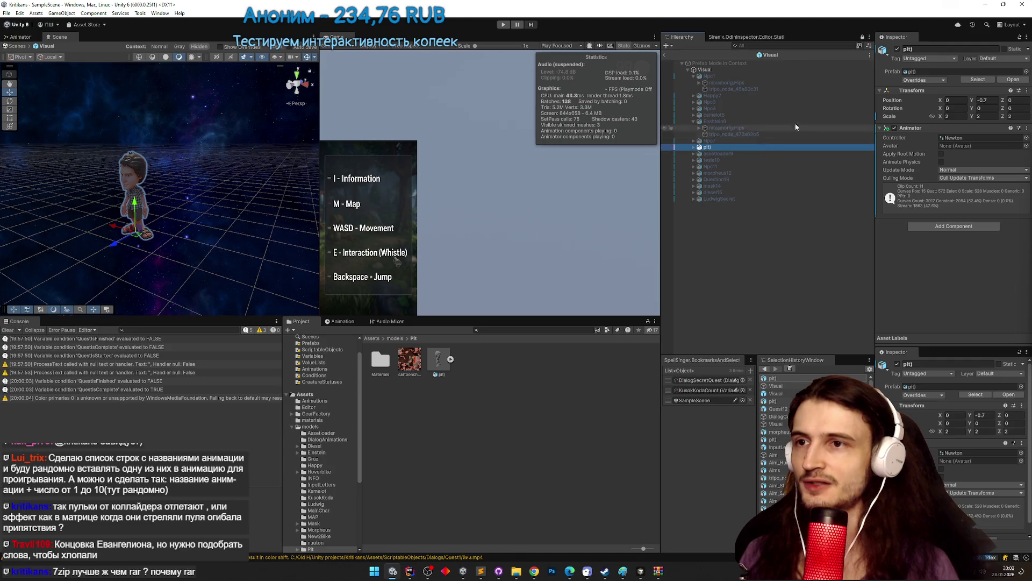
pyautogui.click(897, 49)
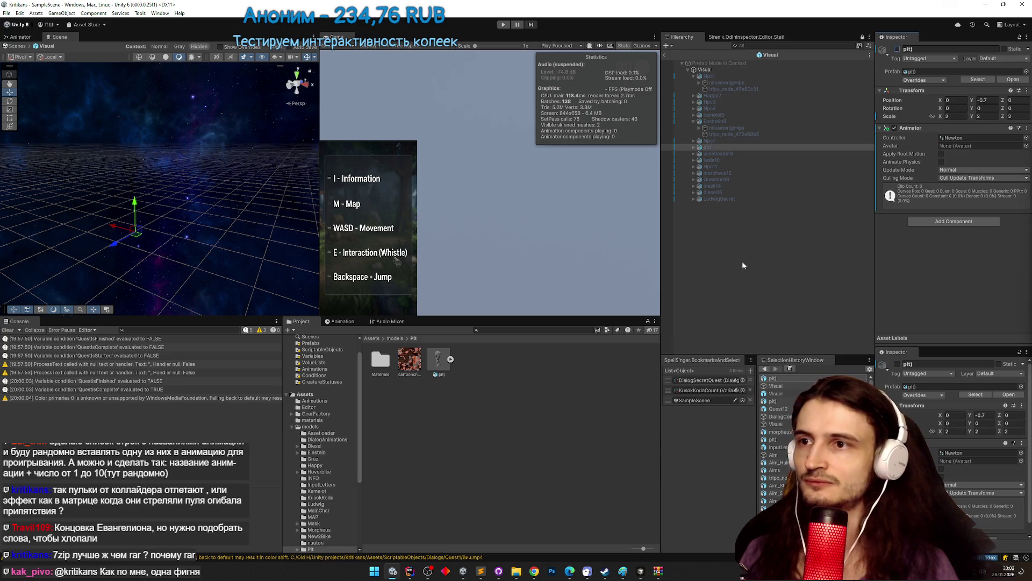
pyautogui.click(721, 147)
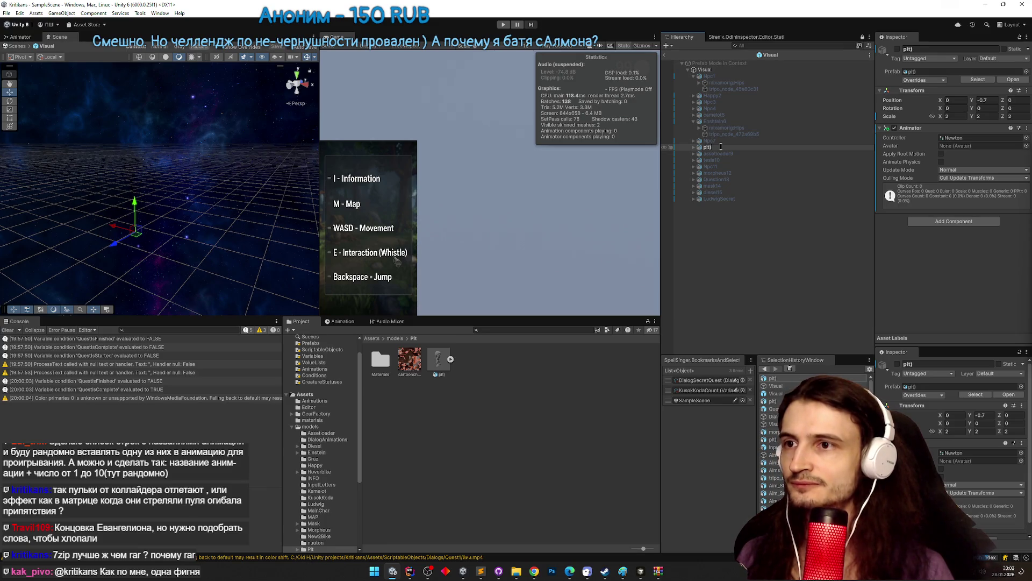
pyautogui.press('Return')
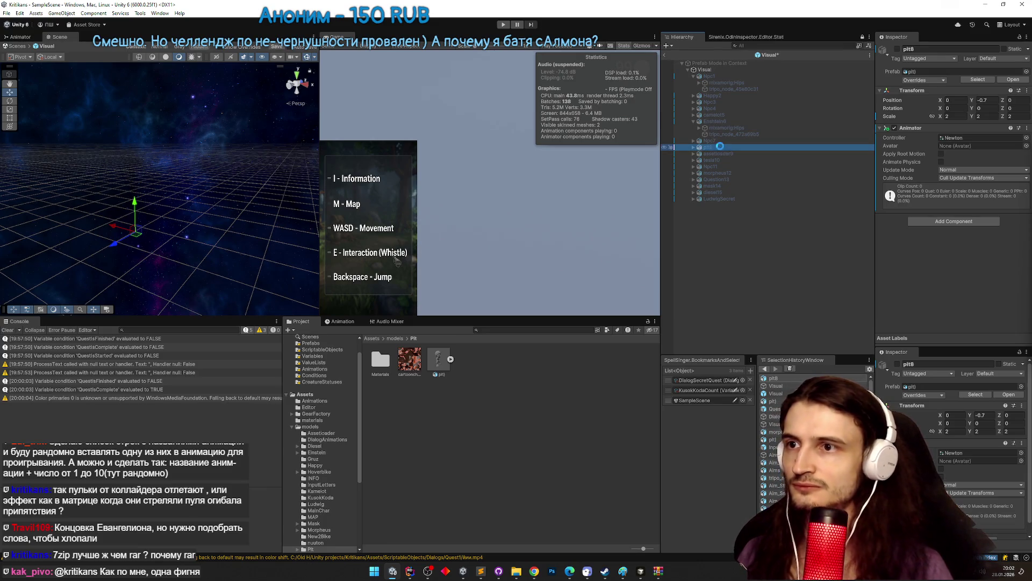
# Exit Prefab Mode, deactivate morpheus12, and start Play mode to test the NPCs.
pyautogui.click(666, 56)
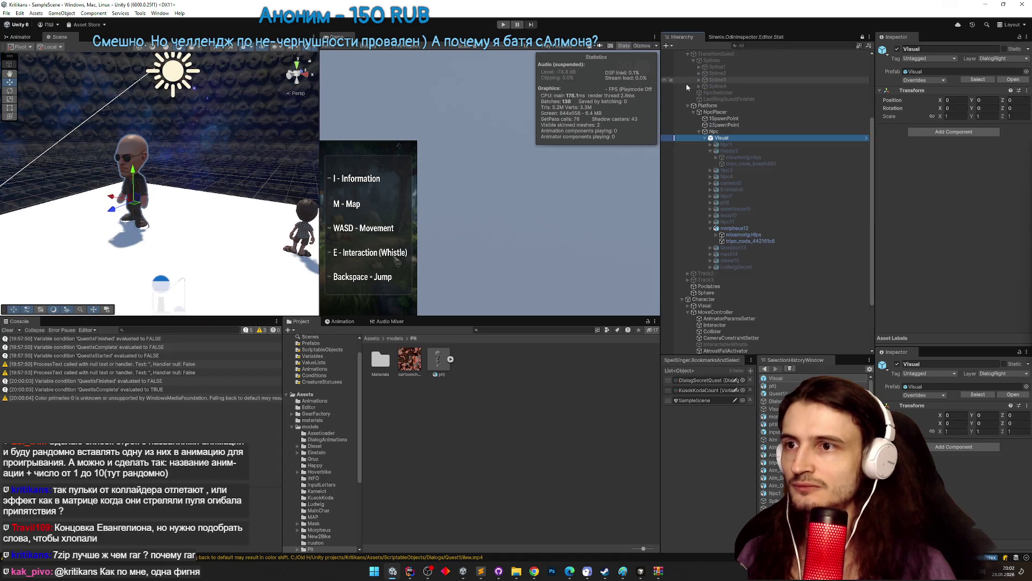
pyautogui.click(735, 228)
pyautogui.click(897, 49)
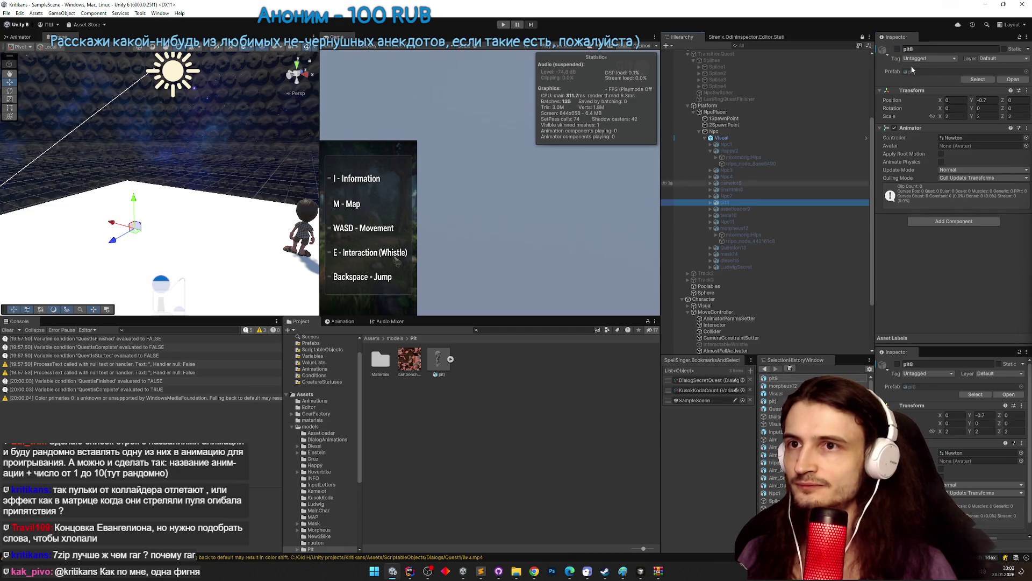
pyautogui.hotkey('ctrl', 'p')
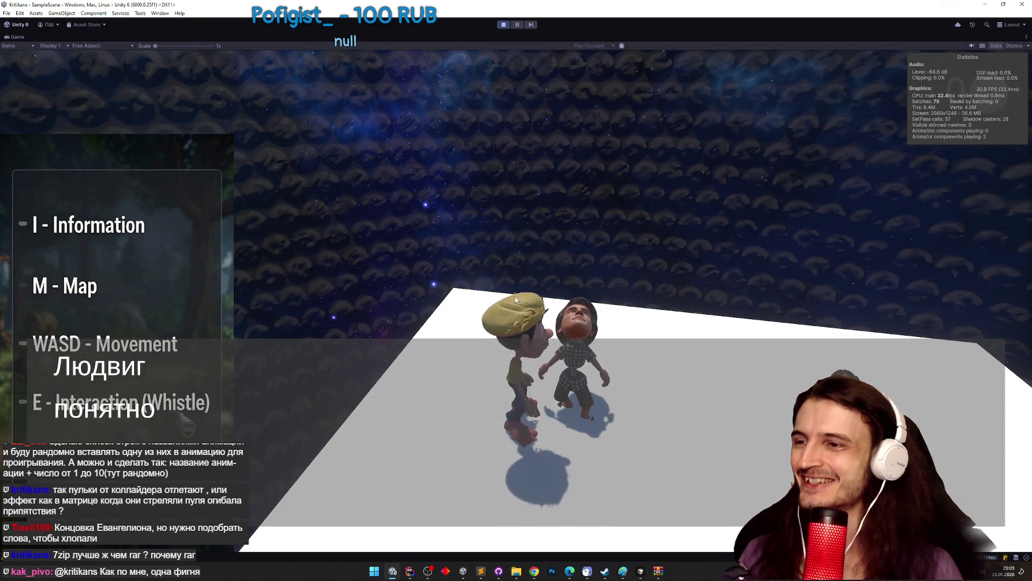
# Swap pit8's Animator Controller from Newton to Character and test it in Play mode.
pyautogui.hotkey('ctrl', 'p')
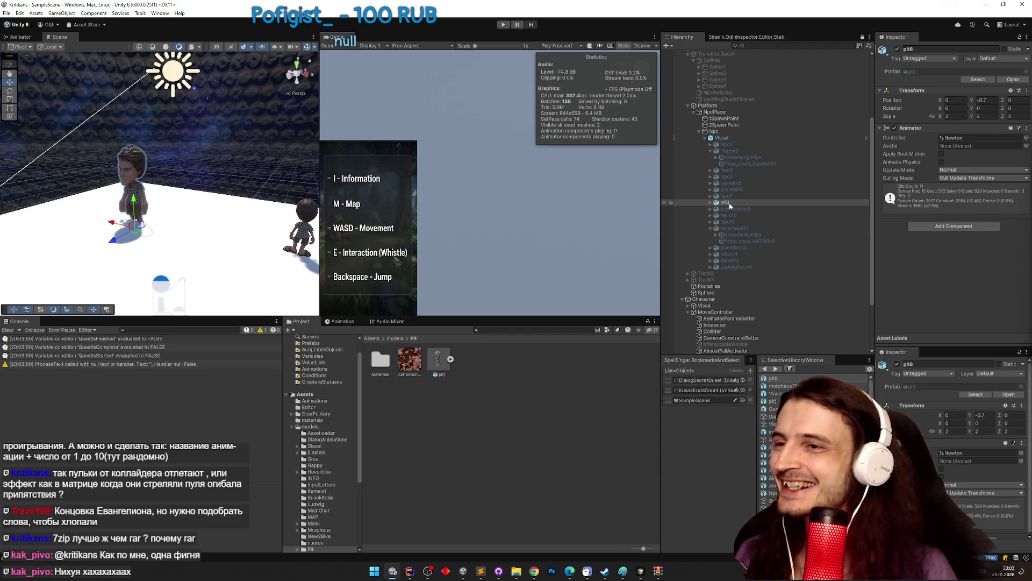
pyautogui.click(962, 137)
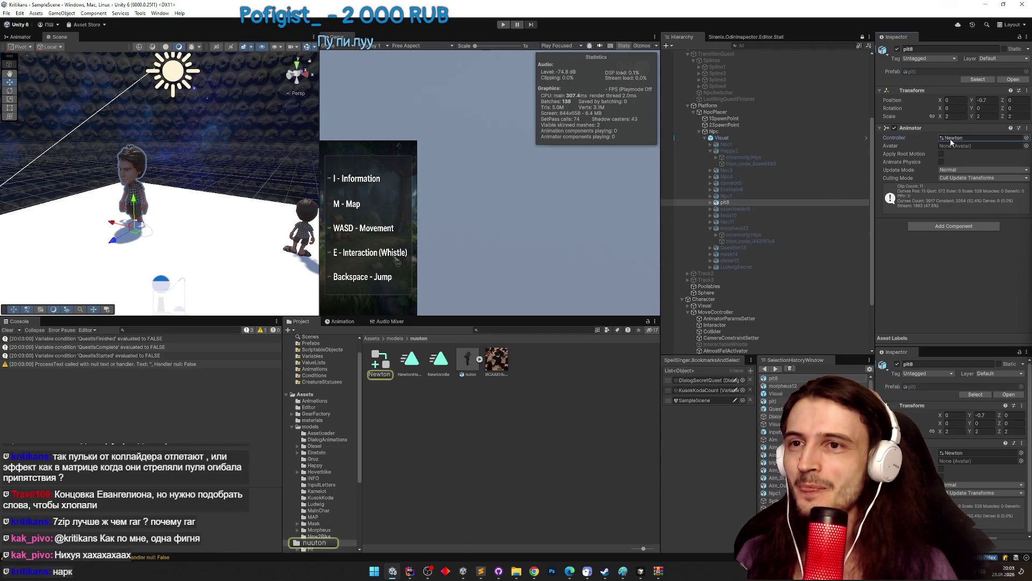
pyautogui.click(1027, 138)
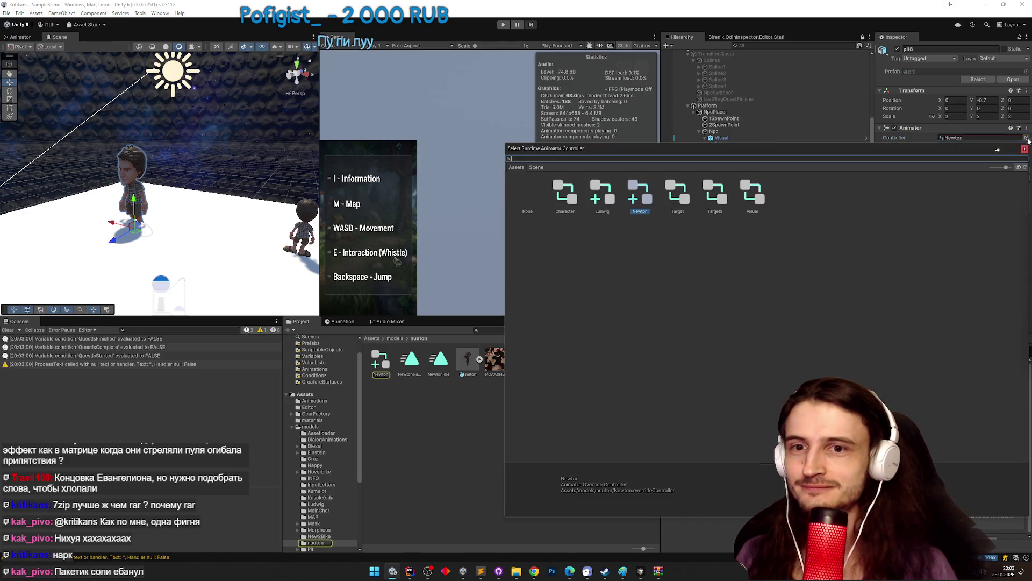
pyautogui.write('chara')
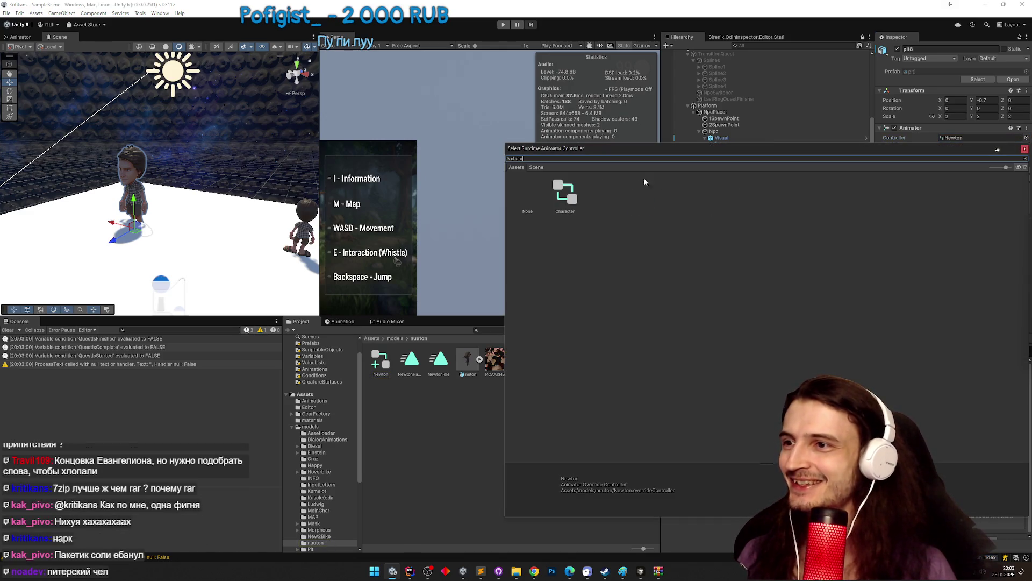
pyautogui.doubleClick(565, 193)
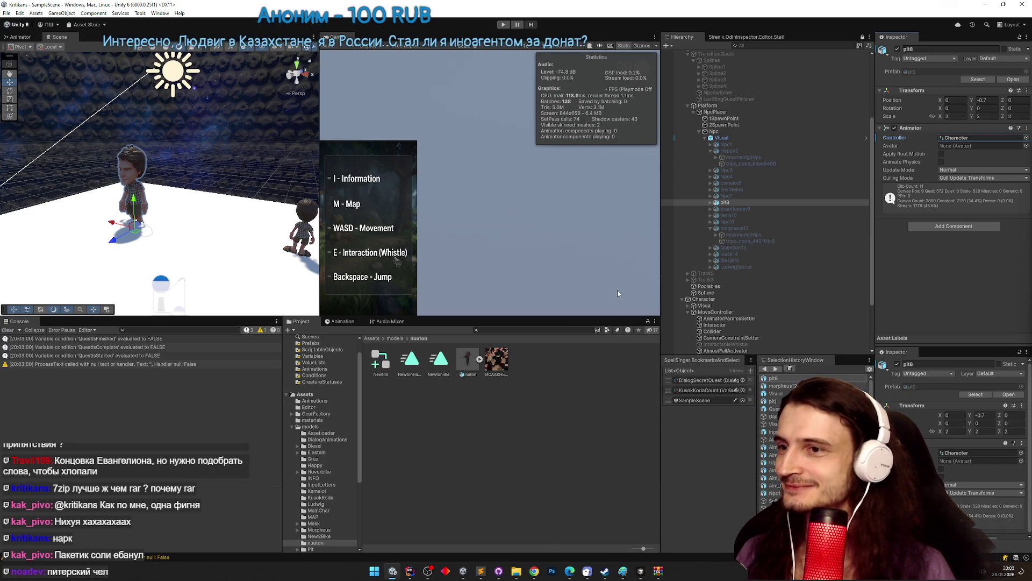
pyautogui.scroll(2, 755, 278)
pyautogui.scroll(-4, 755, 285)
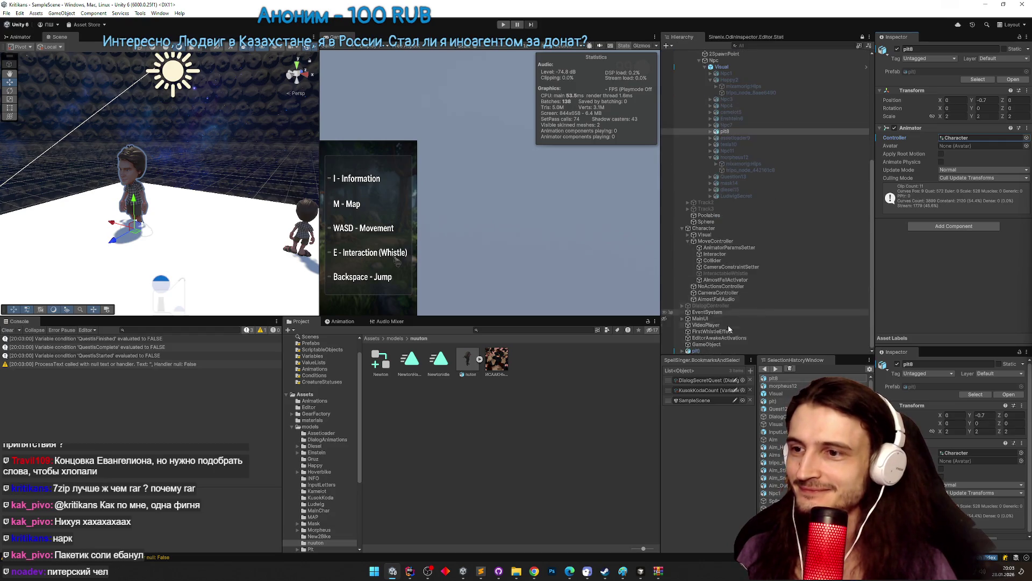
pyautogui.click(504, 24)
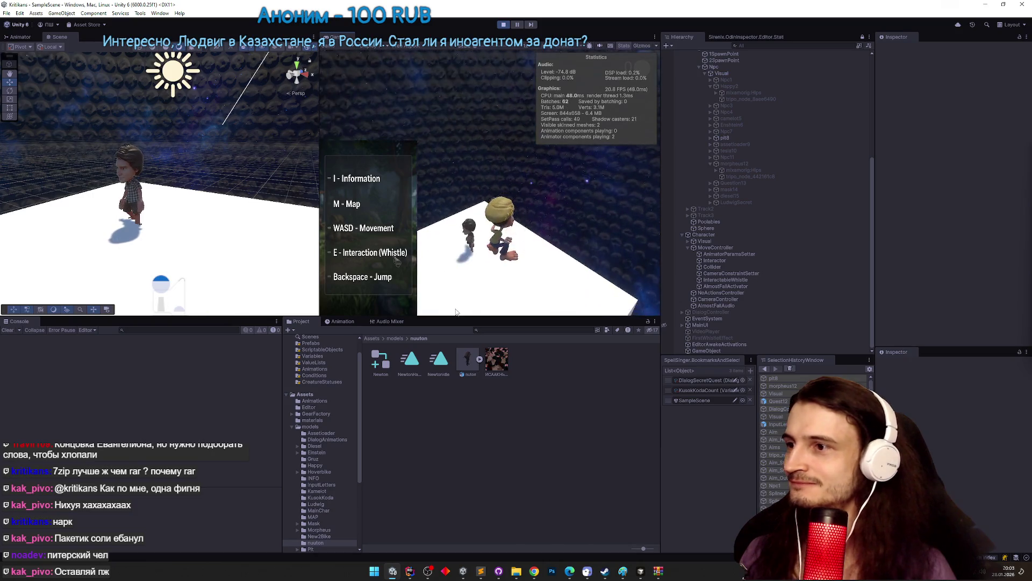
pyautogui.hotkey('ctrl', 'p')
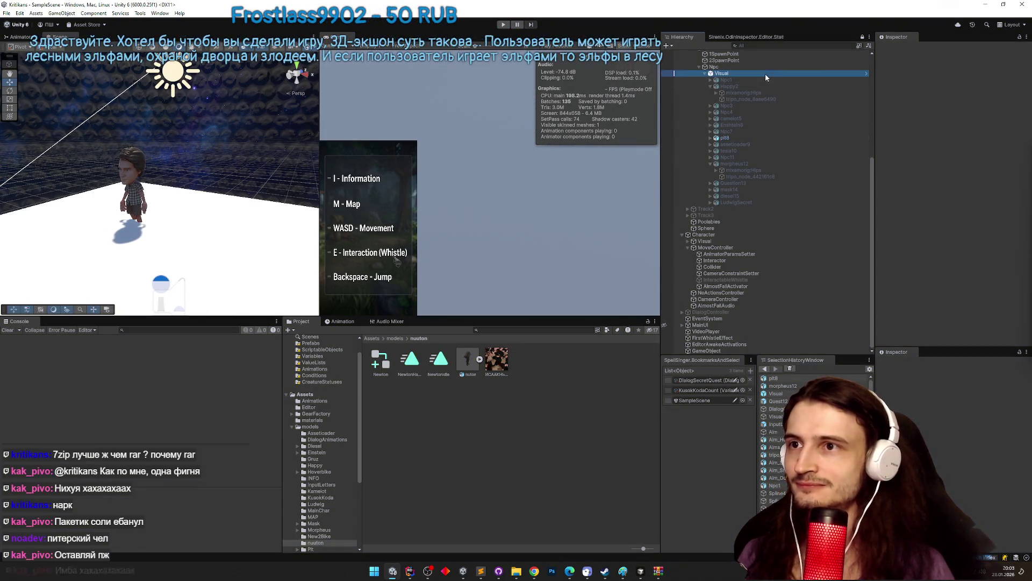
# In the Visual prefab, select pit8, adjust its Position Y, and check it in Play mode.
pyautogui.click(765, 73)
pyautogui.click(1011, 80)
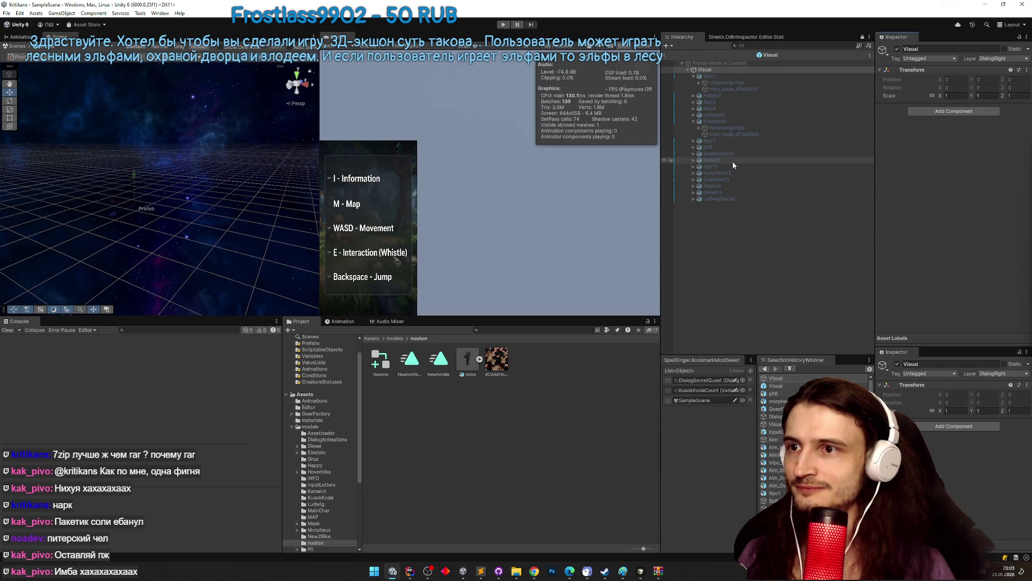
pyautogui.click(726, 179)
pyautogui.click(730, 154)
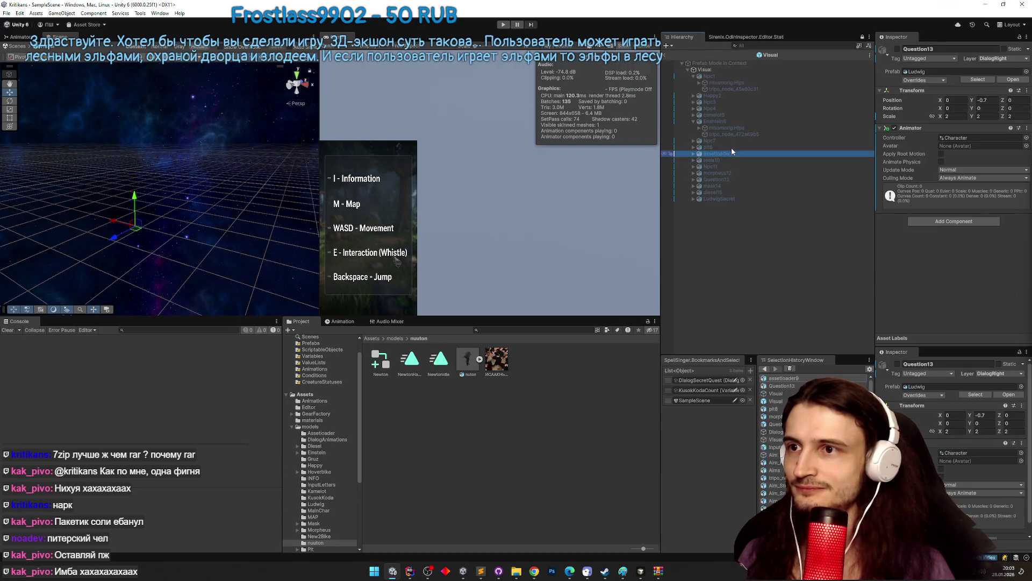
pyautogui.click(731, 147)
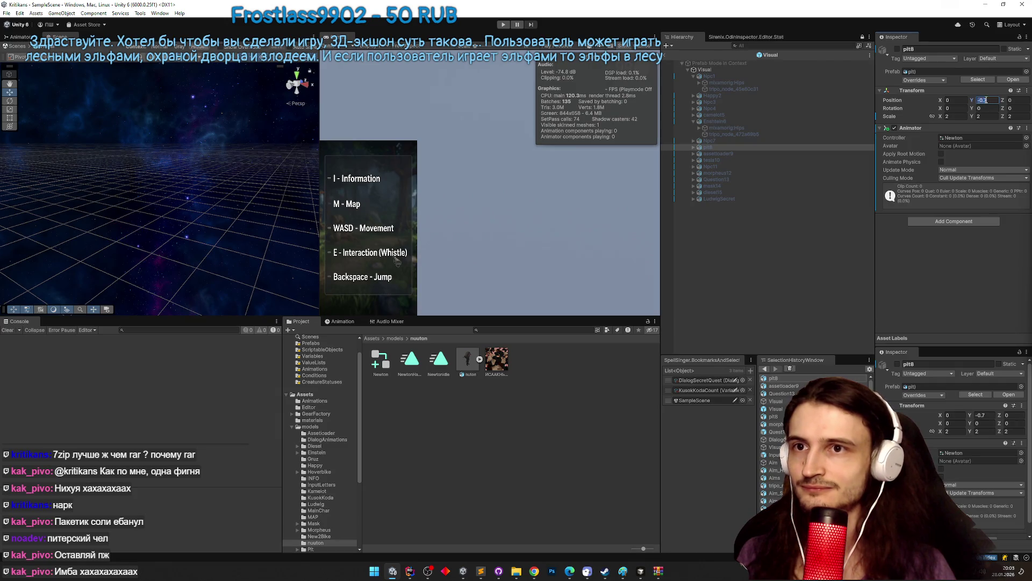
pyautogui.write('6')
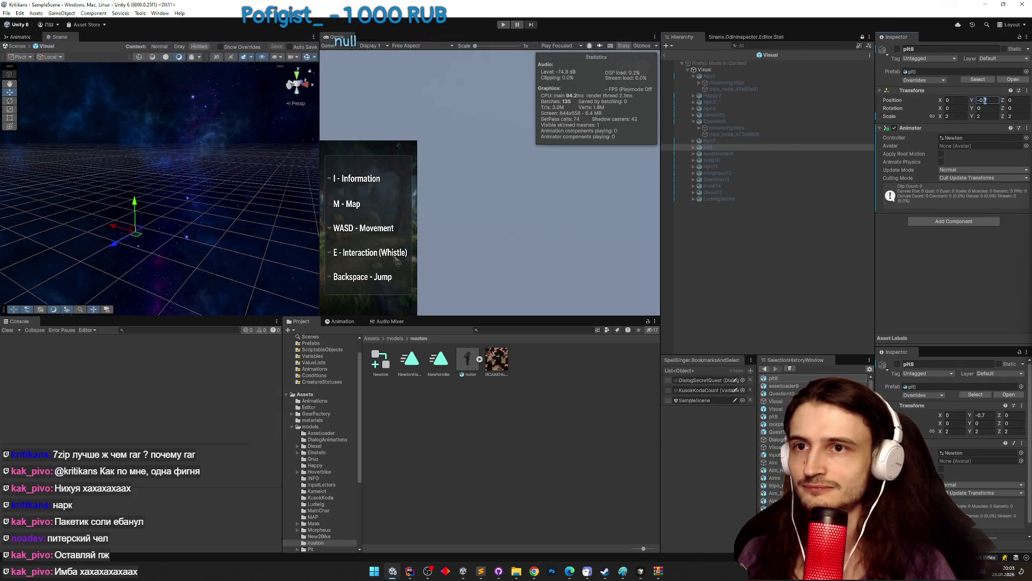
pyautogui.hotkey('ctrl', 'p')
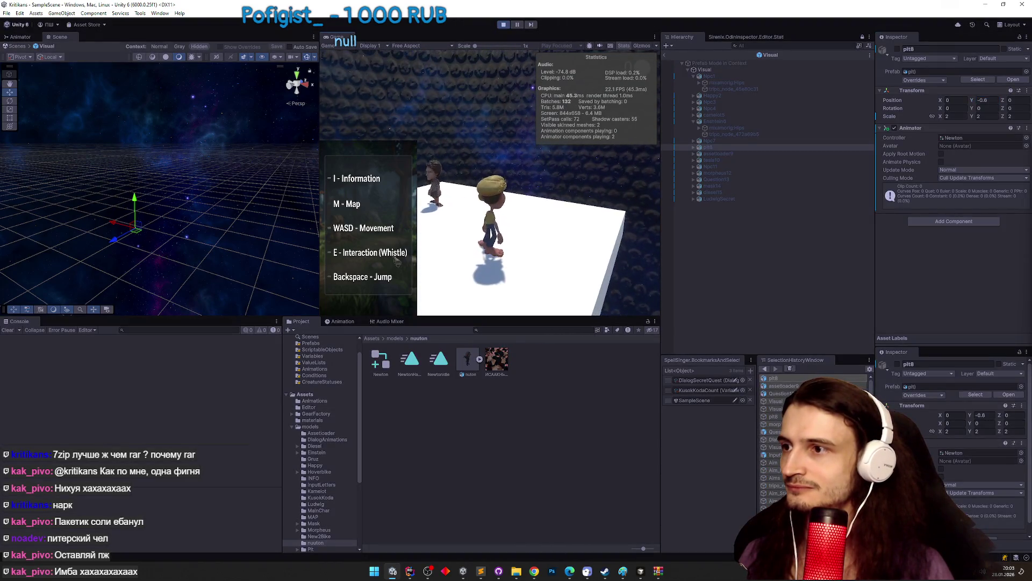
pyautogui.hotkey('ctrl', 'p')
# Set pit8's Position Y to -0.55, then play and walk the hero up to talk to it.
pyautogui.click(988, 102)
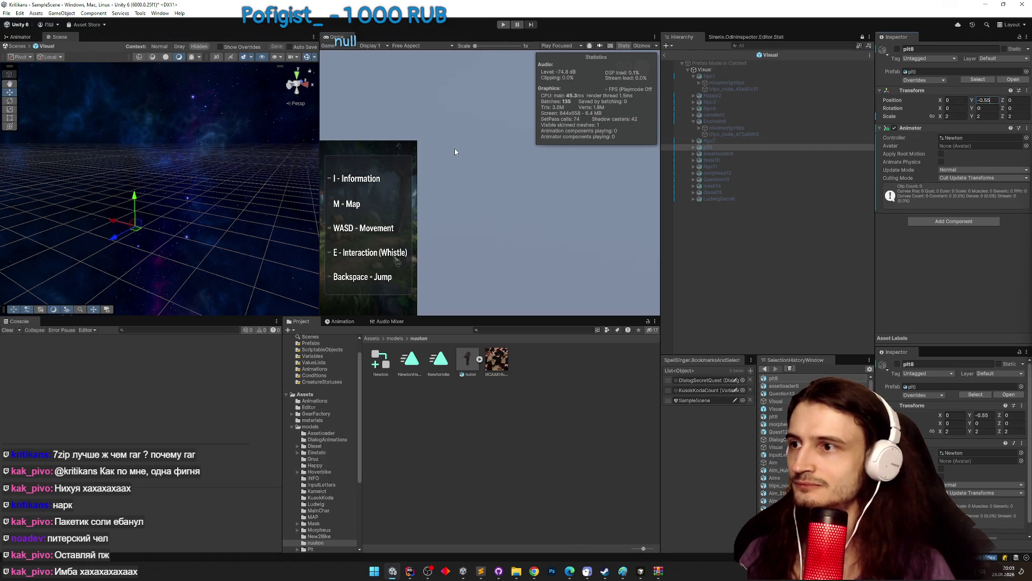
pyautogui.hotkey('ctrl', 'p')
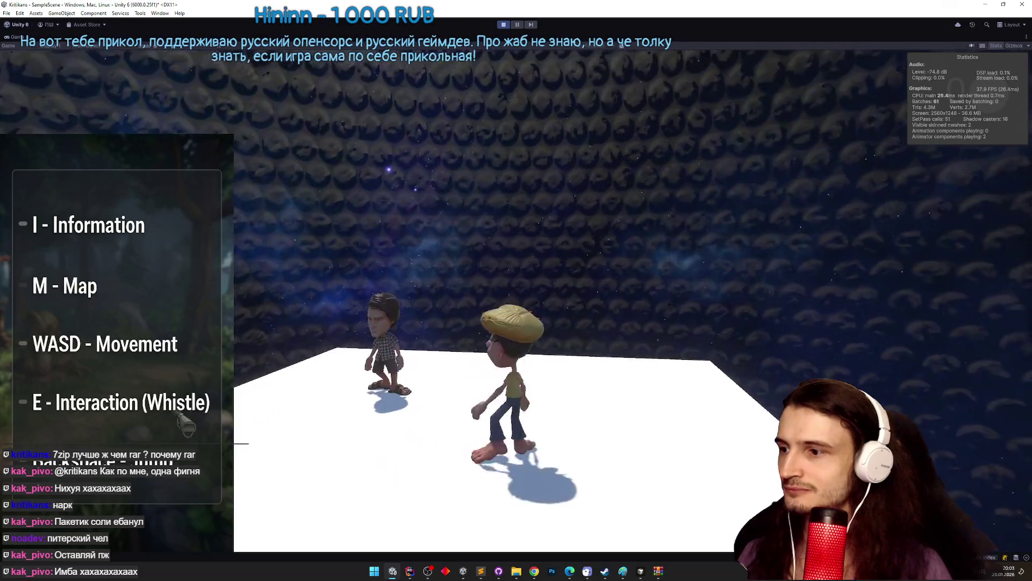
pyautogui.press('w')
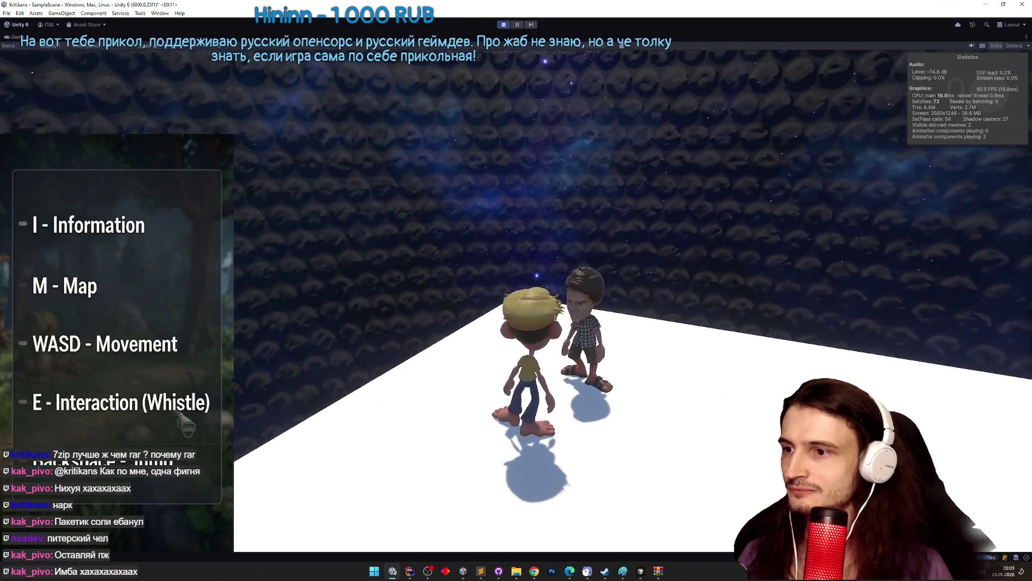
pyautogui.press('e')
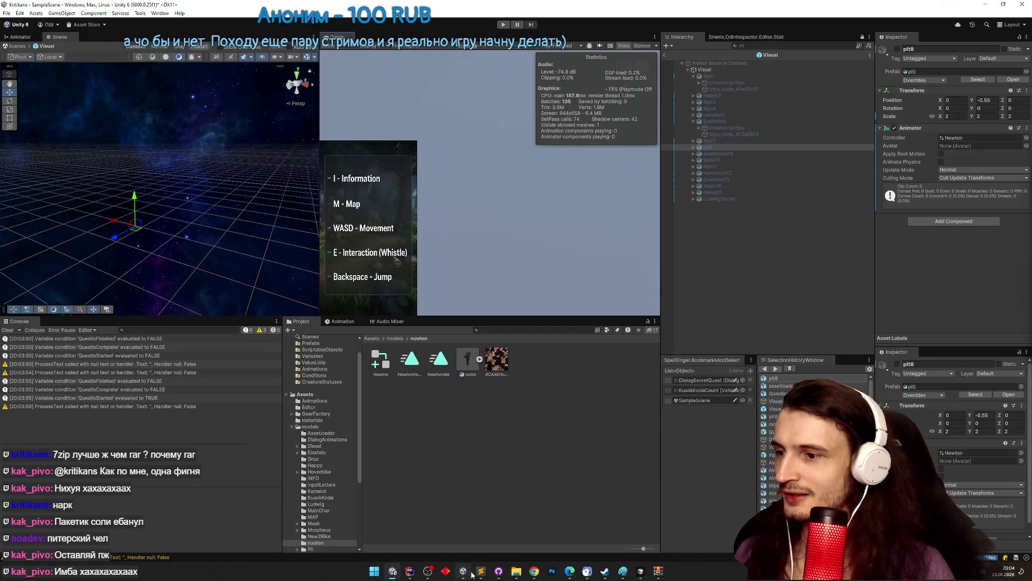
pyautogui.click(481, 571)
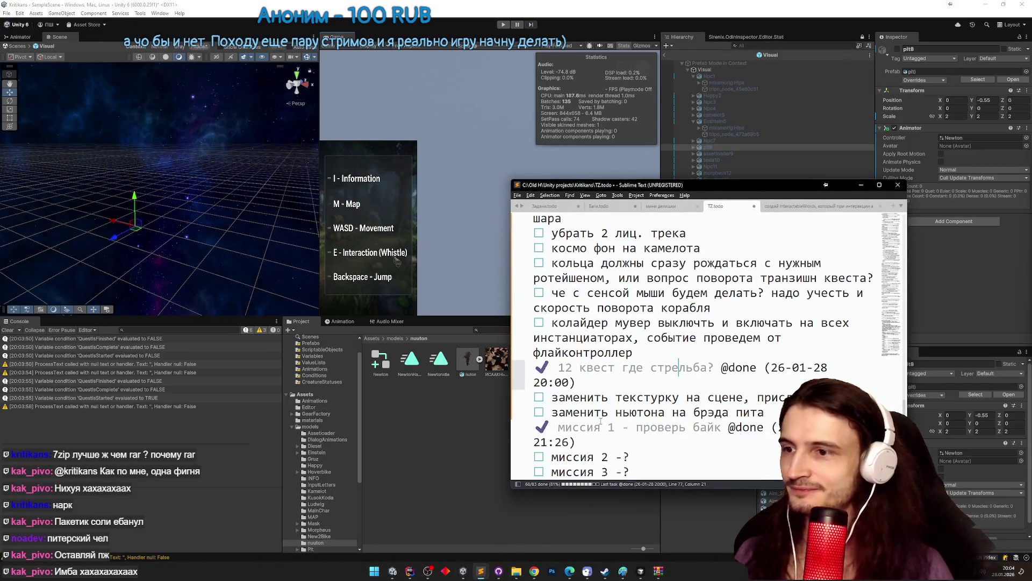
pyautogui.scroll(-2, 619, 386)
pyautogui.click(643, 322)
pyautogui.hotkey('ctrl', 'd')
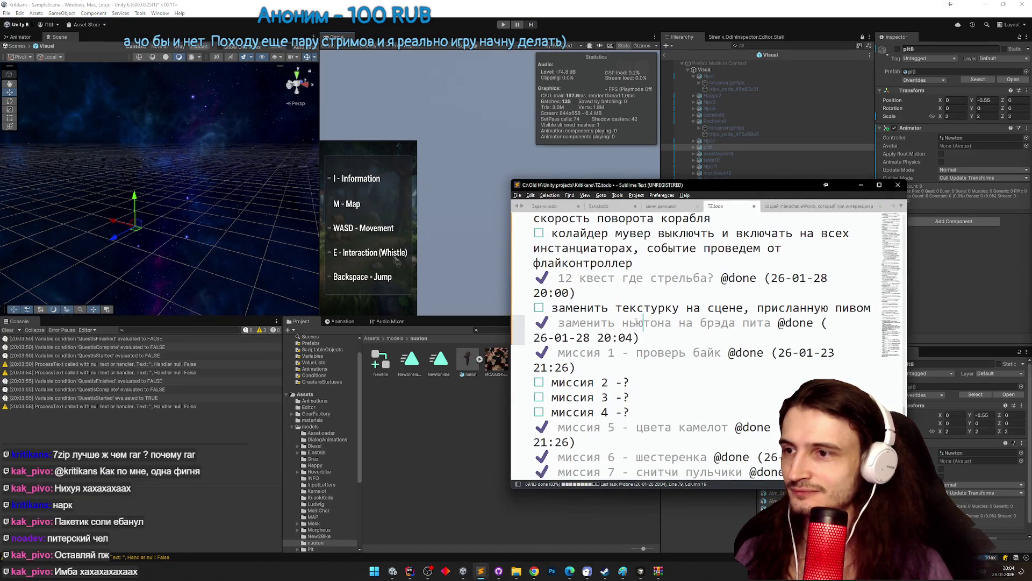
pyautogui.scroll(3, 783, 291)
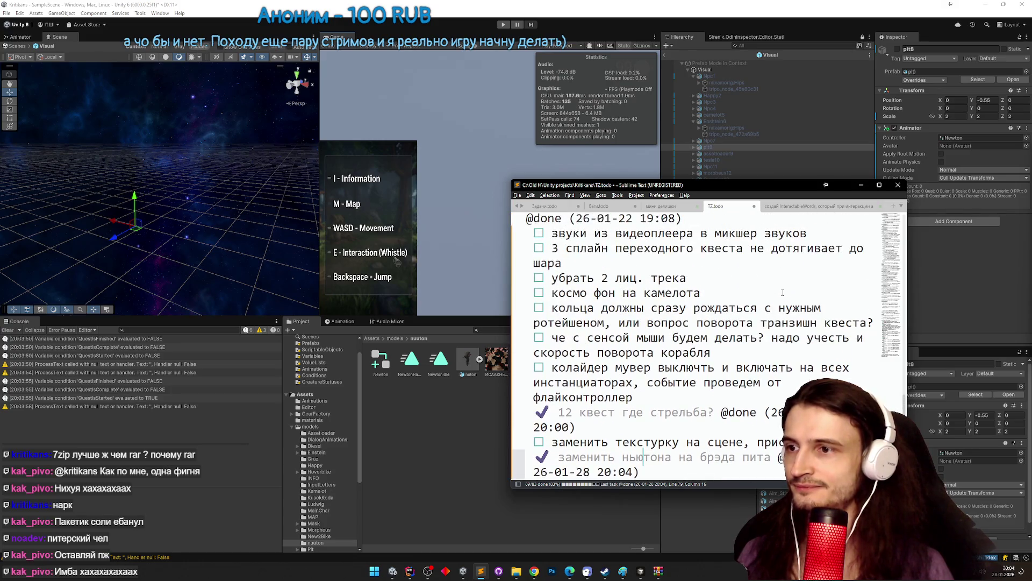
pyautogui.scroll(1, 783, 292)
pyautogui.scroll(-2, 783, 291)
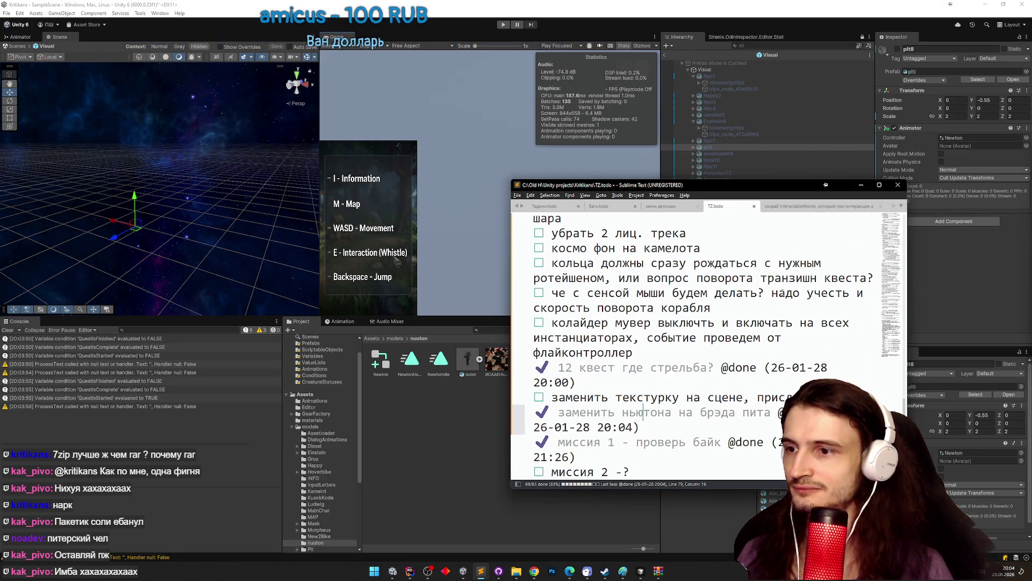
pyautogui.click(539, 571)
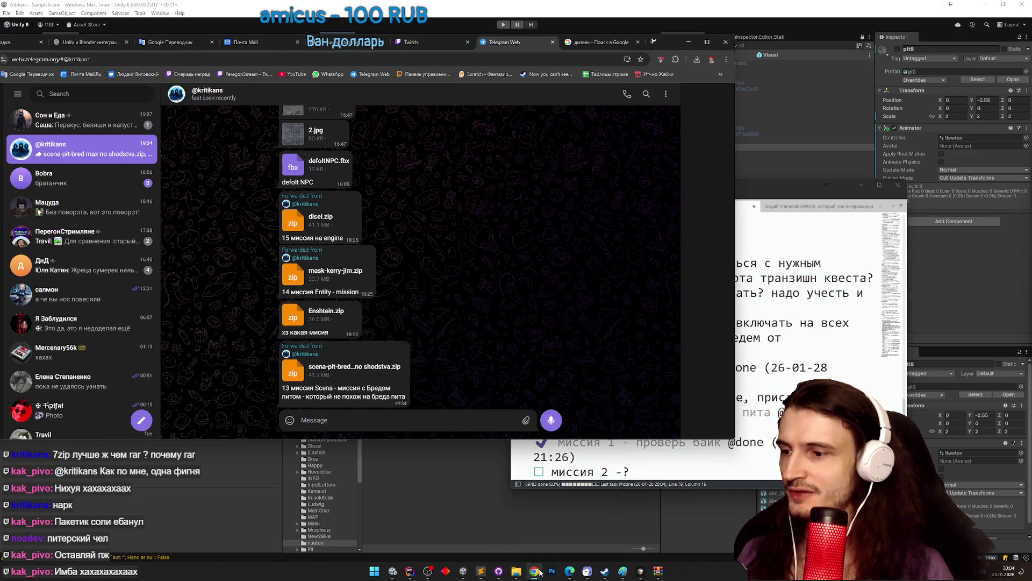
# Download Людвиг.7z from a contact's Telegram chat and open it in the archiver.
pyautogui.click(81, 178)
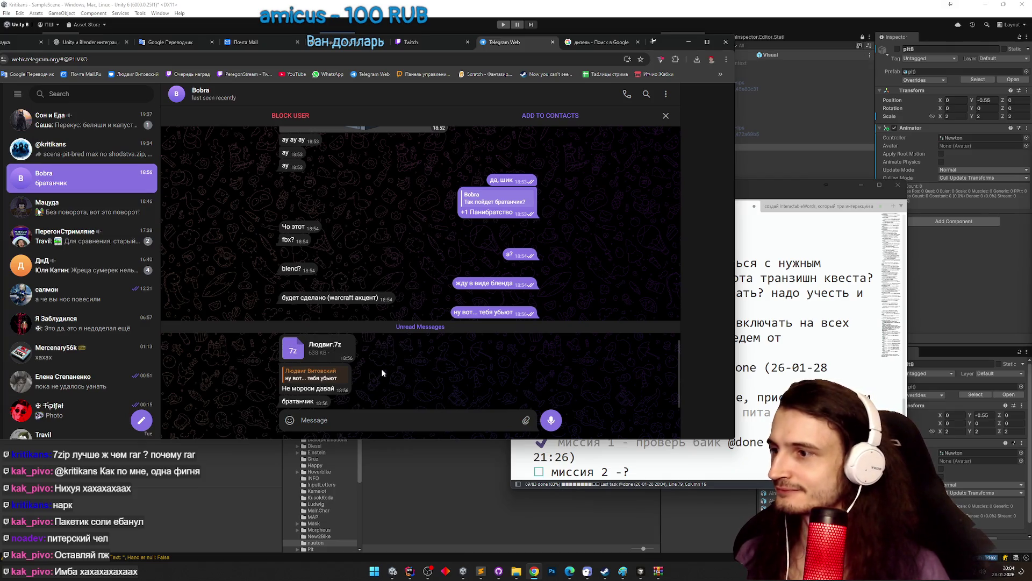
pyautogui.doubleClick(336, 351)
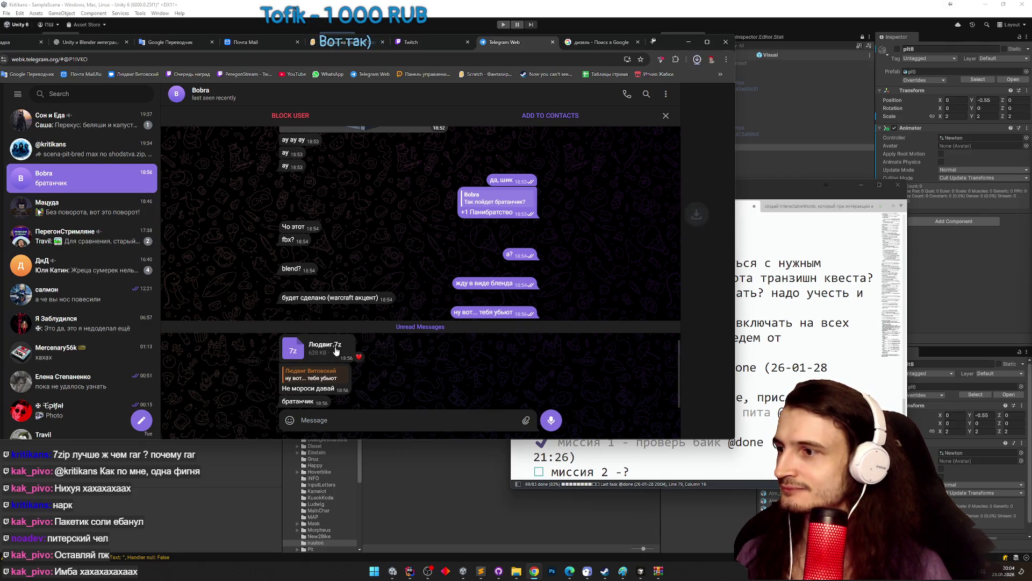
pyautogui.click(697, 61)
pyautogui.click(651, 85)
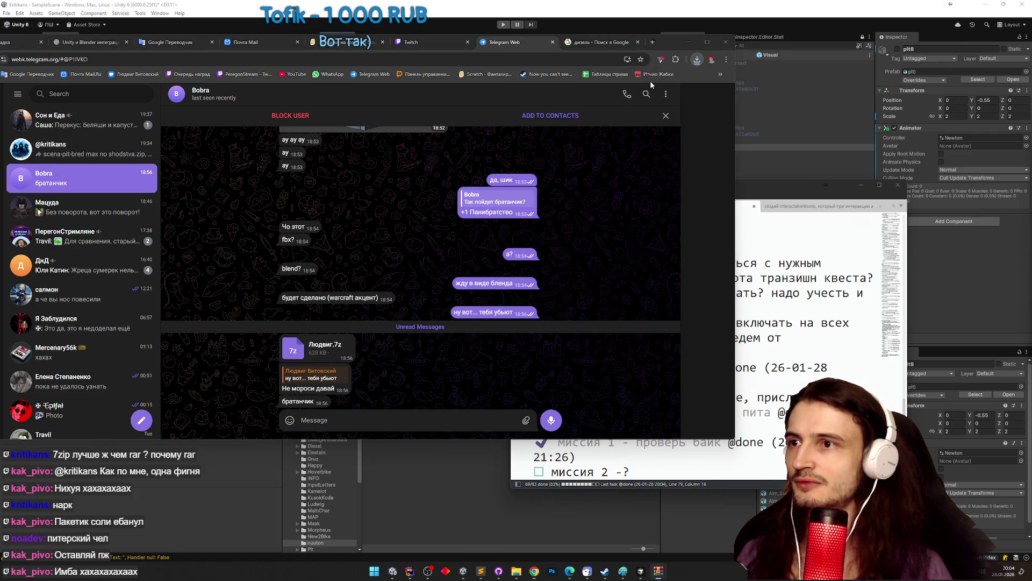
pyautogui.click(483, 299)
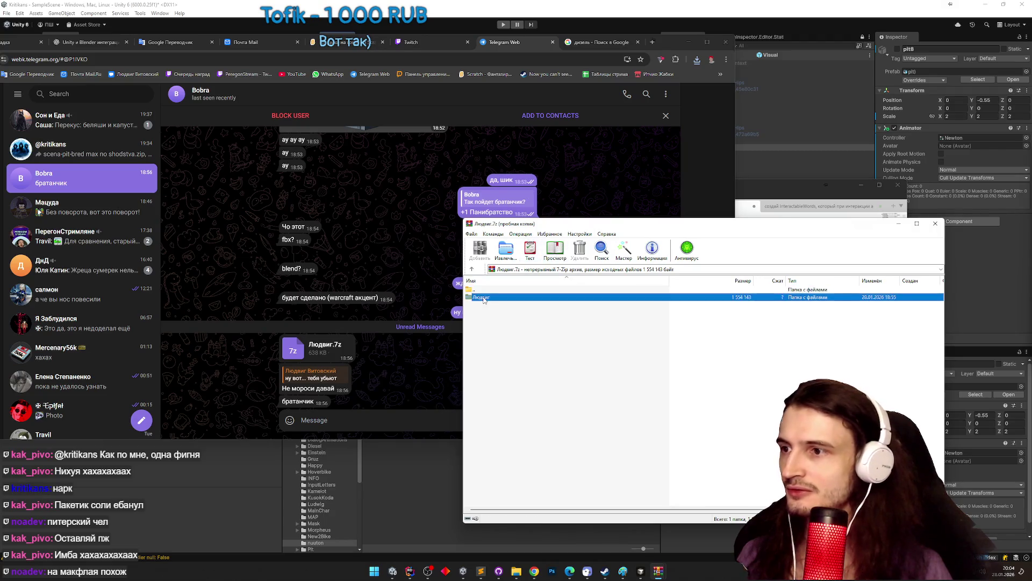
# Open the Людвиг folder to list its JPGs and SCENA.blend files, moving the archive aside.
pyautogui.doubleClick(483, 299)
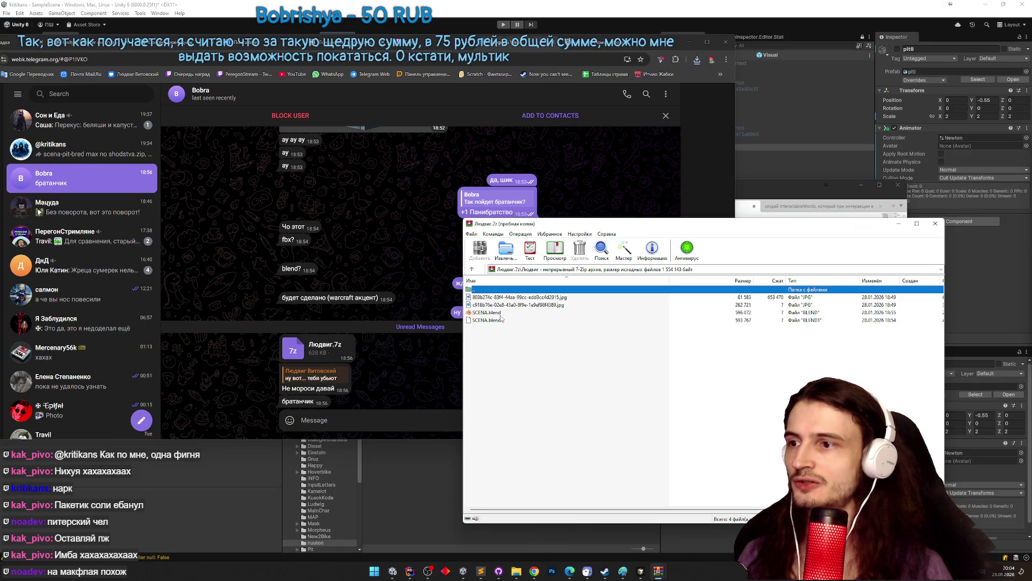
pyautogui.click(689, 42)
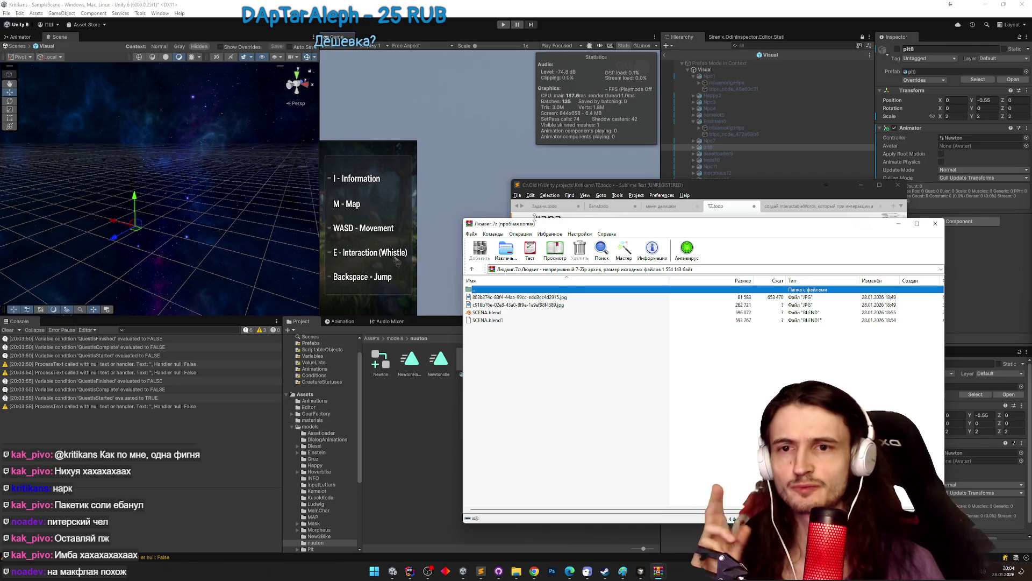
pyautogui.moveTo(552, 220)
pyautogui.mouseDown()
pyautogui.moveTo(608, 210)
pyautogui.moveTo(694, 257)
pyautogui.mouseUp()
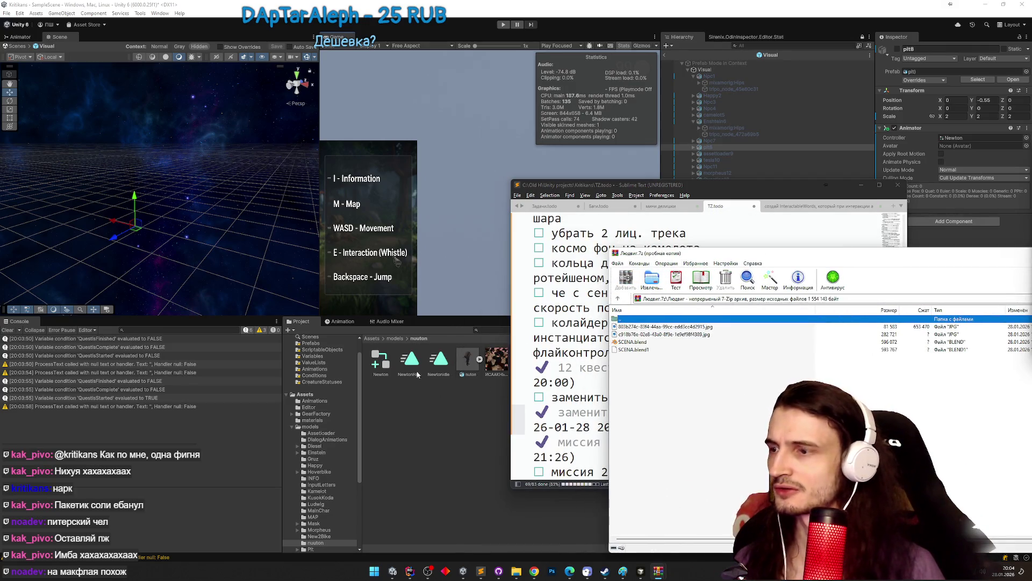
# Return Unity's Project panel to the Assets root and open the Scenes folder.
pyautogui.click(376, 341)
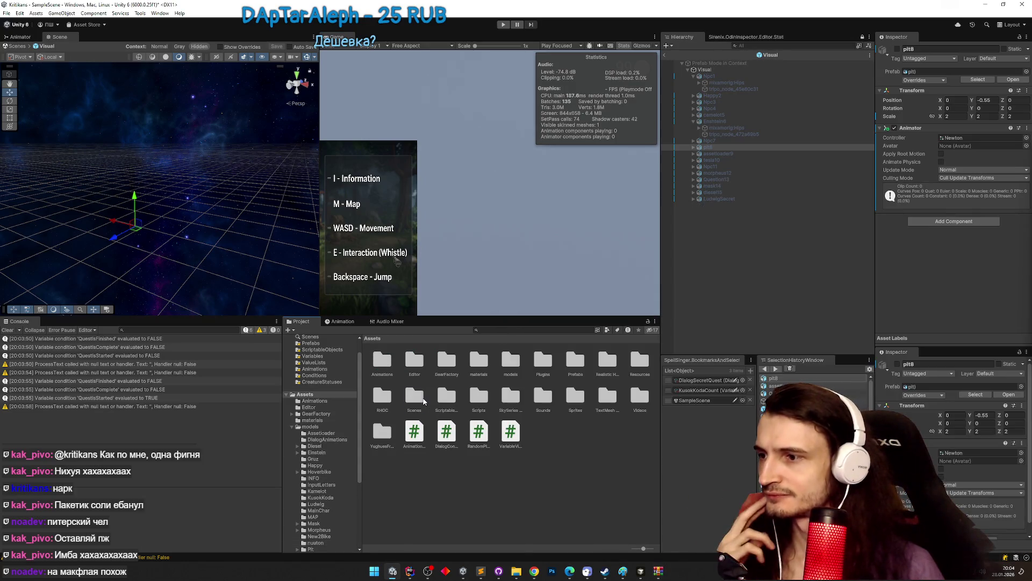
pyautogui.doubleClick(414, 397)
pyautogui.click(498, 570)
# Commit the 90 changed files to main with the summary 'before scene replace'.
pyautogui.hotkey('ctrl', '1')
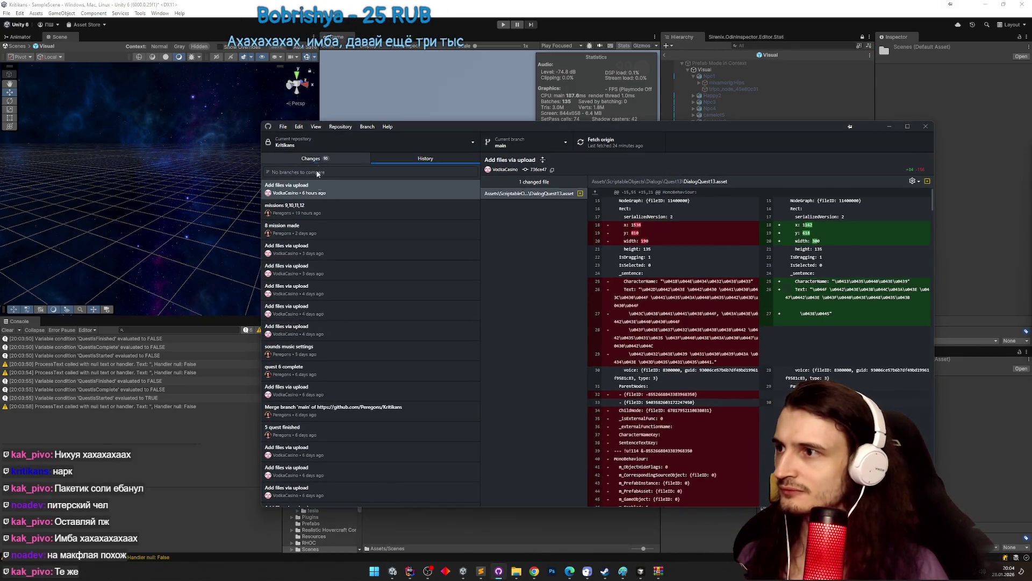
pyautogui.click(334, 433)
pyautogui.write('before scene replace')
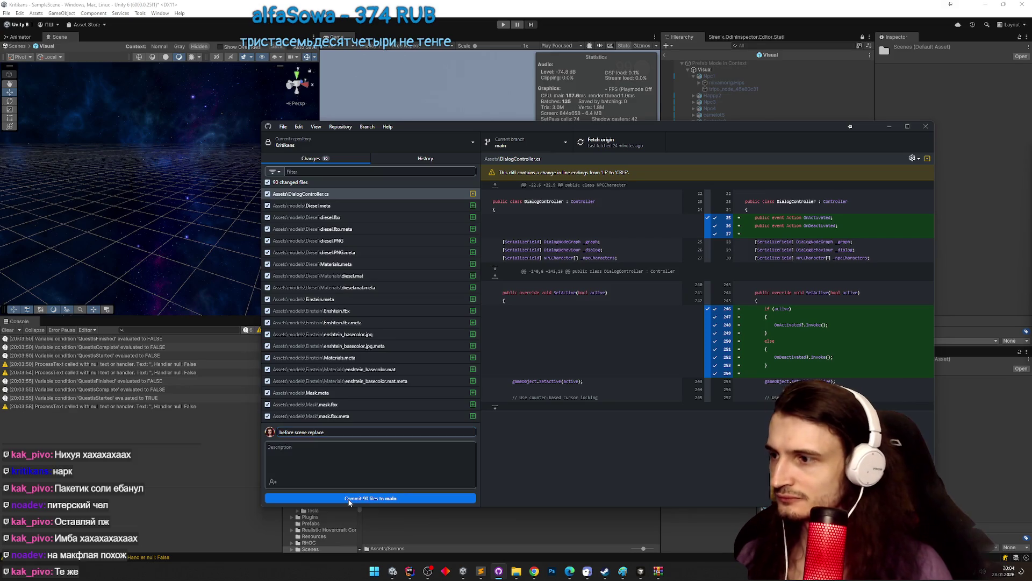
pyautogui.click(349, 499)
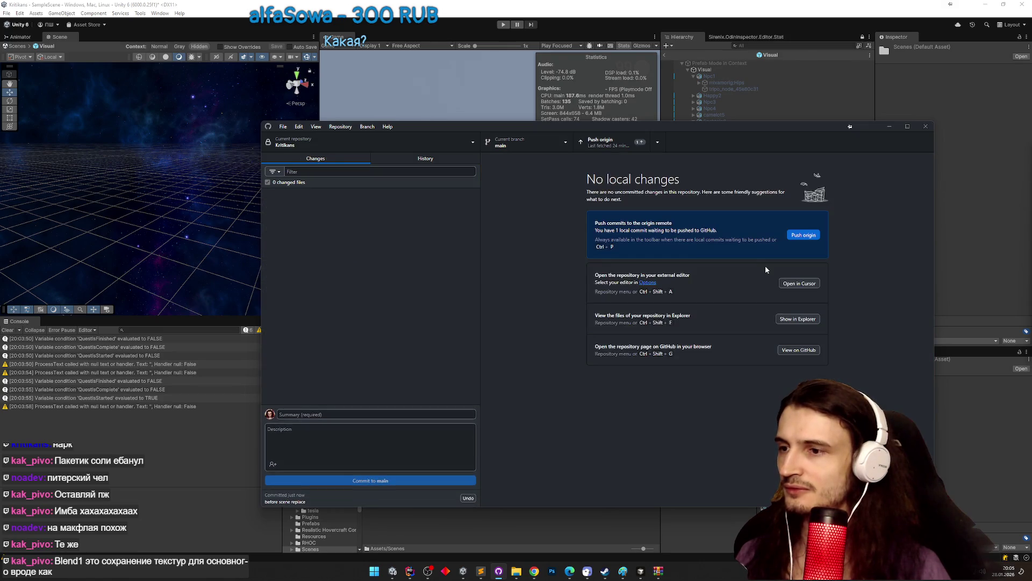
# Push the commit to origin, then return to Unity's Assets folder view.
pyautogui.click(803, 235)
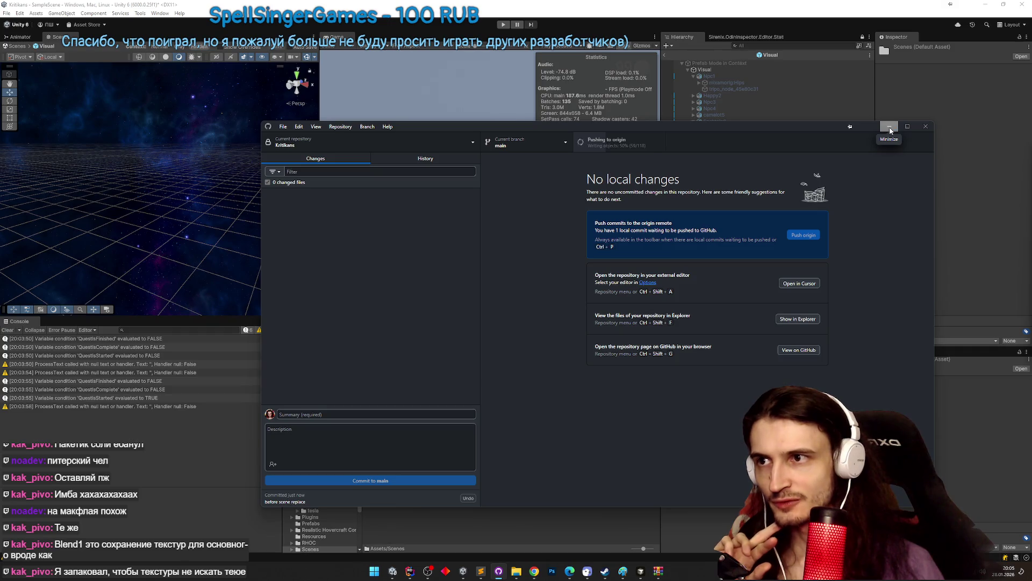
pyautogui.moveTo(516, 571)
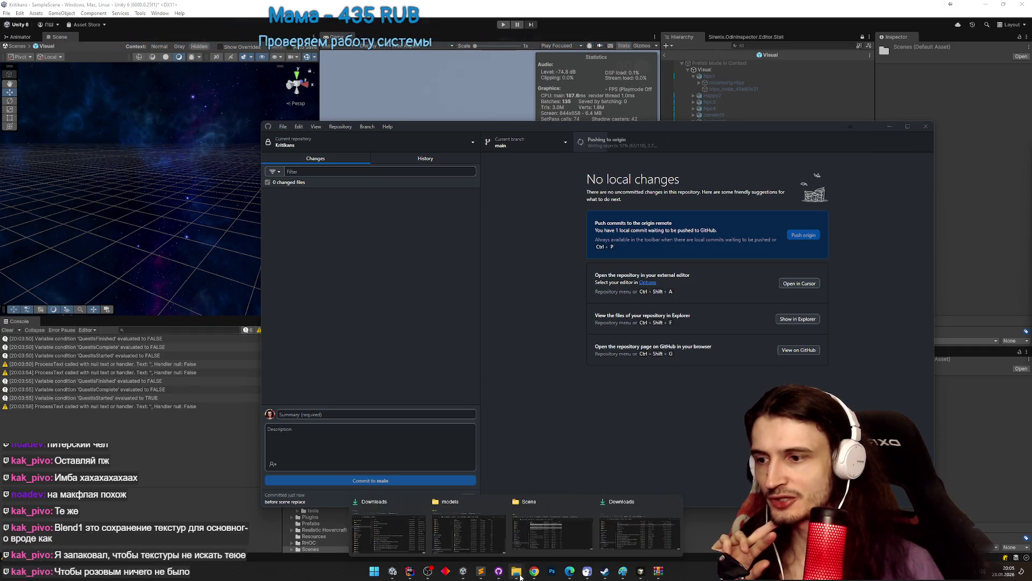
pyautogui.moveTo(640, 532)
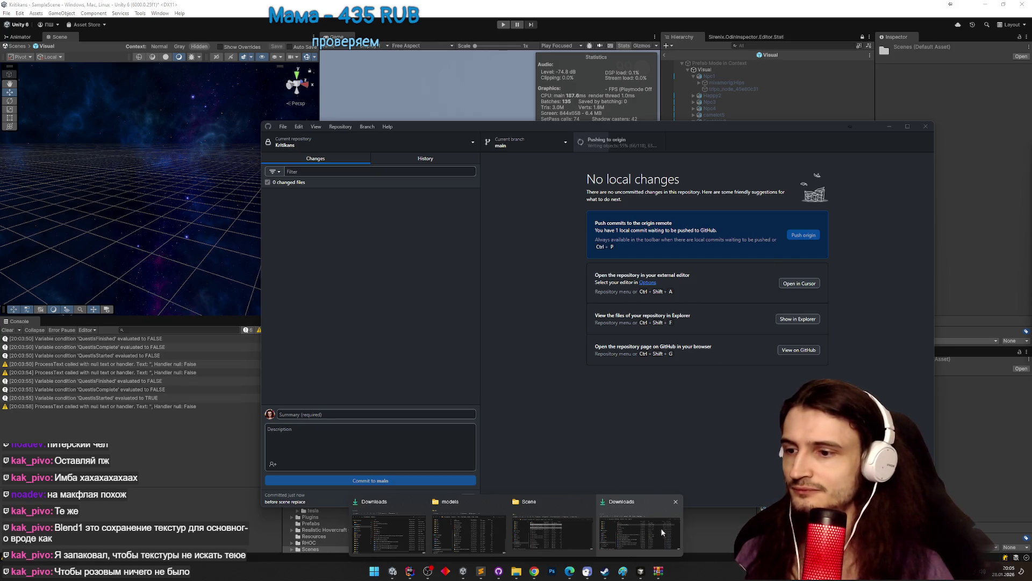
pyautogui.moveTo(658, 571)
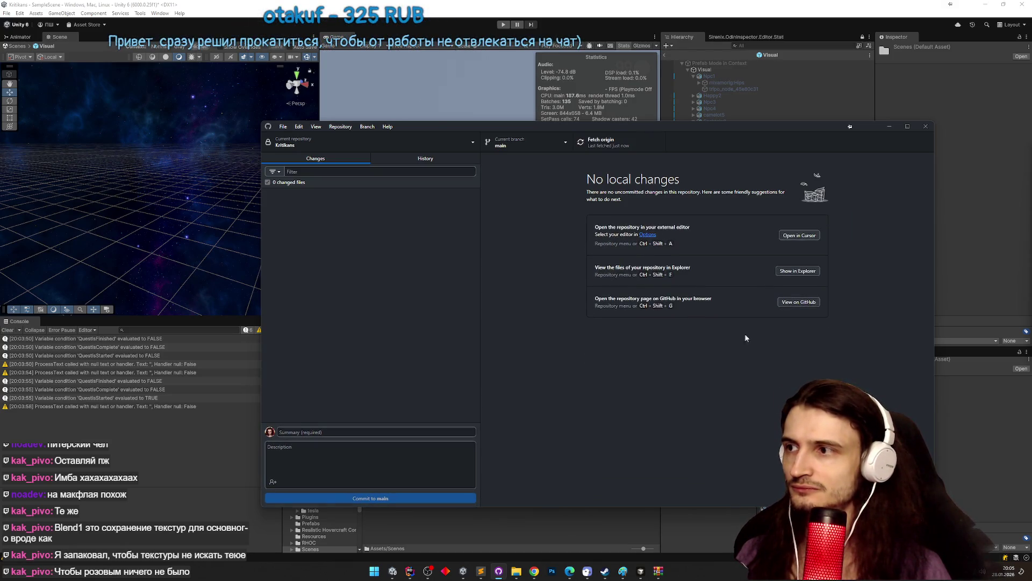
pyautogui.click(889, 126)
pyautogui.click(376, 339)
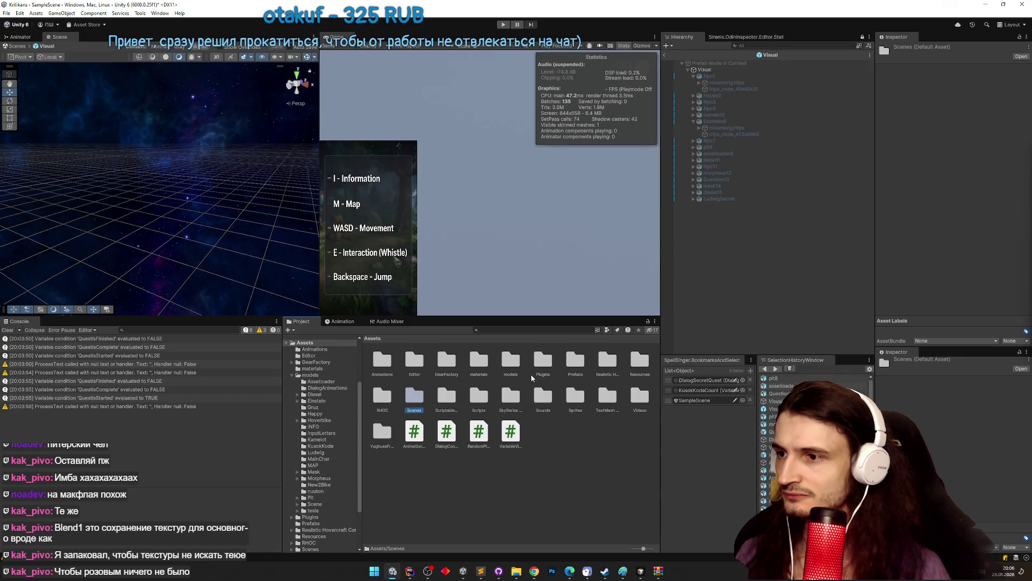
# Navigate to Assets/models/Scene and collapse the SCENA model's sub-assets.
pyautogui.doubleClick(510, 362)
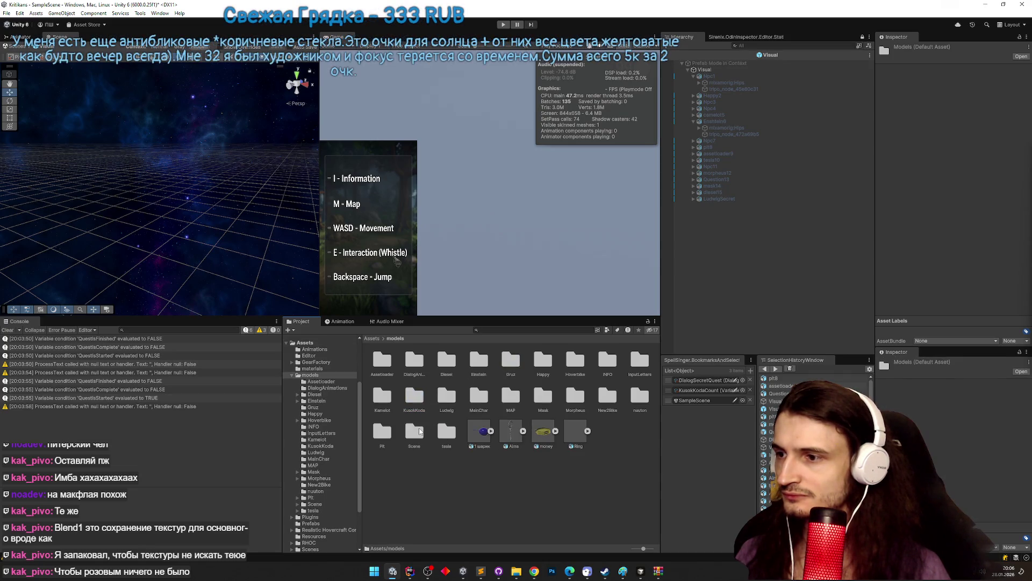
pyautogui.doubleClick(421, 431)
pyautogui.click(491, 359)
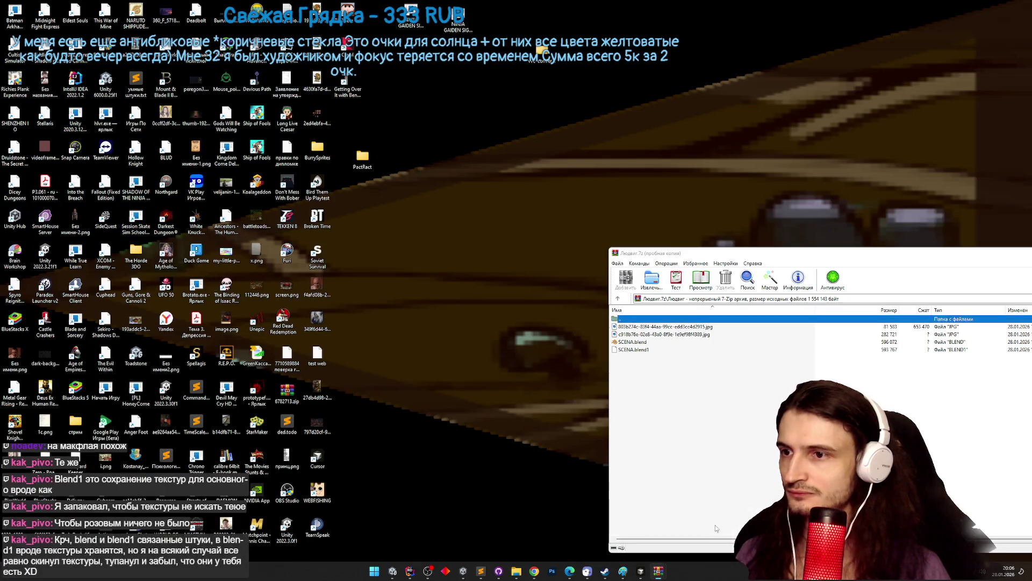
# Drag SCENA.blend in from the archive, then delete the resulting SCENA 1 copy.
pyautogui.click(720, 521)
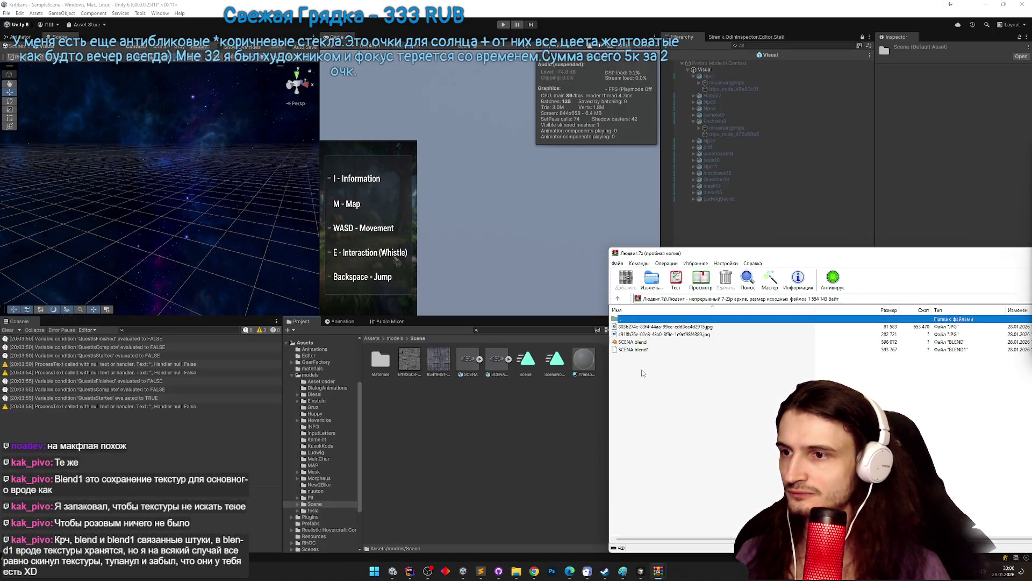
pyautogui.moveTo(633, 343); pyautogui.dragTo(489, 401)
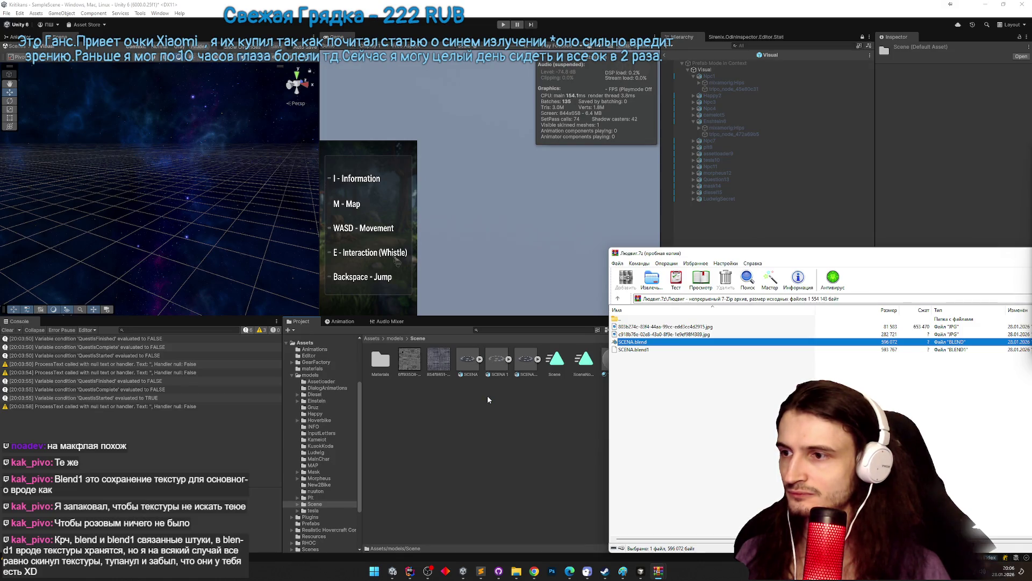
pyautogui.click(497, 366)
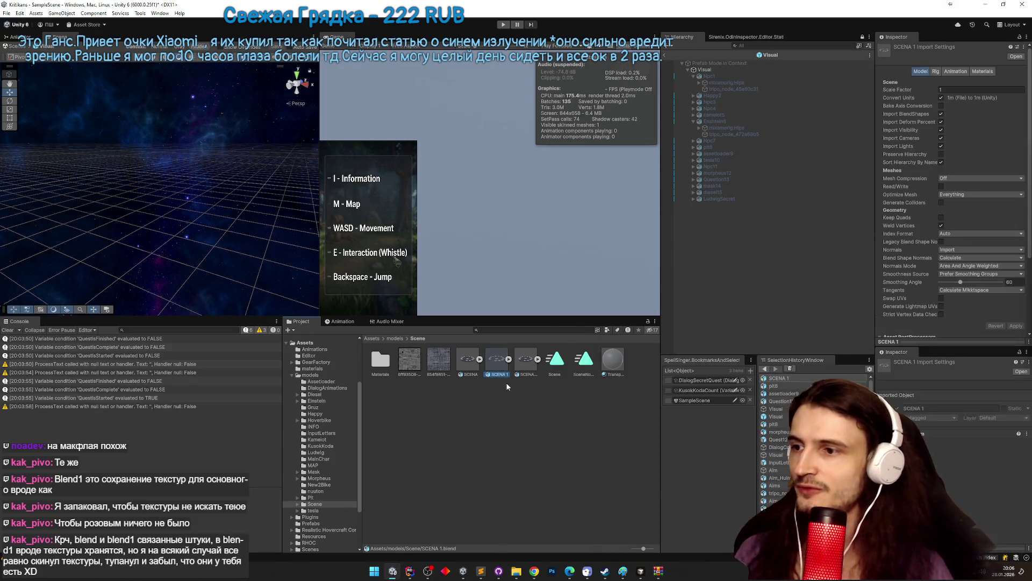
pyautogui.press('Delete')
pyautogui.click(538, 301)
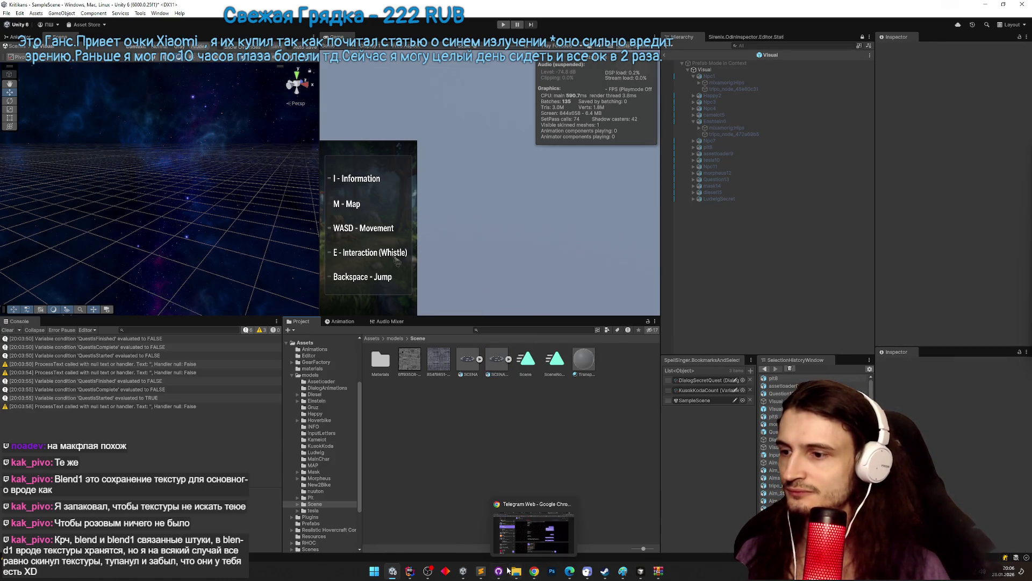
# Copy the archived SCENA.blend into the Explorer models/Scene folder, replacing the old file.
pyautogui.click(527, 543)
pyautogui.click(526, 543)
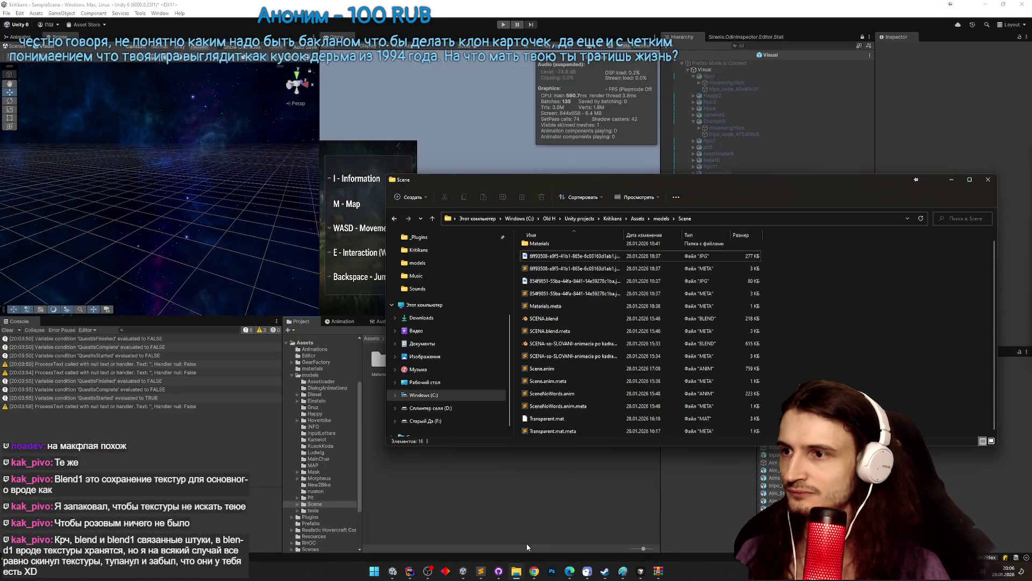
pyautogui.moveTo(659, 571)
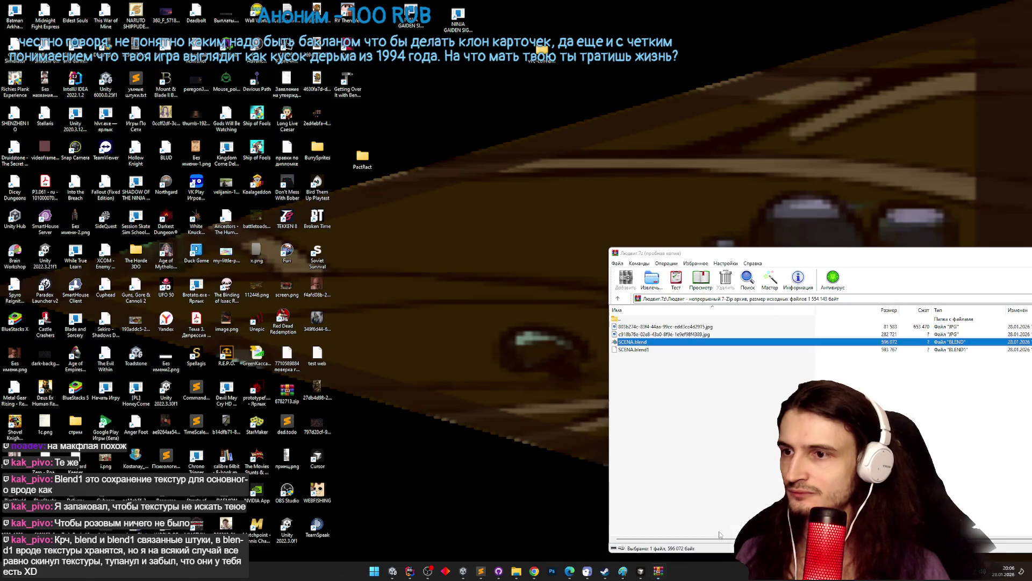
pyautogui.click(720, 535)
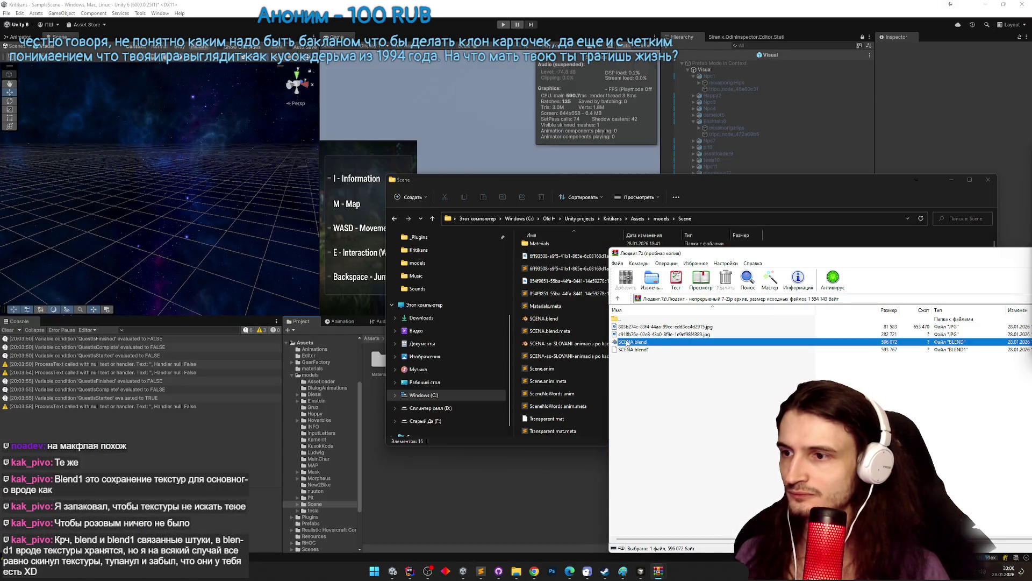
pyautogui.moveTo(627, 343); pyautogui.dragTo(563, 324)
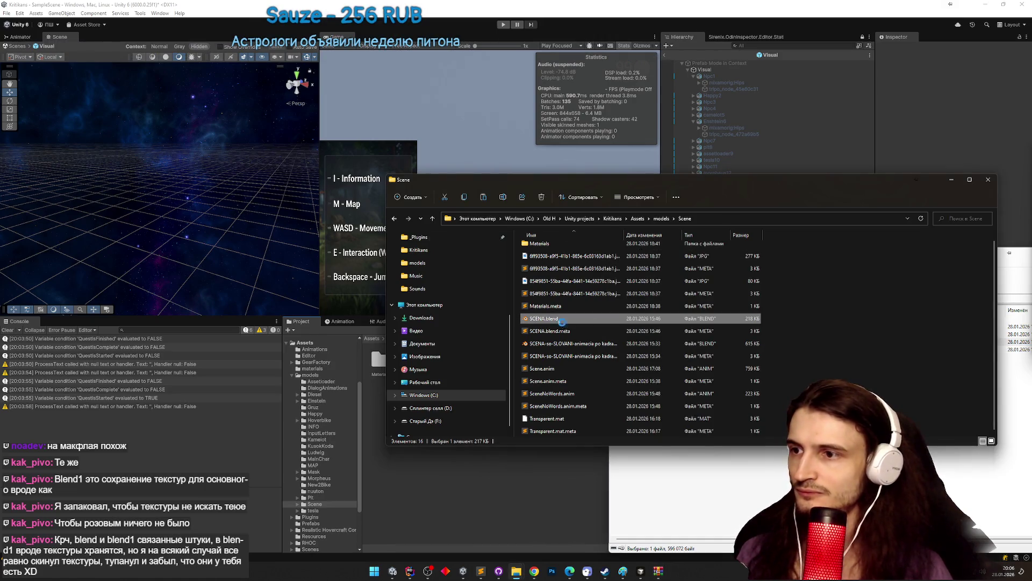
pyautogui.press('Return')
pyautogui.moveTo(627, 342); pyautogui.dragTo(523, 340)
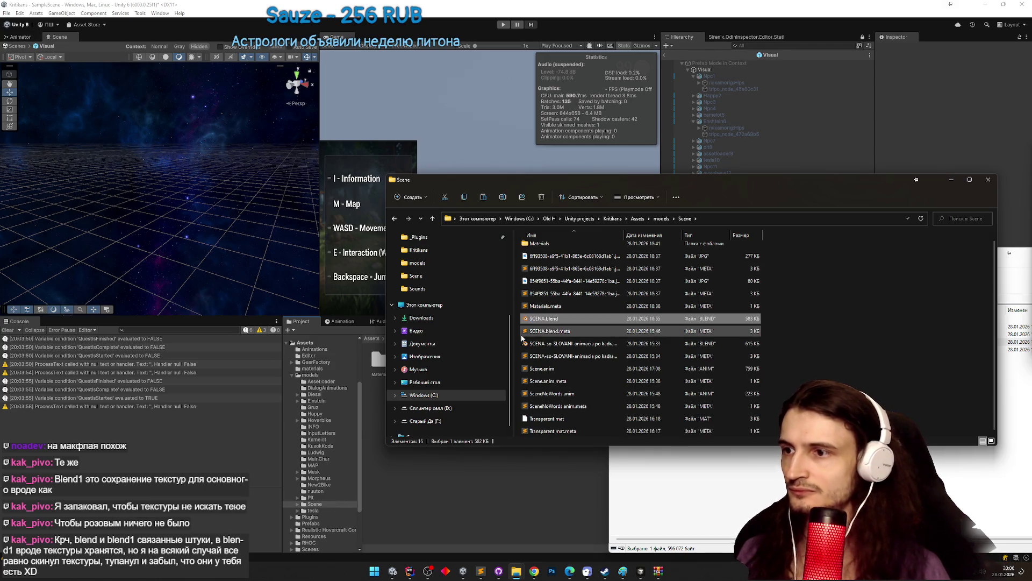
pyautogui.click(500, 472)
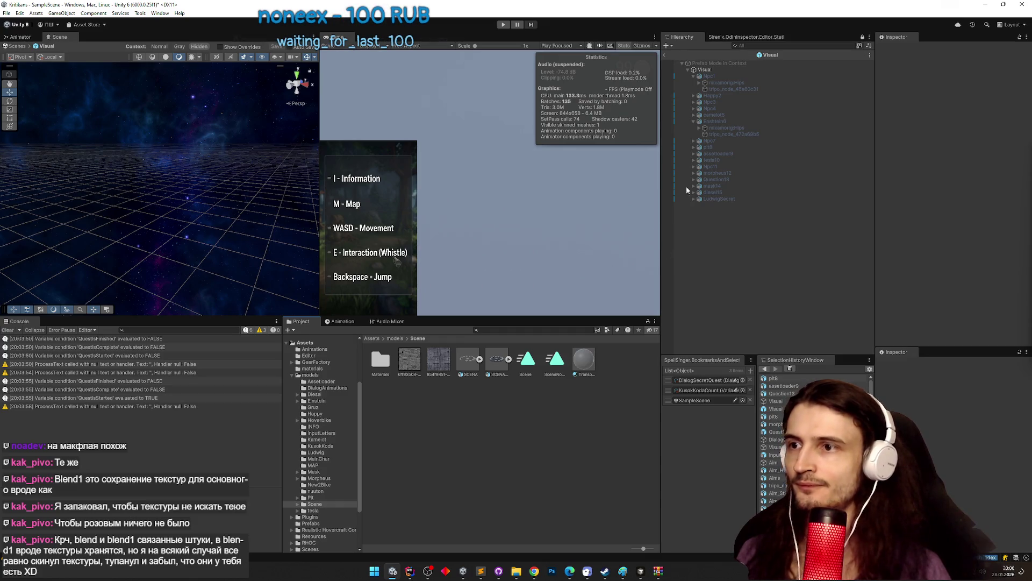
# Exit Prefab Mode, select Question13 and start Play mode to test the updated SCENA model.
pyautogui.doubleClick(471, 360)
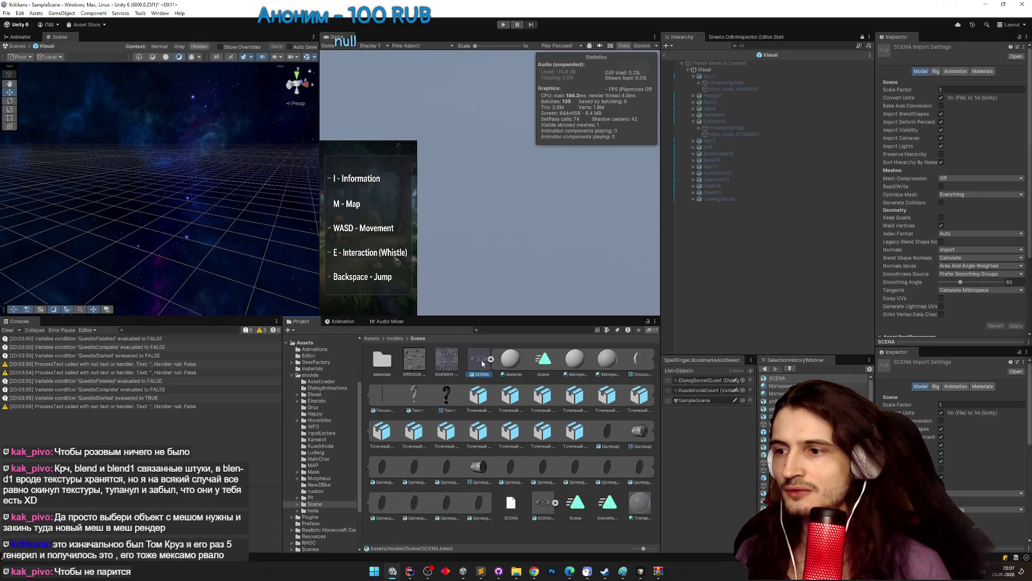
pyautogui.click(491, 359)
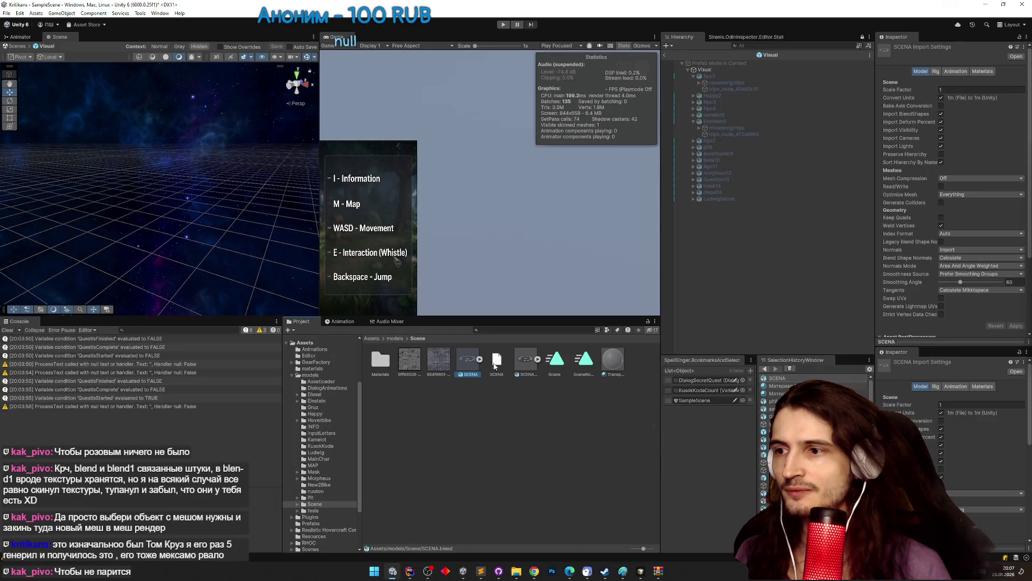
pyautogui.click(667, 54)
pyautogui.click(746, 138)
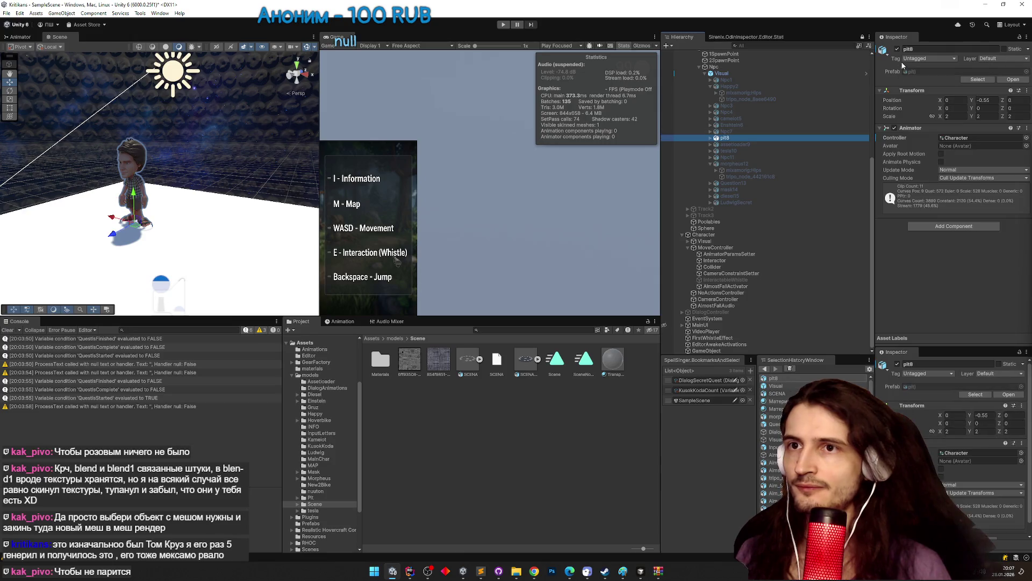
pyautogui.click(750, 183)
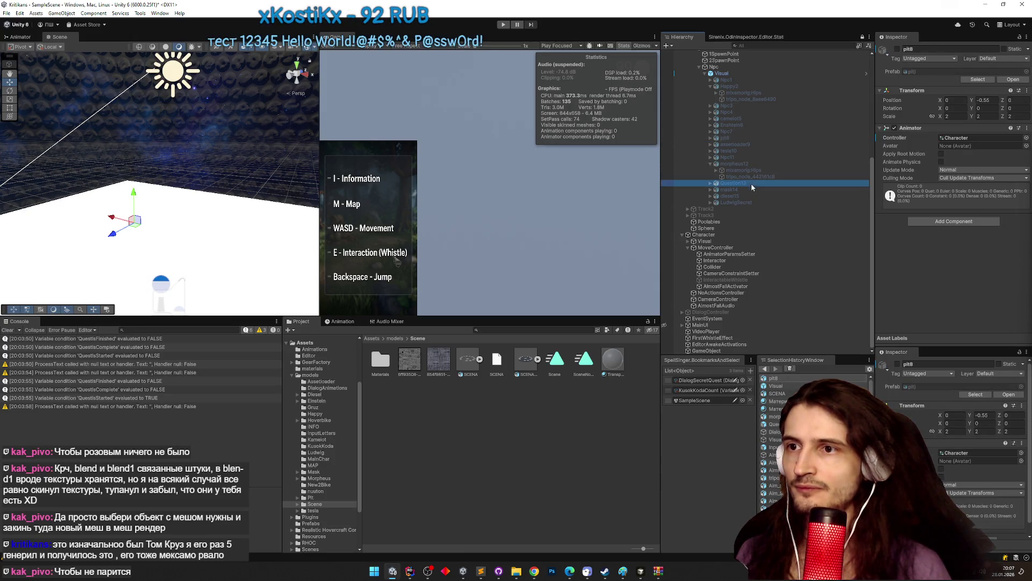
pyautogui.hotkey('ctrl', 'p')
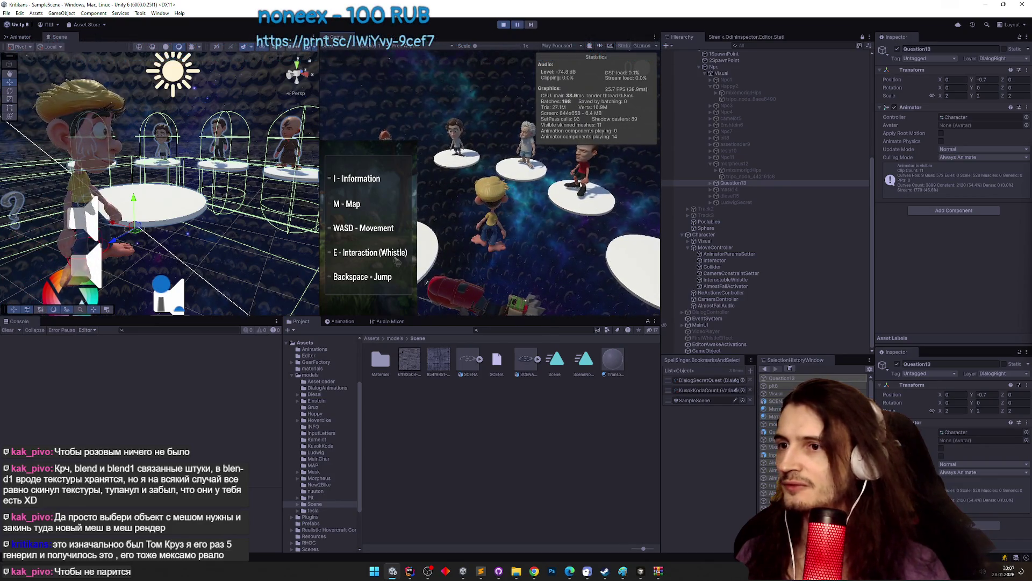
# Expand Question13, select the Плоскость.001 plane, and stop the running play session.
pyautogui.press('super')
pyautogui.click(710, 183)
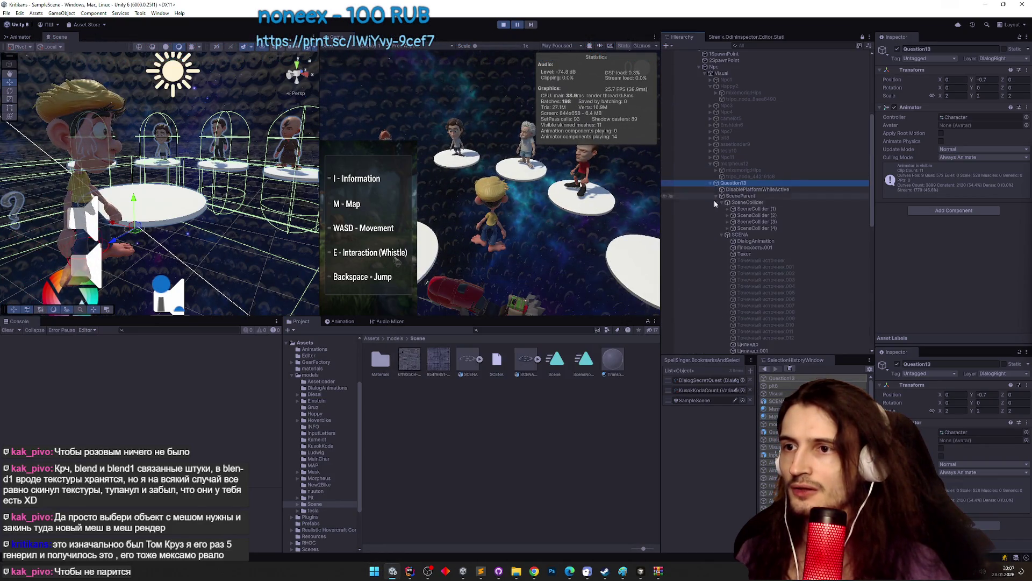
pyautogui.scroll(-2, 794, 215)
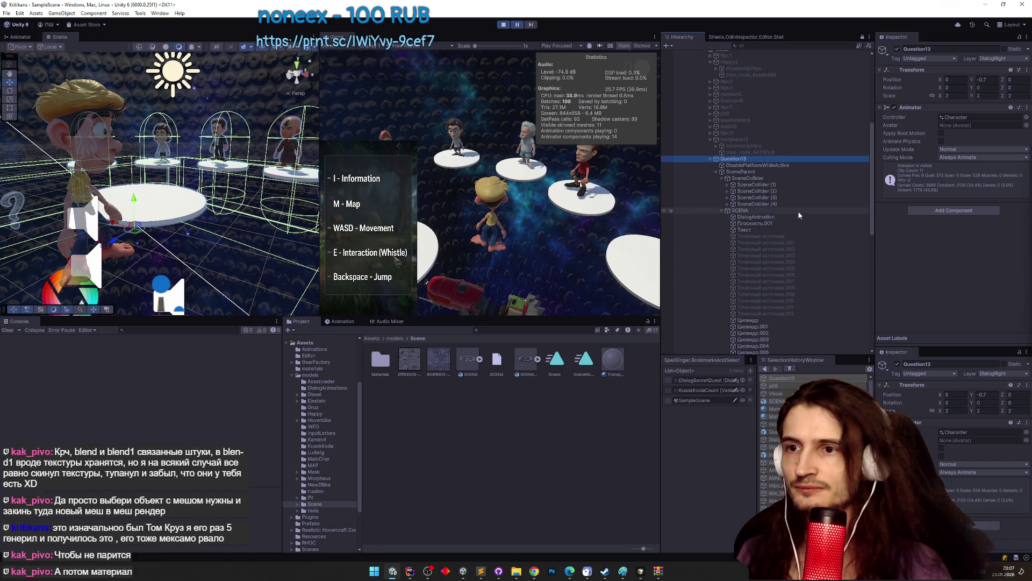
pyautogui.click(764, 223)
pyautogui.scroll(-4, 784, 223)
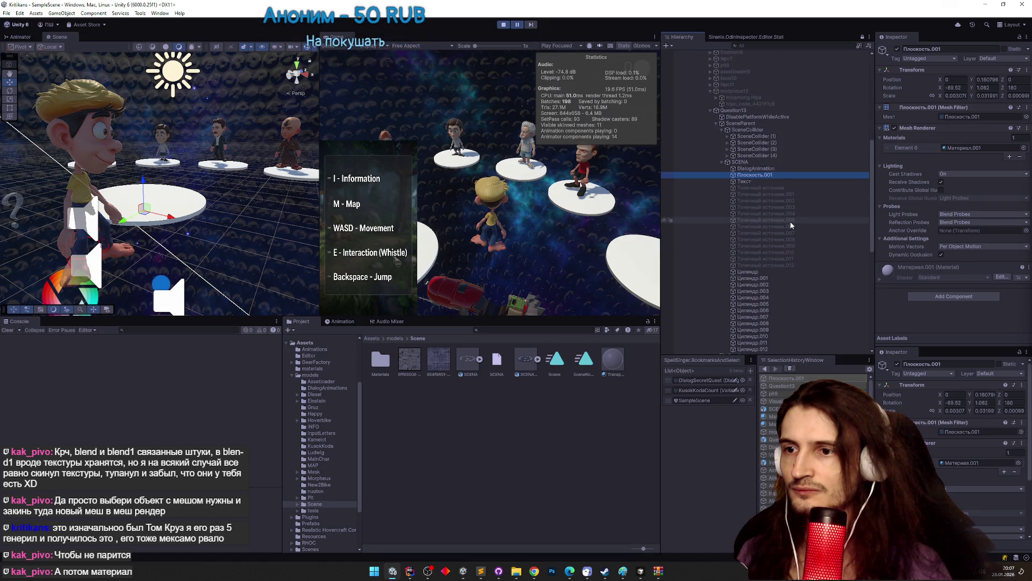
pyautogui.moveTo(873, 239); pyautogui.dragTo(874, 258)
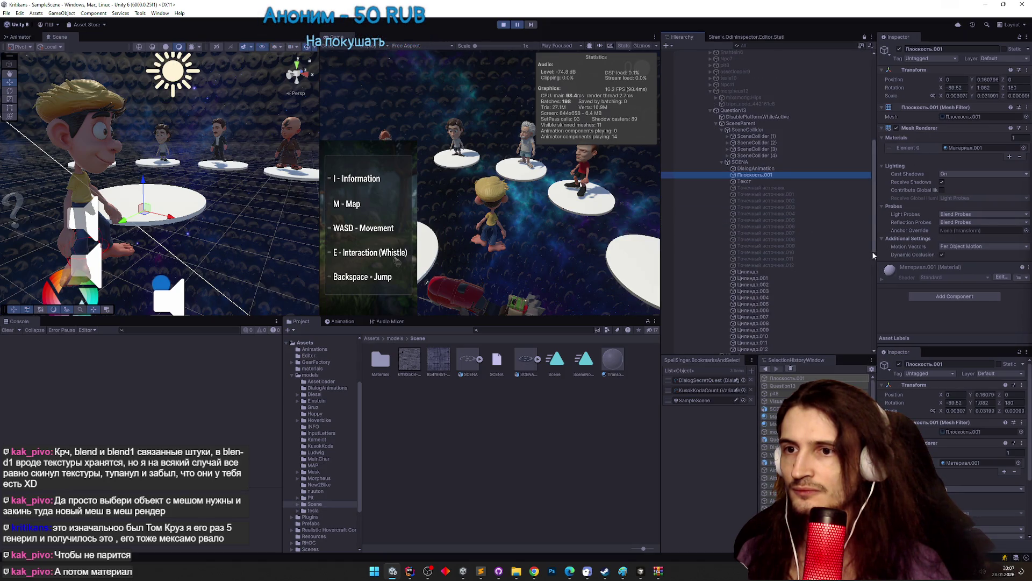
pyautogui.scroll(-1, 873, 253)
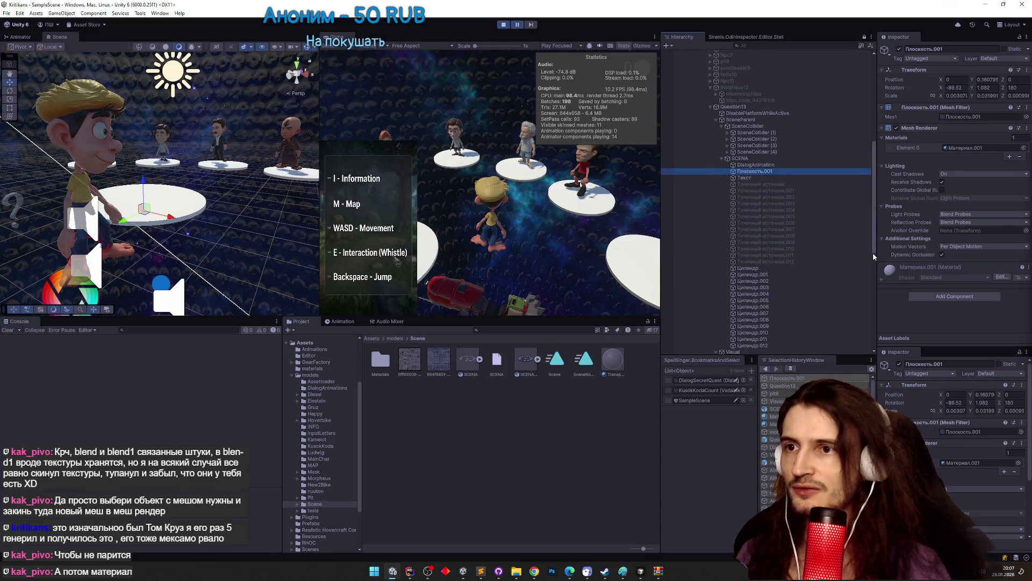
pyautogui.hotkey('ctrl', 'p')
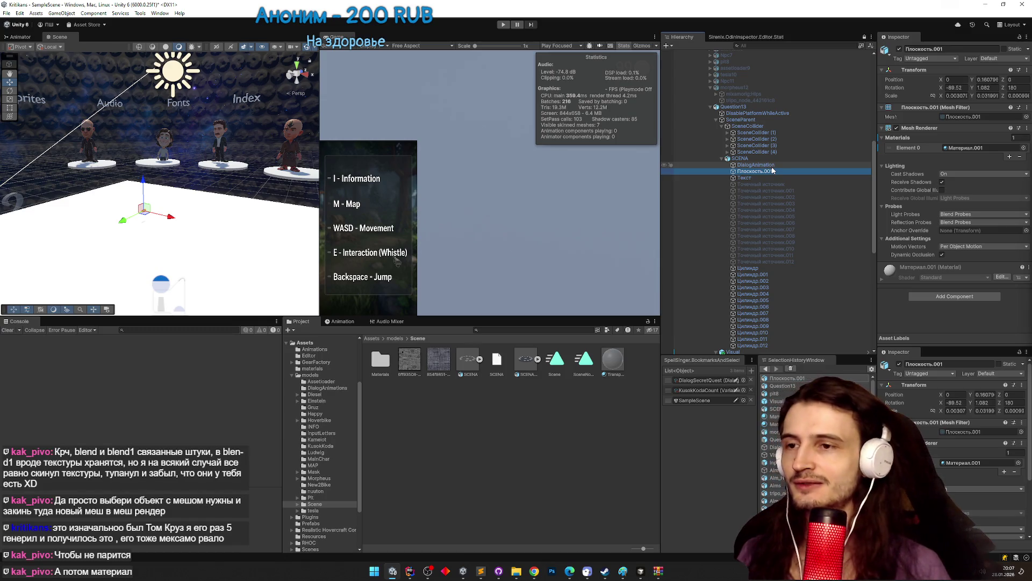
# View SCENA's import settings and compare the point light with the Плоскость.001 plane.
pyautogui.scroll(-1, 770, 188)
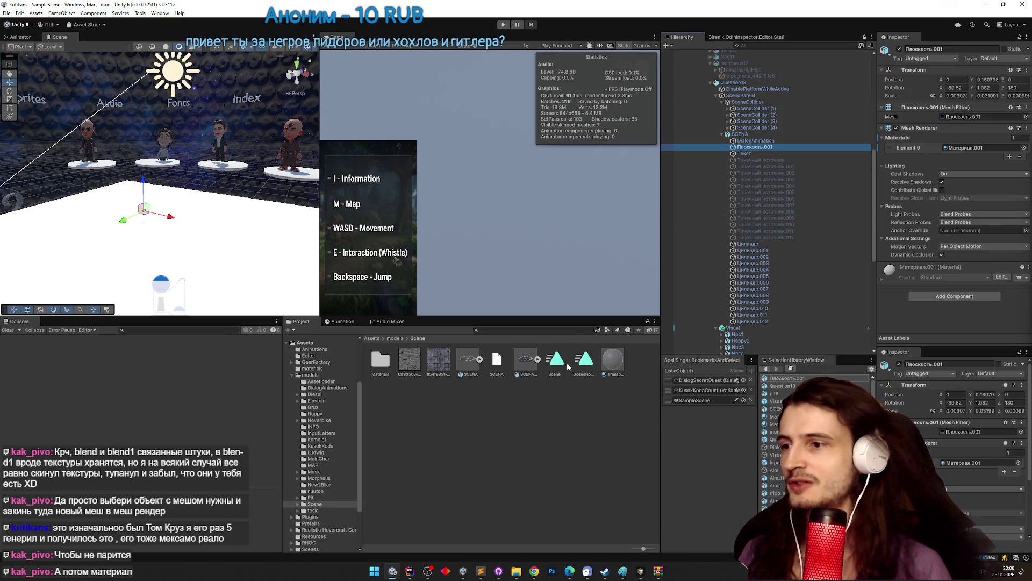
pyautogui.click(531, 364)
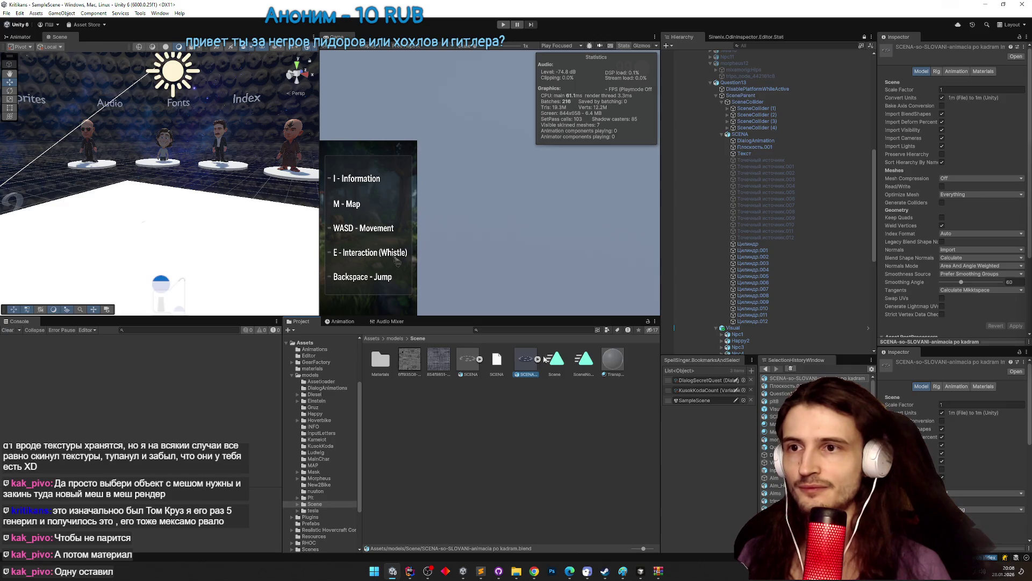
pyautogui.click(764, 160)
pyautogui.click(755, 147)
pyautogui.click(761, 158)
pyautogui.click(763, 149)
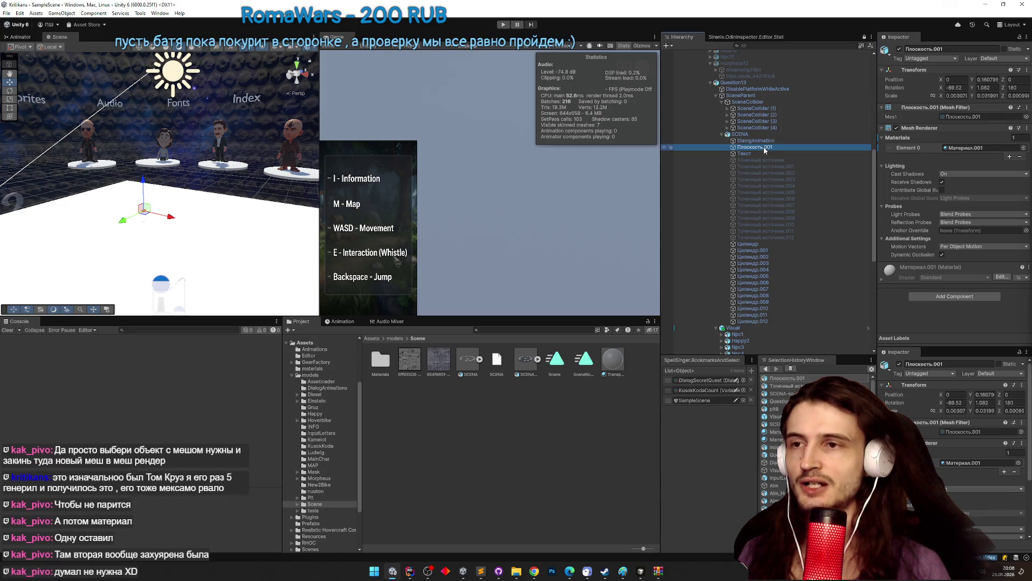
# Run a short play test of the scene and stop it.
pyautogui.hotkey('ctrl', 'p')
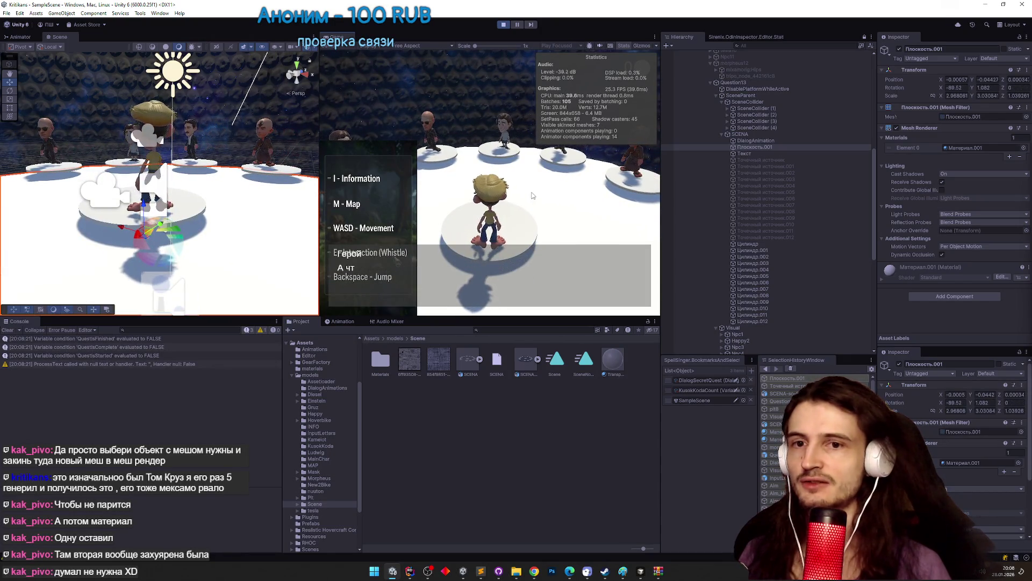
pyautogui.hotkey('ctrl', 'p')
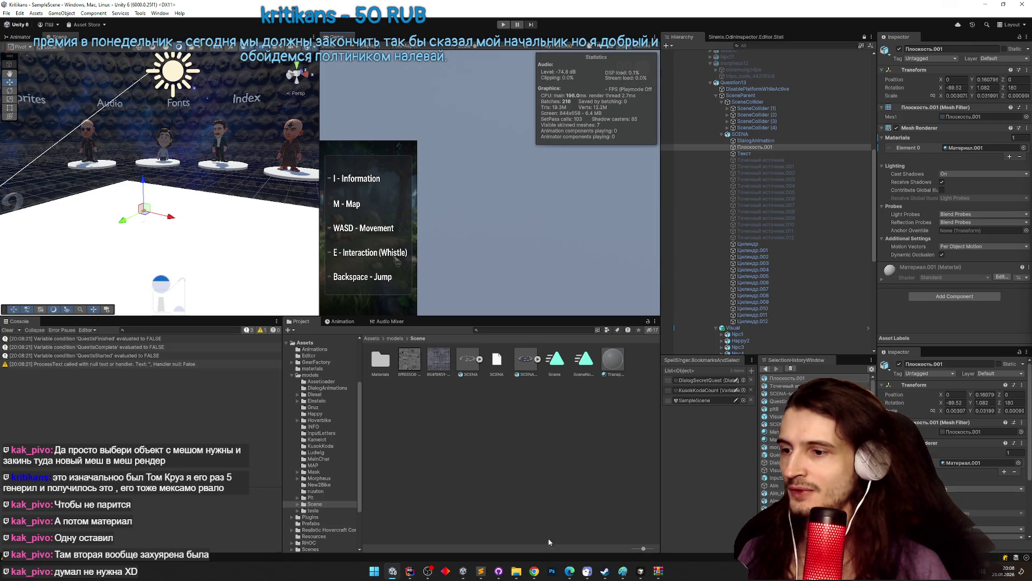
pyautogui.click(498, 571)
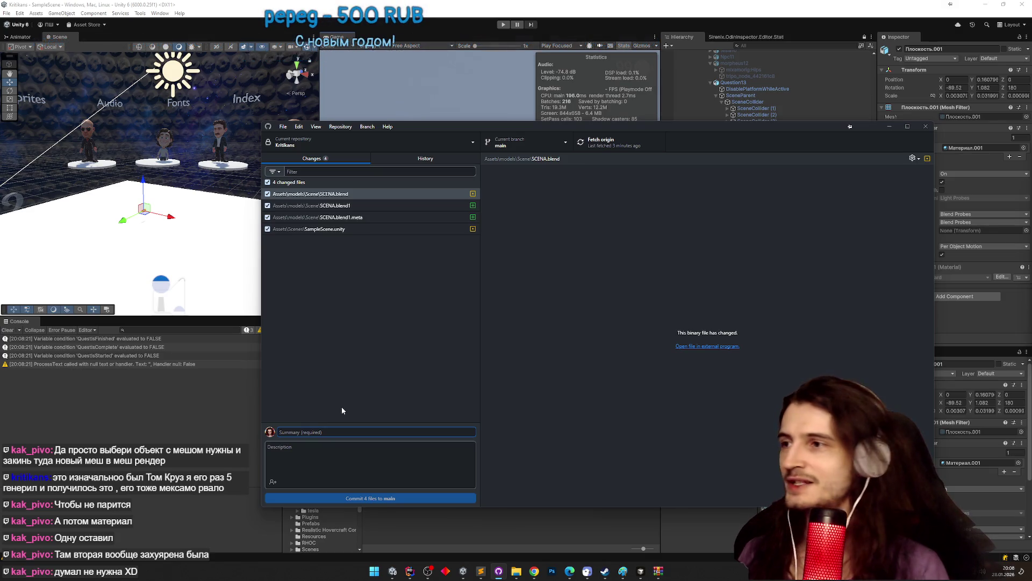
# Select the three SCENA file changes and confirm discarding them, leaving SampleScene.unity.
pyautogui.keyDown('shift'); pyautogui.click(350, 217); pyautogui.keyUp('shift')
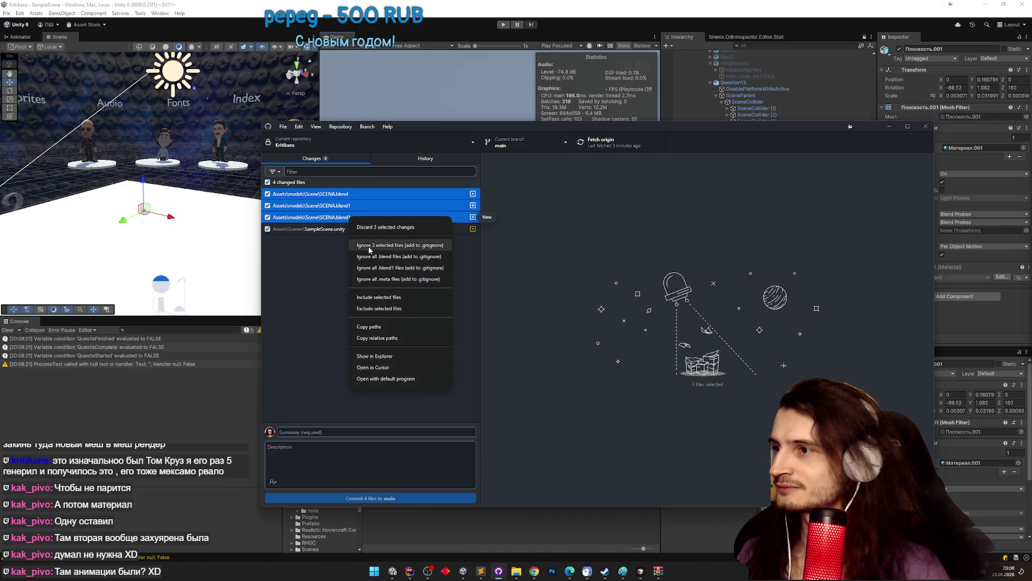
pyautogui.click(371, 228)
pyautogui.click(602, 357)
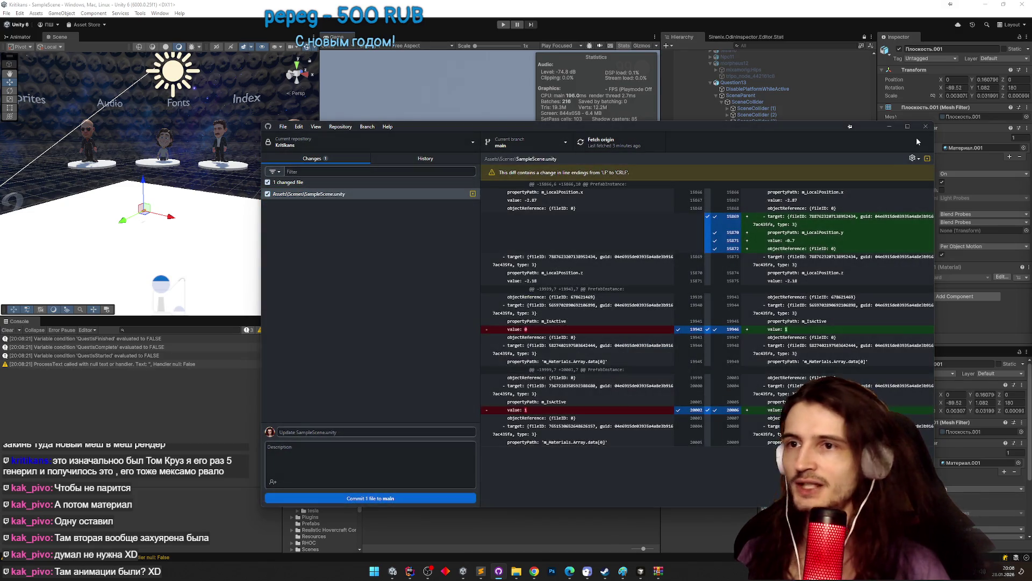
pyautogui.click(925, 127)
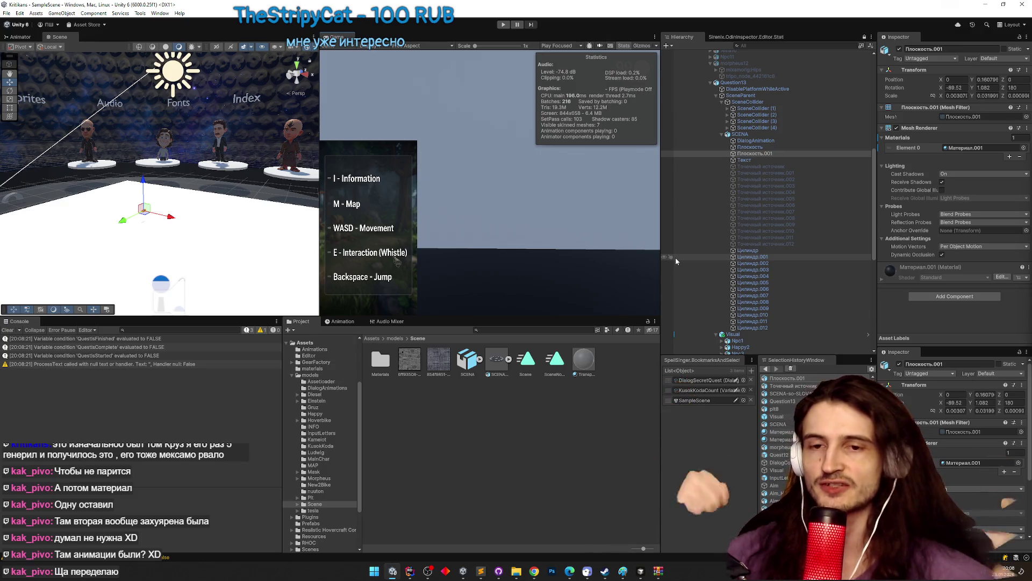
# Run a quick play test, then compare the Плоскость and Плоскость.001 planes.
pyautogui.click(503, 24)
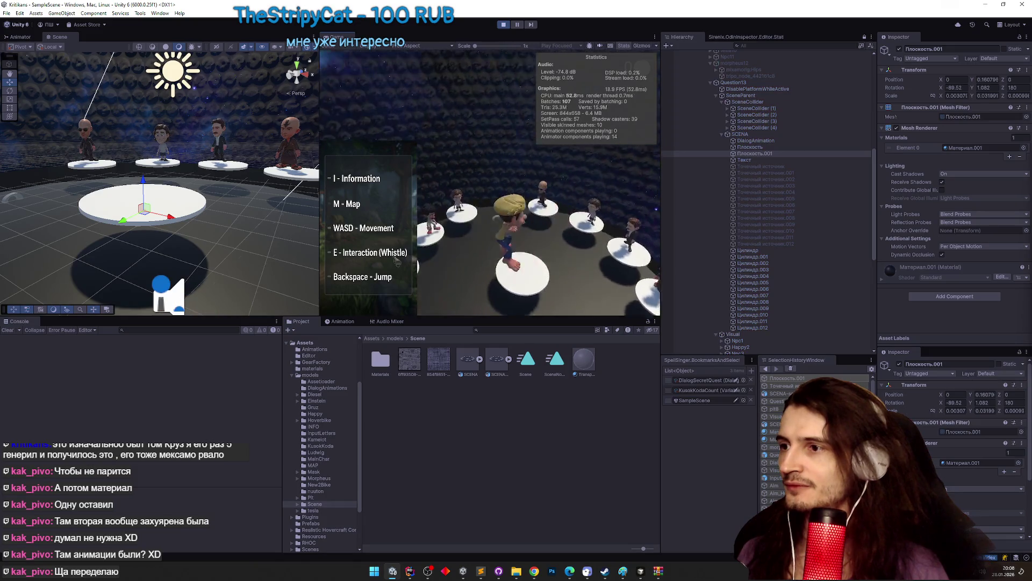
pyautogui.hotkey('ctrl', 'p')
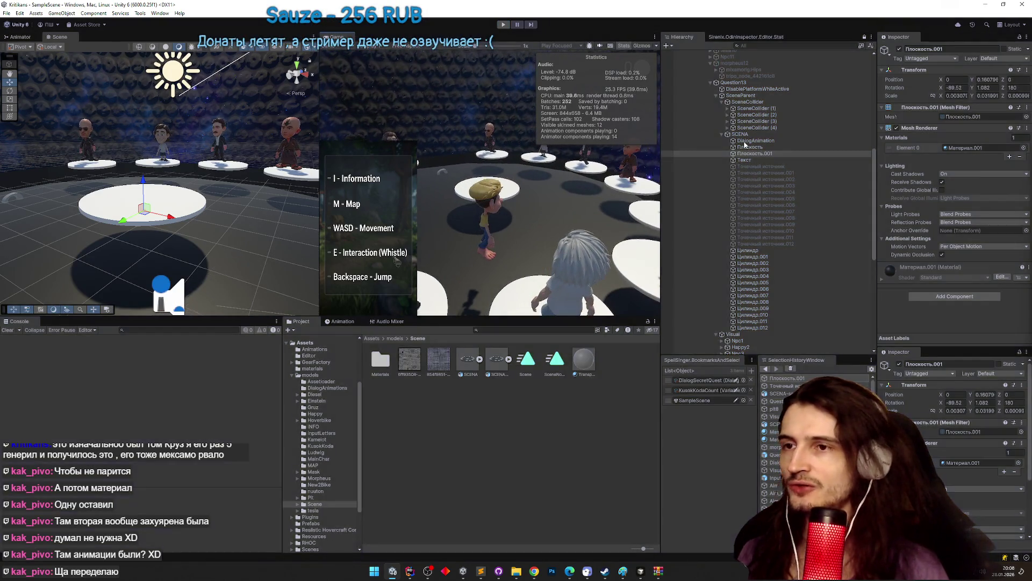
pyautogui.click(763, 155)
pyautogui.click(764, 147)
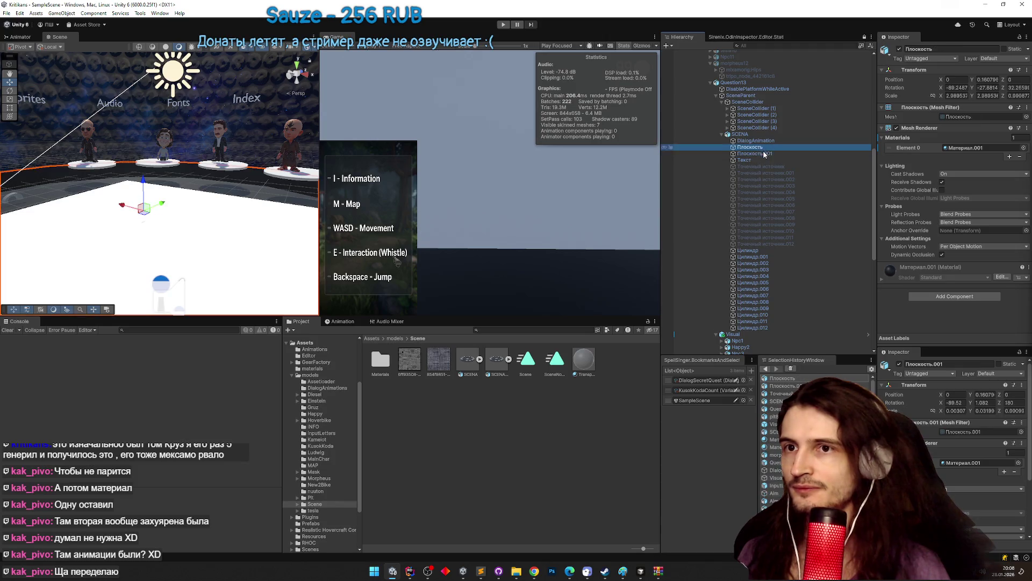
pyautogui.click(766, 154)
pyautogui.click(764, 148)
pyautogui.click(766, 153)
pyautogui.click(765, 147)
pyautogui.click(765, 153)
pyautogui.click(765, 148)
pyautogui.click(764, 153)
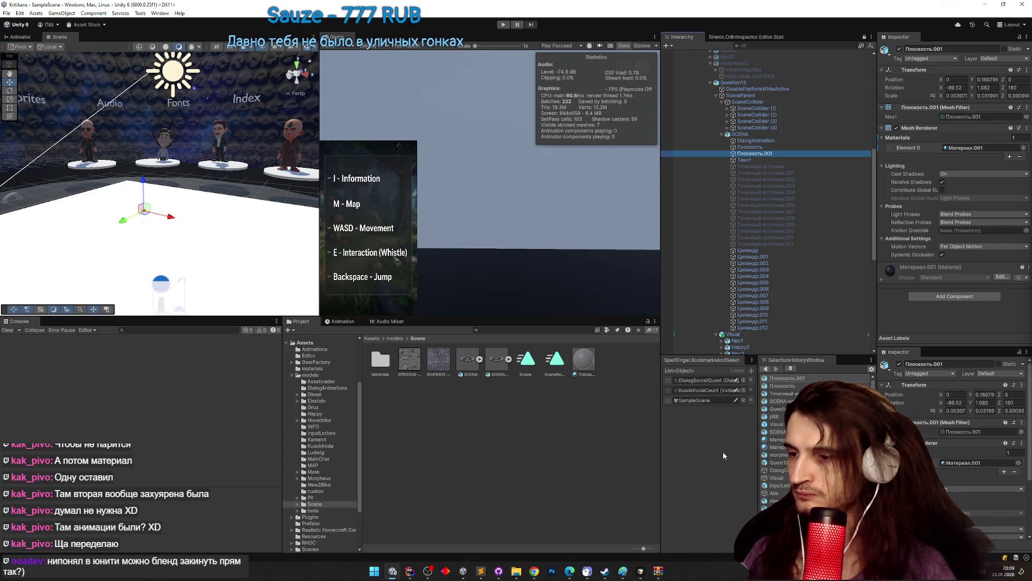
# Search the Hierarchy for 'music', select MusicPlayer and frame it in the Scene view.
pyautogui.click(767, 46)
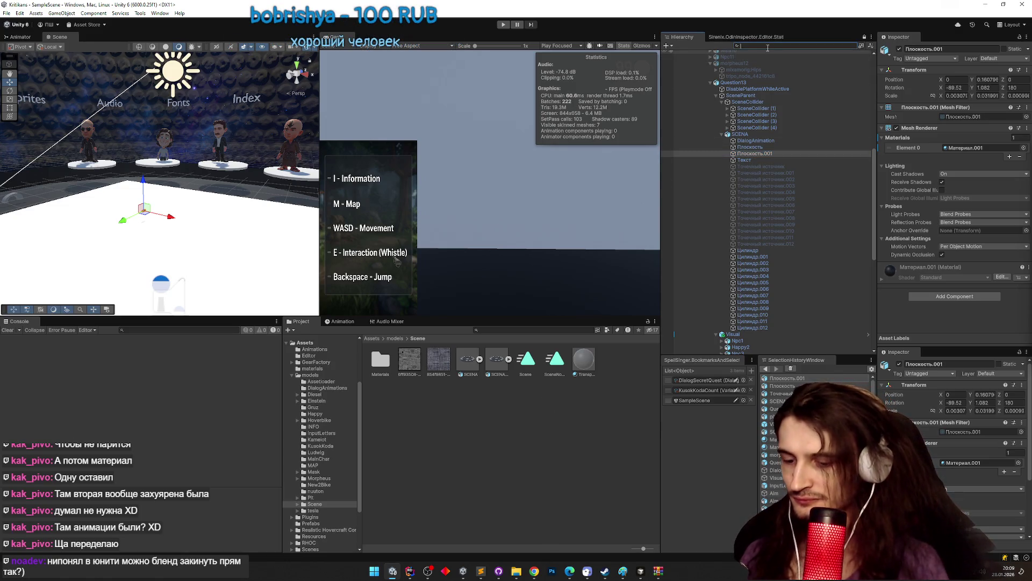
pyautogui.write('music')
pyautogui.press('Down')
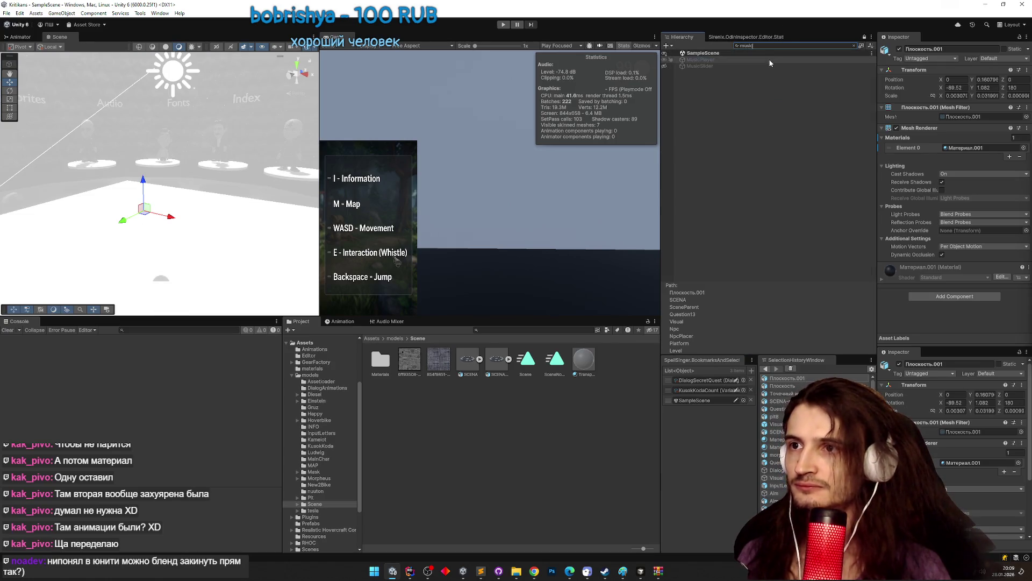
pyautogui.press('f')
pyautogui.click(855, 47)
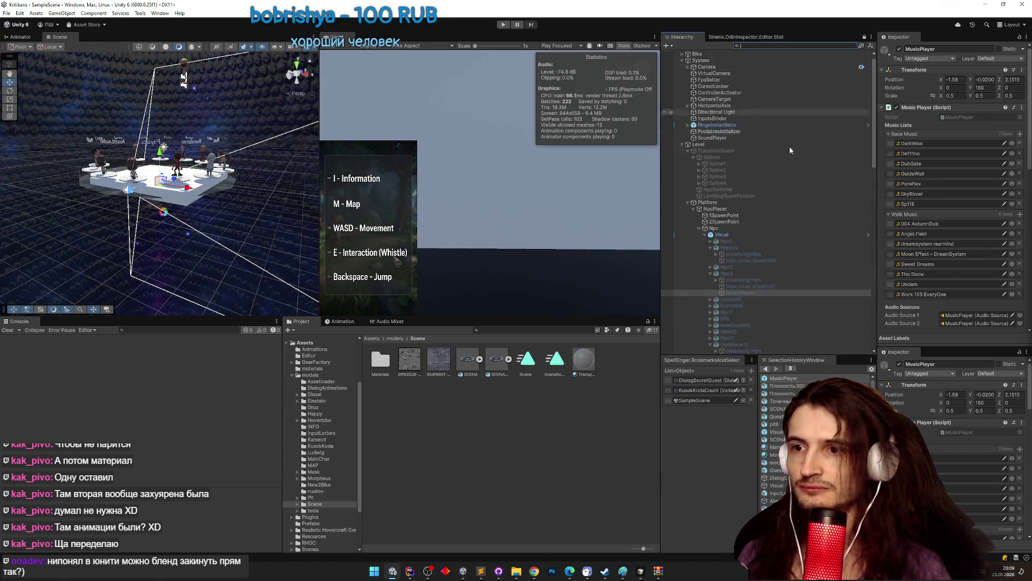
pyautogui.doubleClick(744, 291)
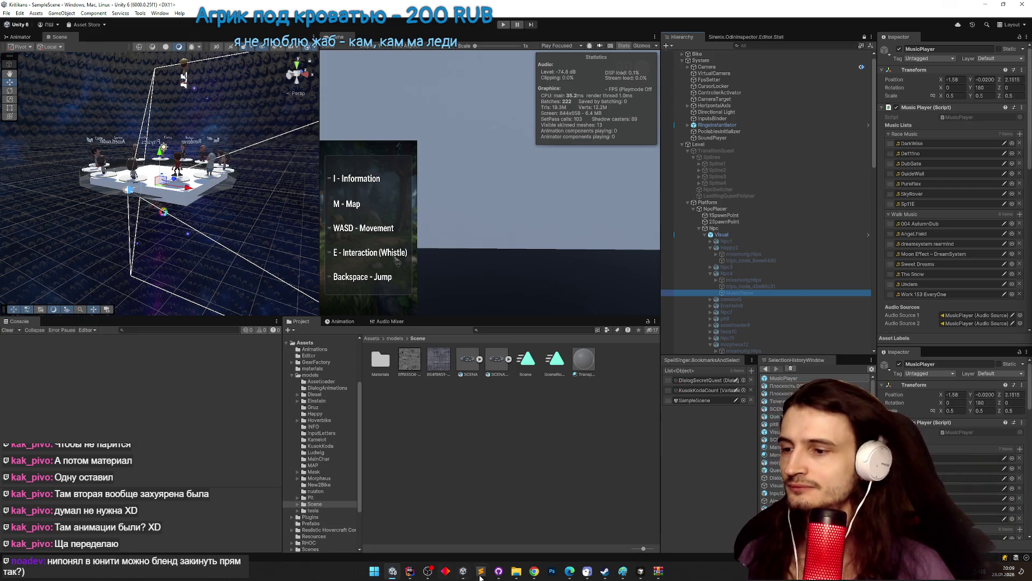
pyautogui.click(534, 571)
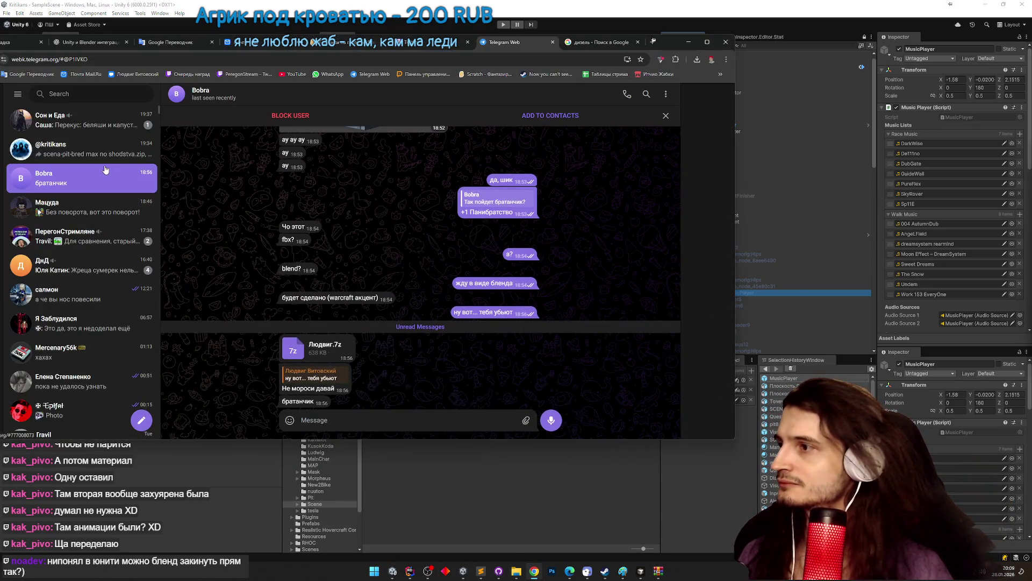
# Open the DreamSystem public Space chat and remove Moon Effect – DreamSystem from walk music.
pyautogui.scroll(-2, 105, 185)
pyautogui.scroll(-4, 105, 195)
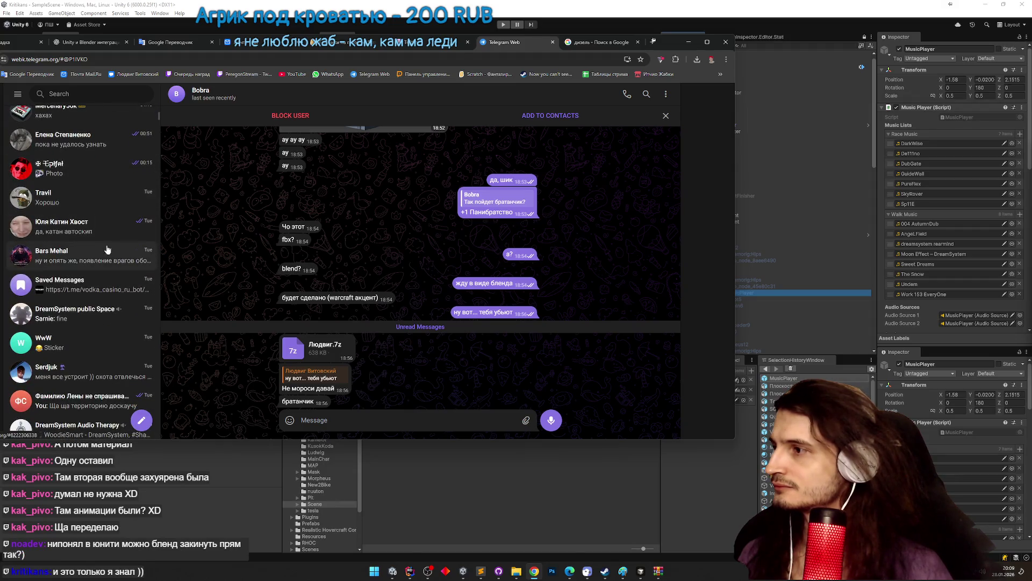
pyautogui.click(96, 313)
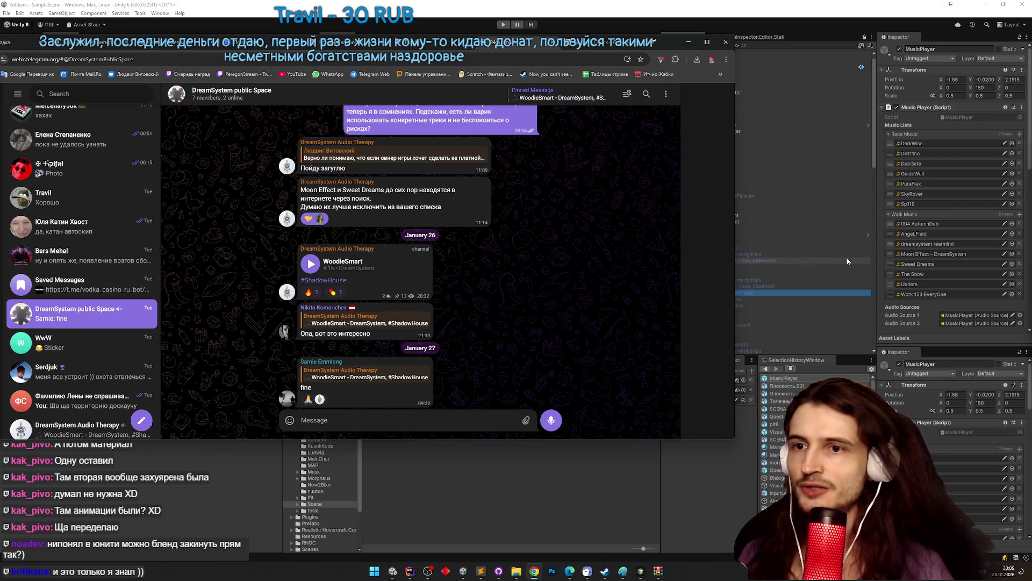
pyautogui.click(1021, 255)
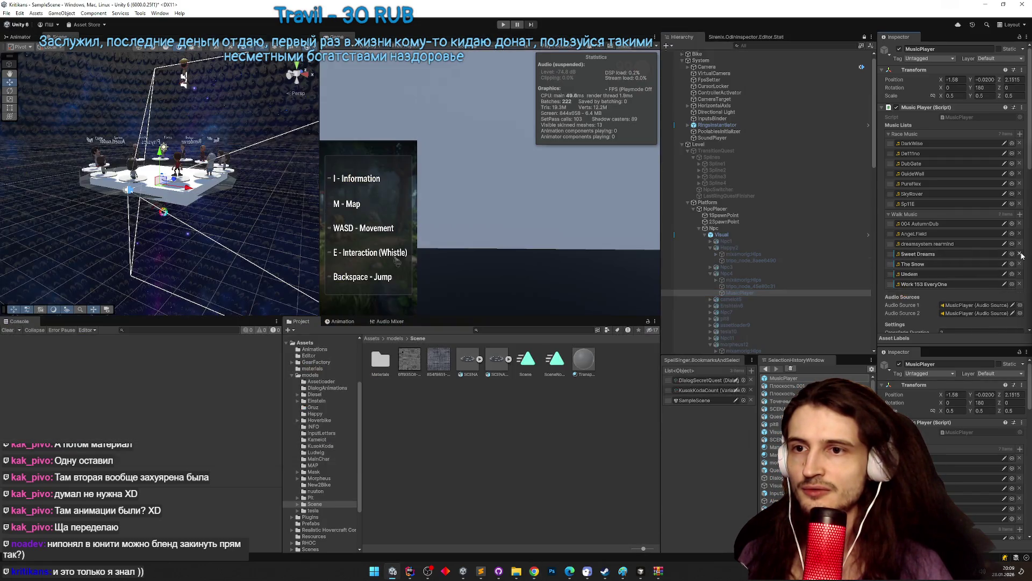
# Undo the earlier track removal, open the Visual prefab and select Npc4's MusicPlayer.
pyautogui.hotkey('ctrl', 'z')
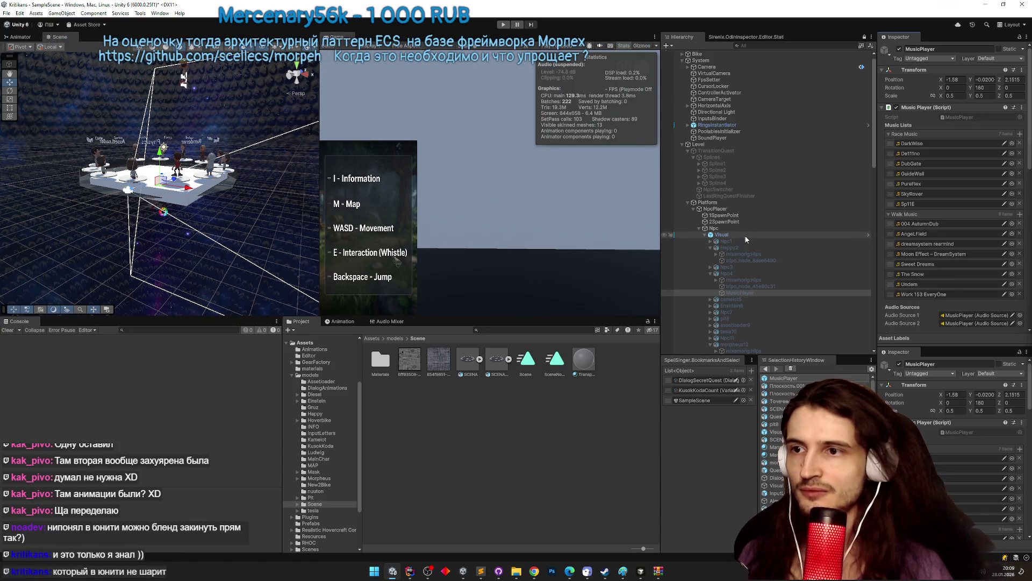
pyautogui.doubleClick(745, 237)
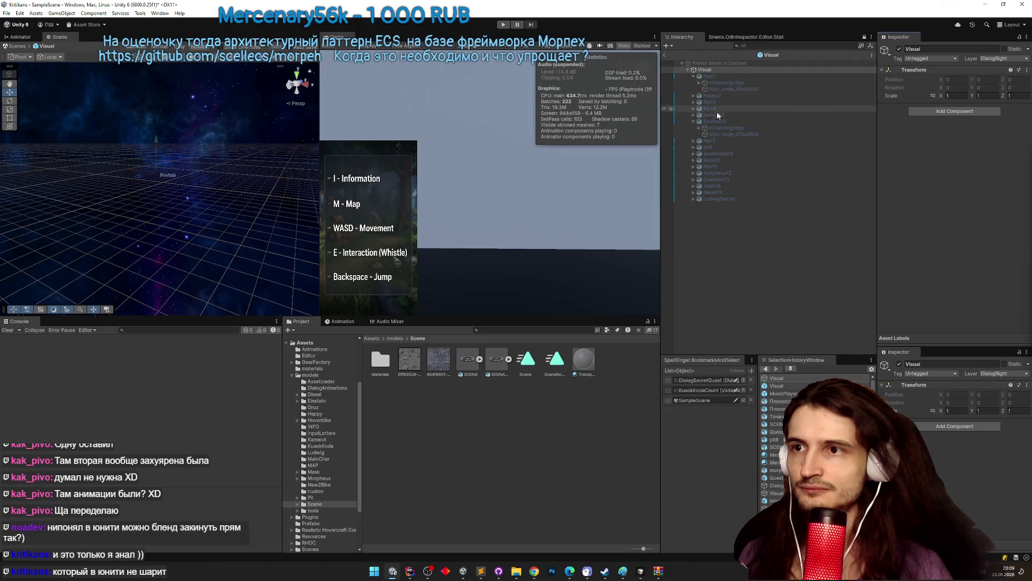
pyautogui.click(726, 134)
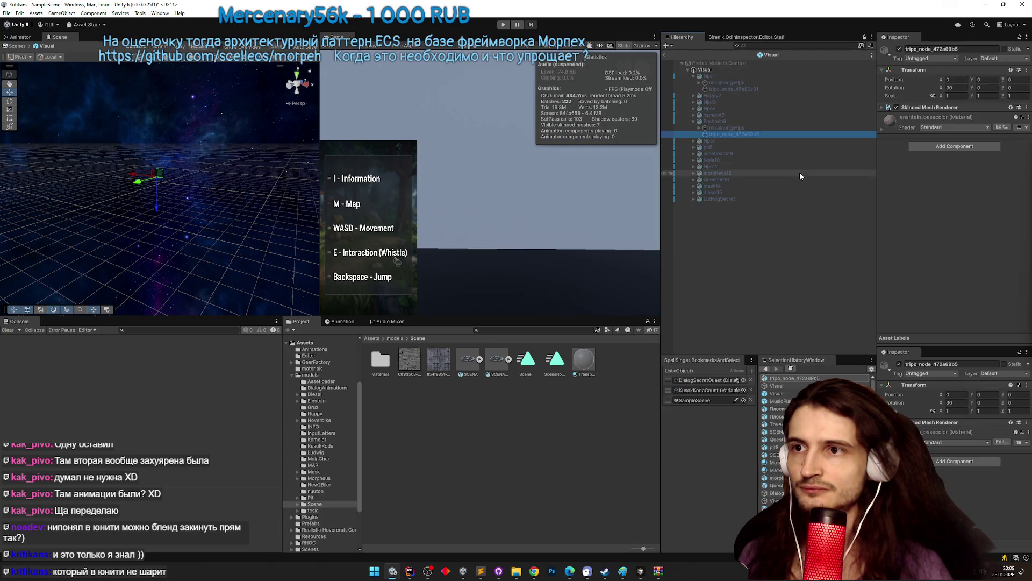
pyautogui.click(693, 108)
pyautogui.click(723, 128)
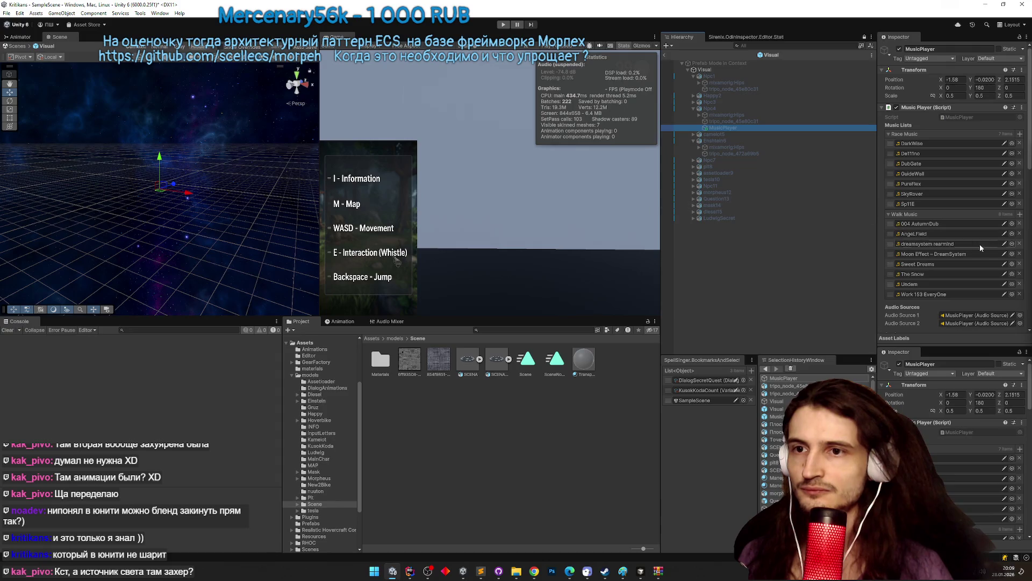
# Delete Moon Effect – DreamSystem and Sweet Dreams from Walk Music, then exit Prefab mode.
pyautogui.click(1019, 243)
pyautogui.click(1019, 244)
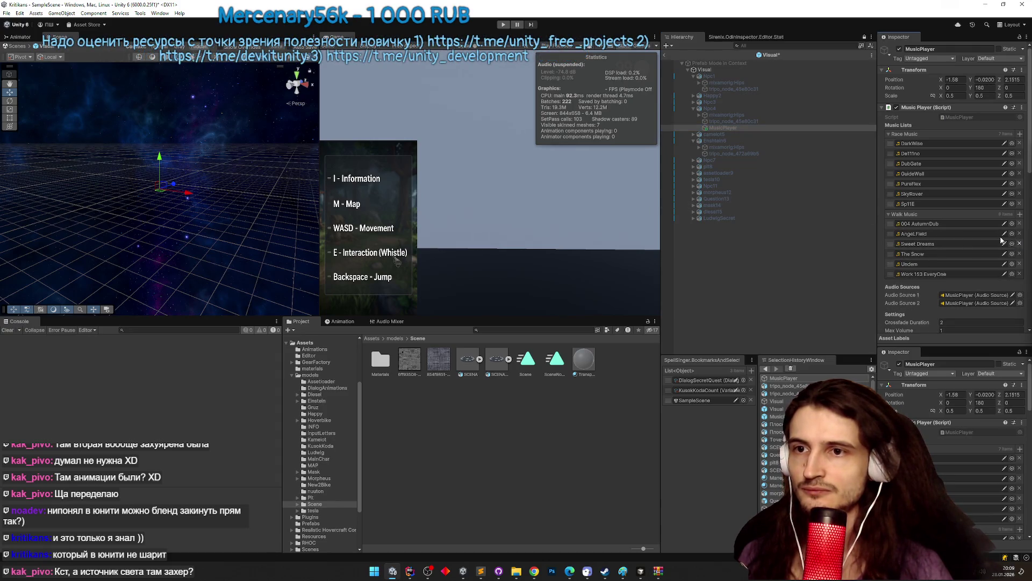
pyautogui.hotkey('ctrl', 'z')
pyautogui.hotkey('ctrl', 'z')
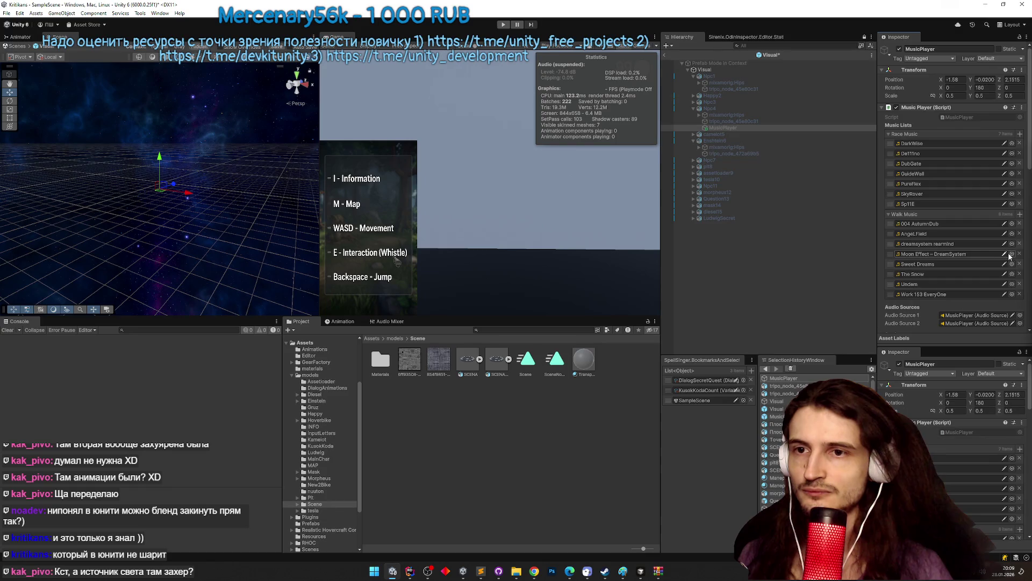
pyautogui.click(1019, 254)
pyautogui.click(1019, 254)
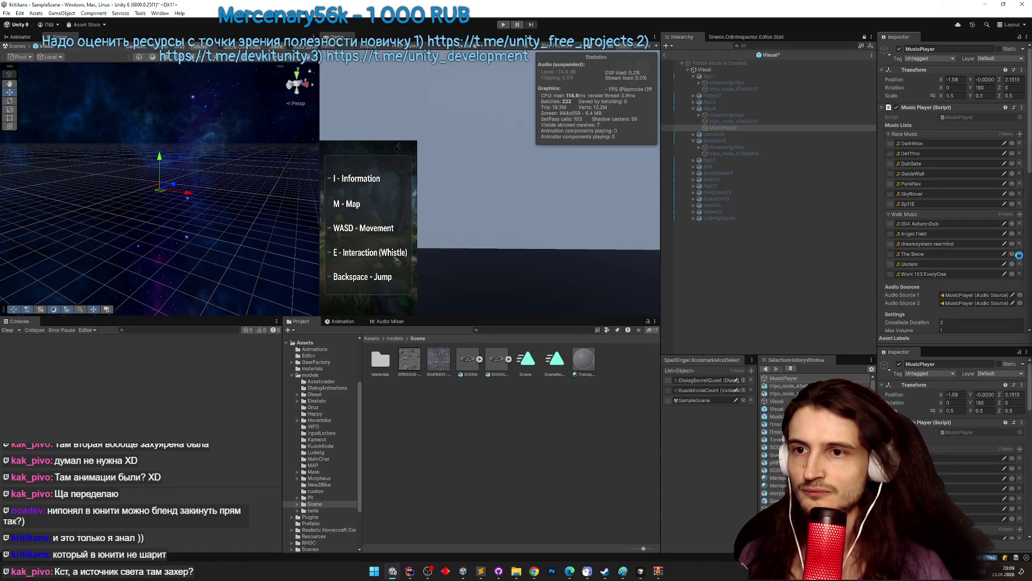
pyautogui.click(665, 55)
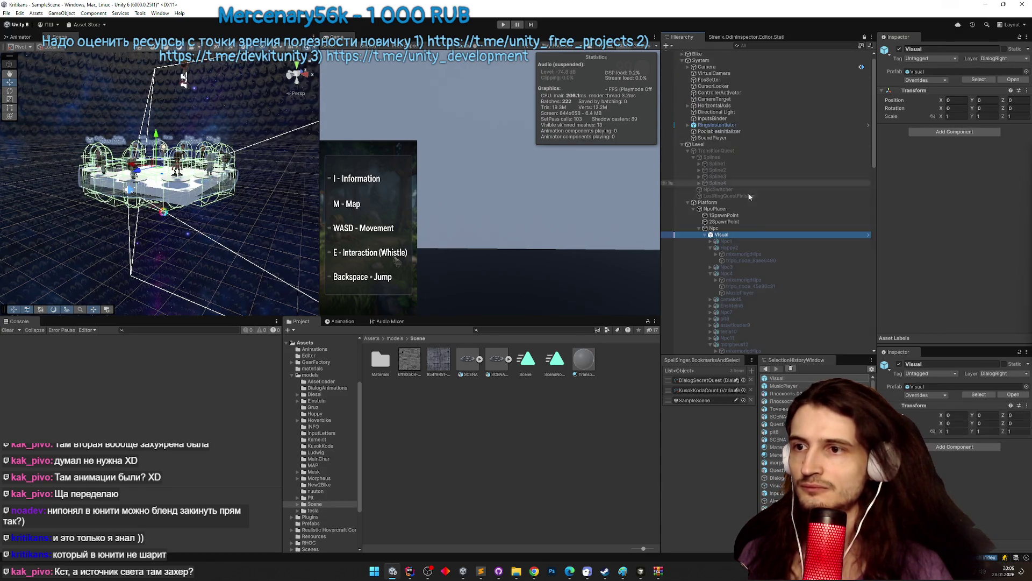
# Verify Npc4's MusicPlayer has six Walk Music tracks, frame it, and switch to TZ.todo.
pyautogui.click(754, 292)
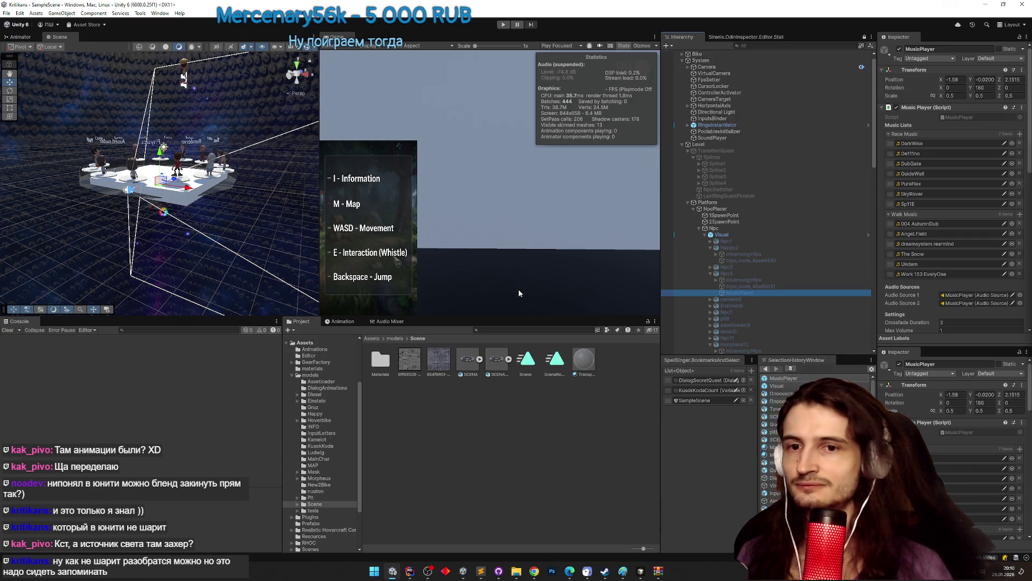
pyautogui.moveTo(183, 191); pyautogui.dragTo(192, 193)
pyautogui.scroll(10, 192, 193)
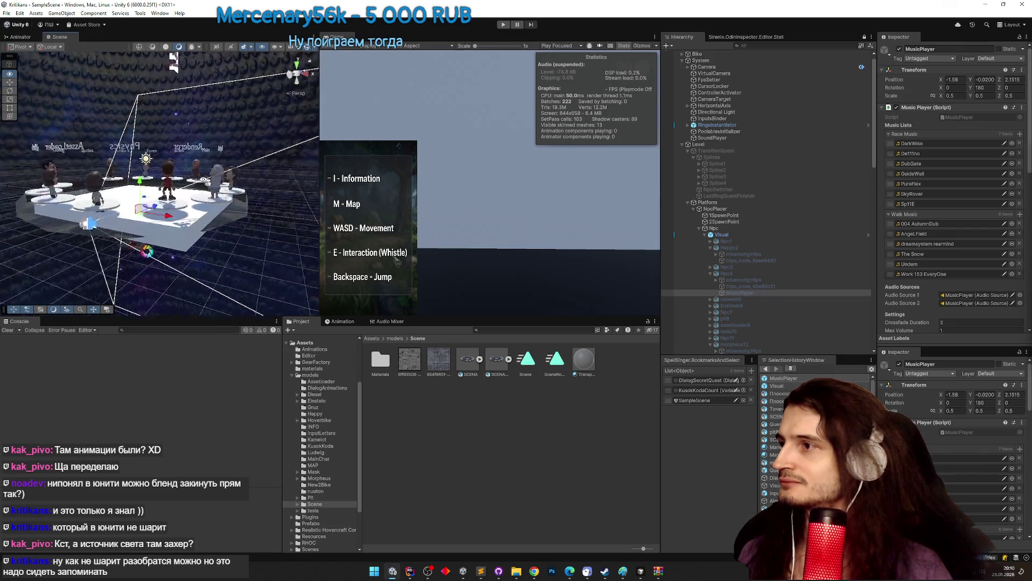
pyautogui.press('f')
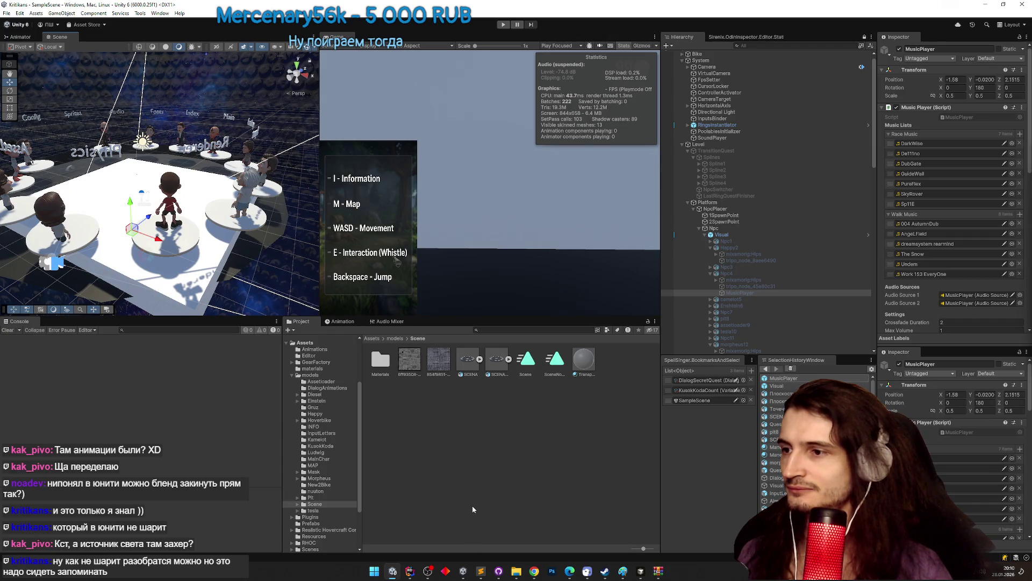
pyautogui.click(478, 571)
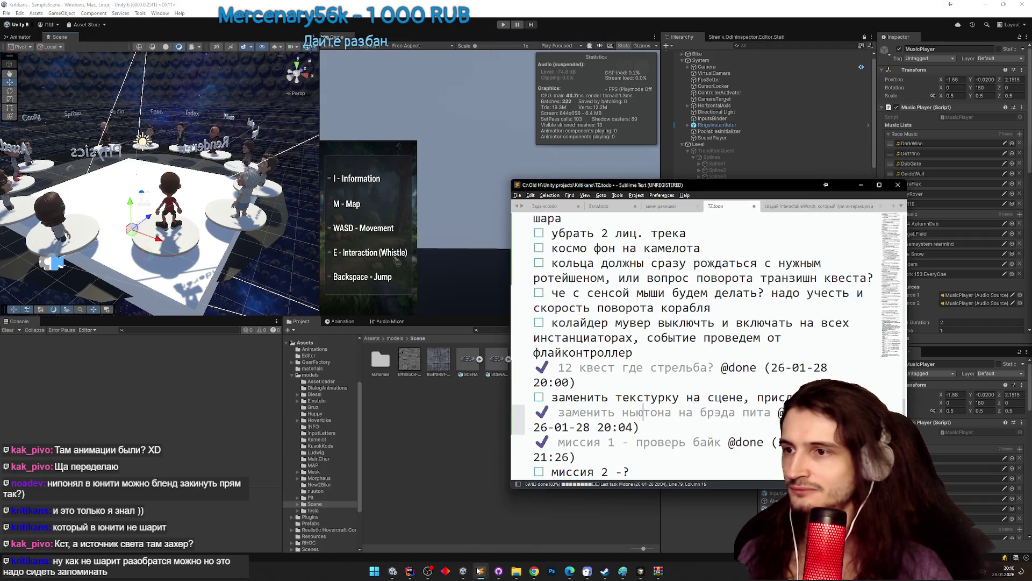
pyautogui.scroll(3, 592, 285)
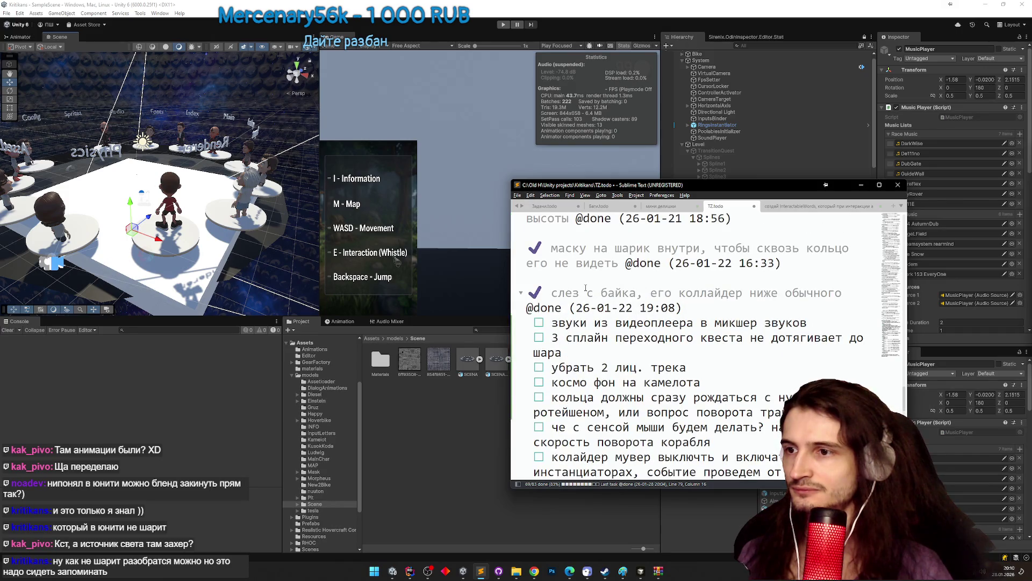
pyautogui.scroll(-3, 591, 301)
pyautogui.click(622, 222)
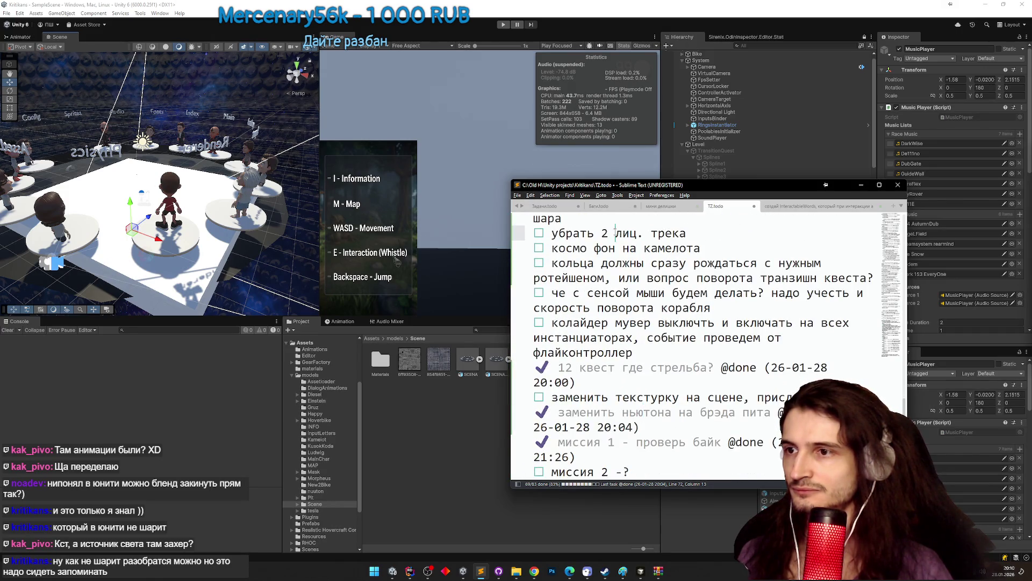
pyautogui.hotkey('ctrl', 'd')
pyautogui.scroll(-1, 626, 284)
pyautogui.scroll(2, 625, 281)
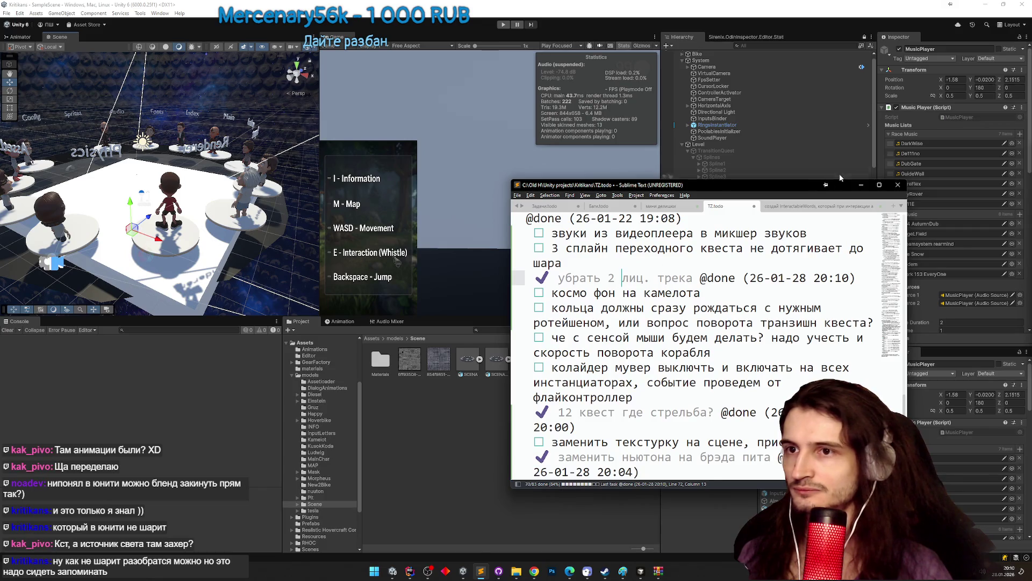
pyautogui.click(778, 173)
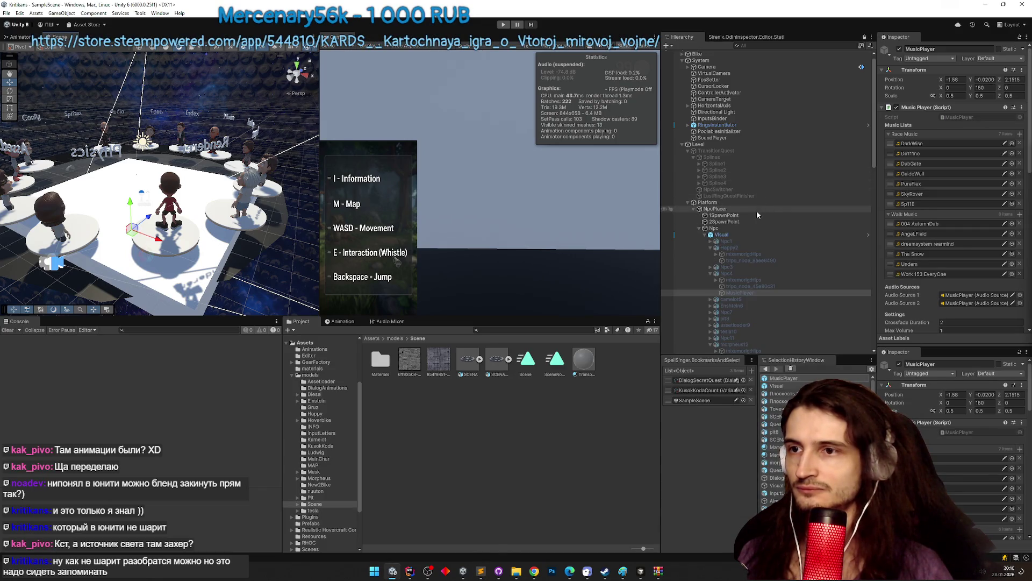
# Drag CosmicCoolCloud_Eq from SkySeries Freebie into camelot5's Skybox slot in DialogController.
pyautogui.scroll(-3, 767, 194)
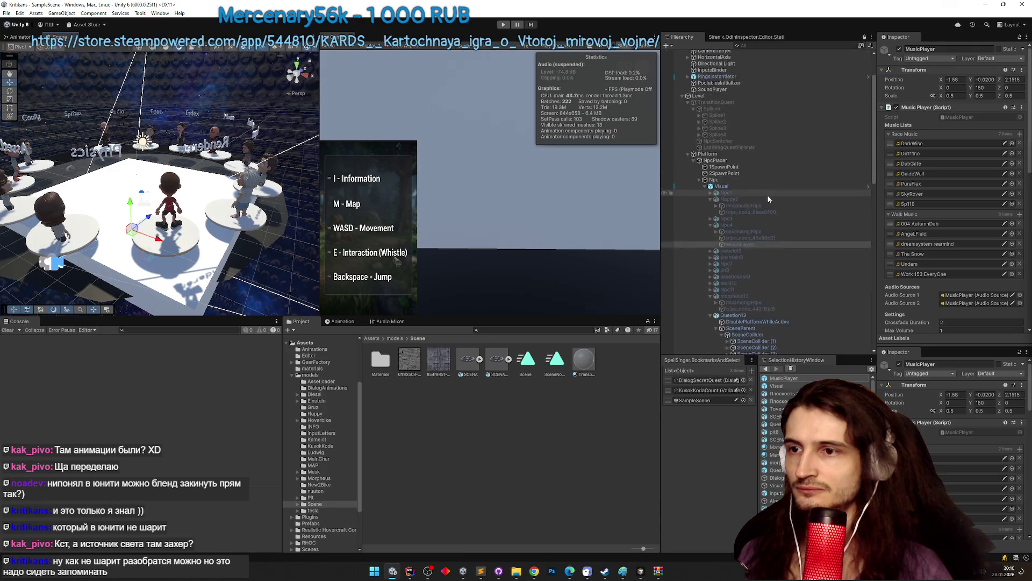
pyautogui.moveTo(874, 189); pyautogui.dragTo(869, 323)
pyautogui.scroll(-2, 869, 325)
pyautogui.click(798, 313)
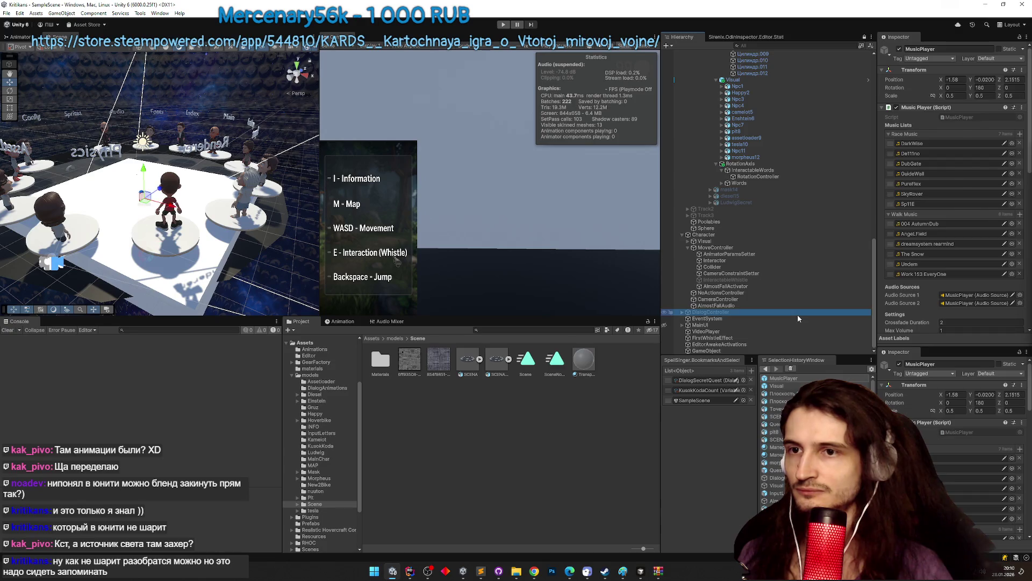
pyautogui.click(986, 167)
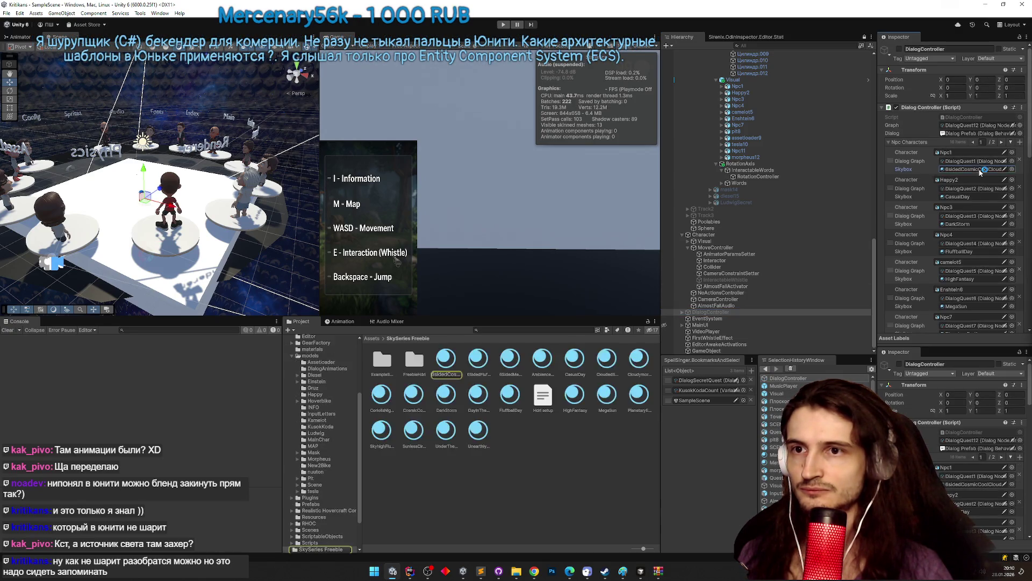
pyautogui.click(418, 394)
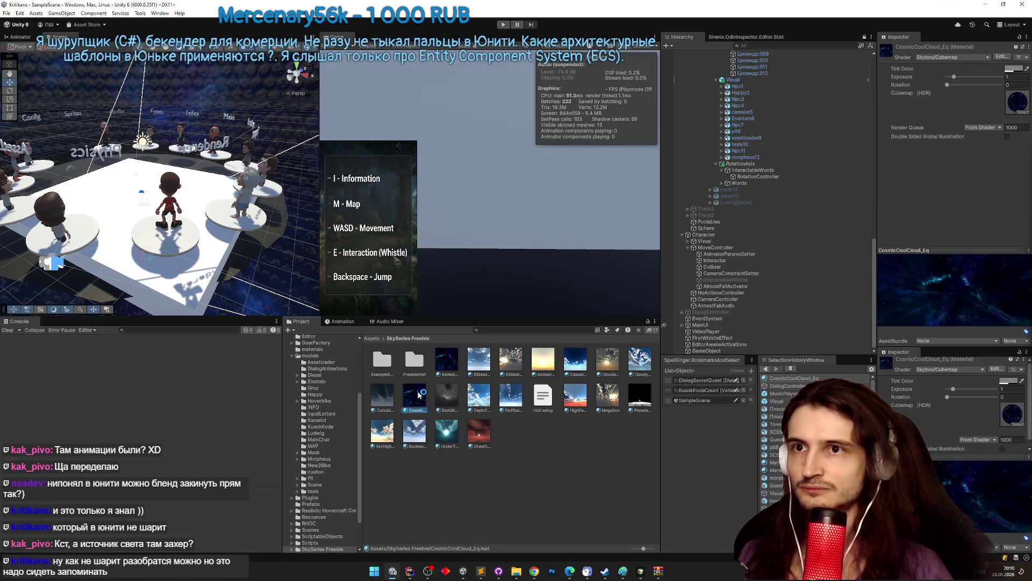
pyautogui.click(679, 311)
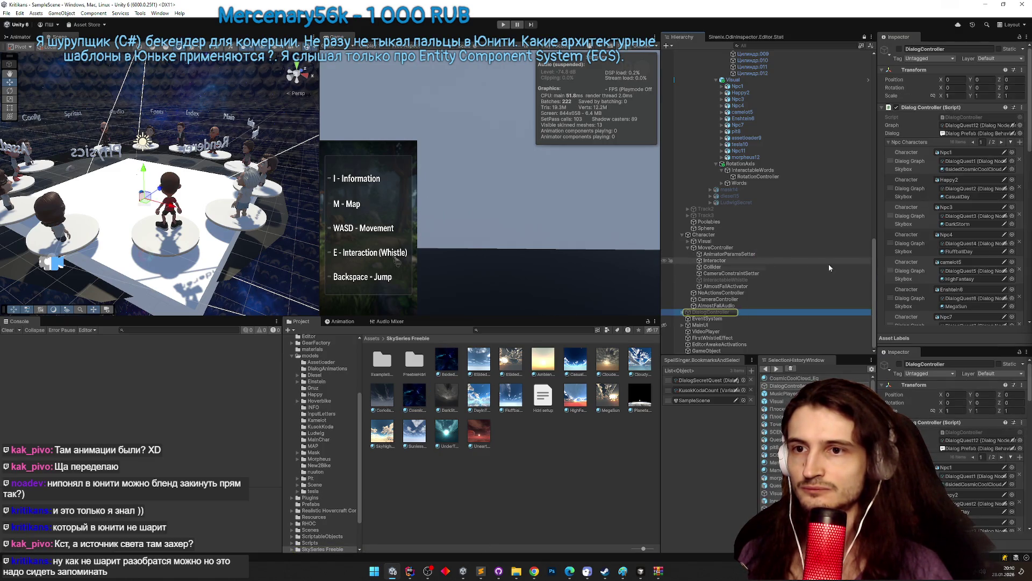
pyautogui.moveTo(679, 312); pyautogui.dragTo(975, 234)
# Scroll the Hierarchy and focus the scene on the Question13 NPC under Visual.
pyautogui.scroll(-2, 968, 237)
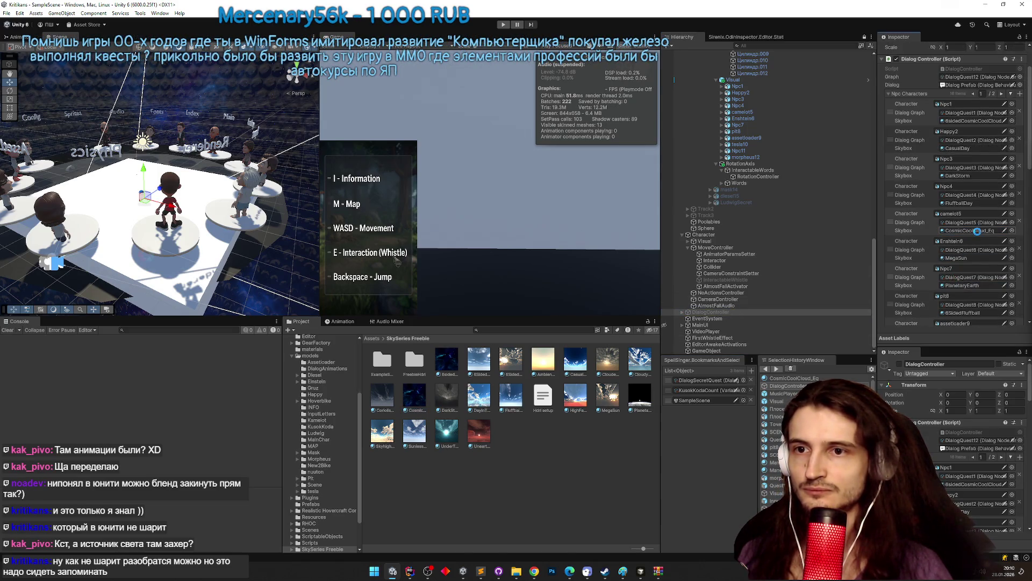
pyautogui.scroll(-1, 978, 231)
pyautogui.scroll(4, 766, 164)
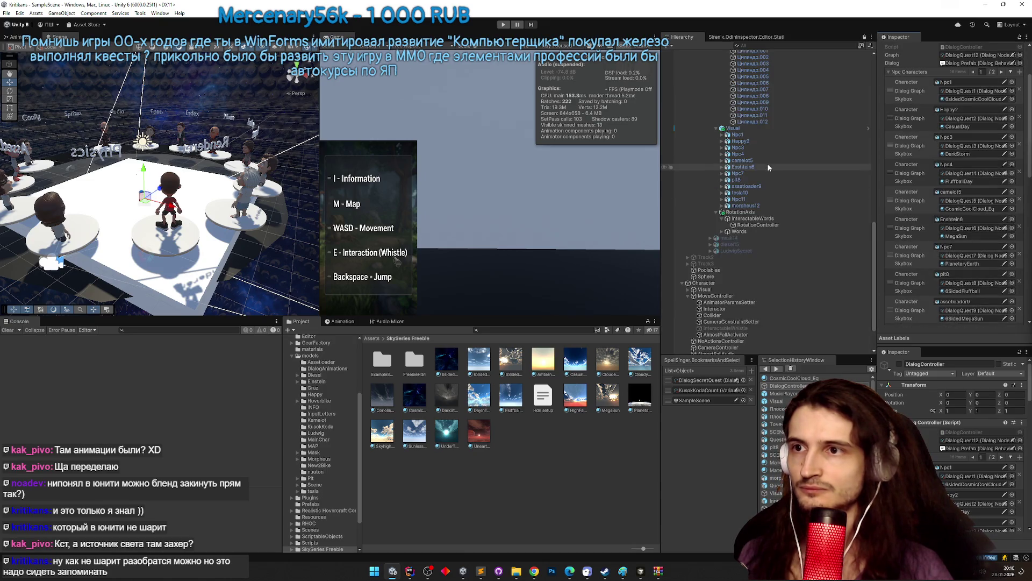
pyautogui.moveTo(867, 236)
pyautogui.mouseDown()
pyautogui.moveTo(870, 159)
pyautogui.moveTo(856, 251)
pyautogui.moveTo(862, 244)
pyautogui.mouseUp()
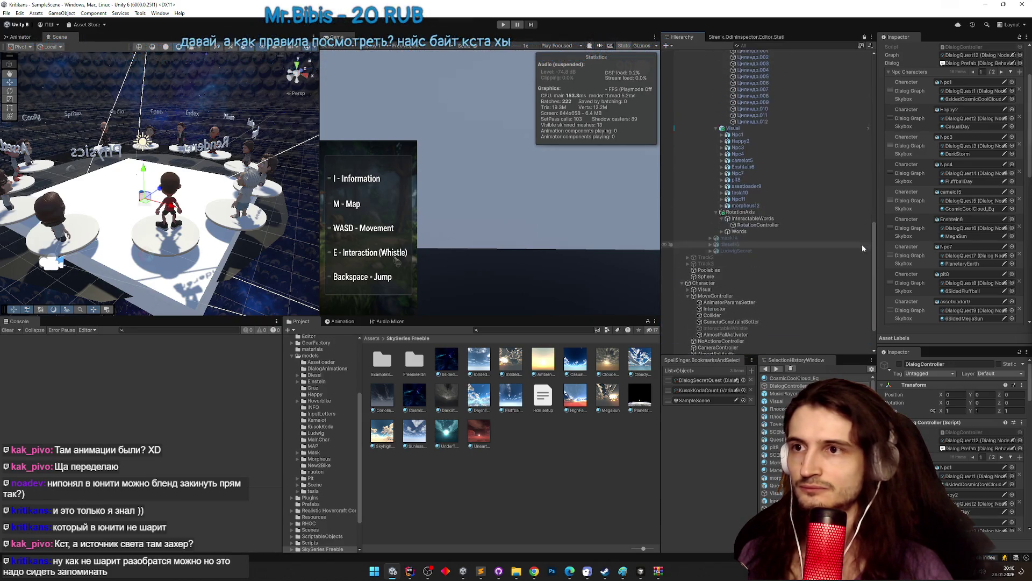
pyautogui.moveTo(873, 290); pyautogui.dragTo(874, 151)
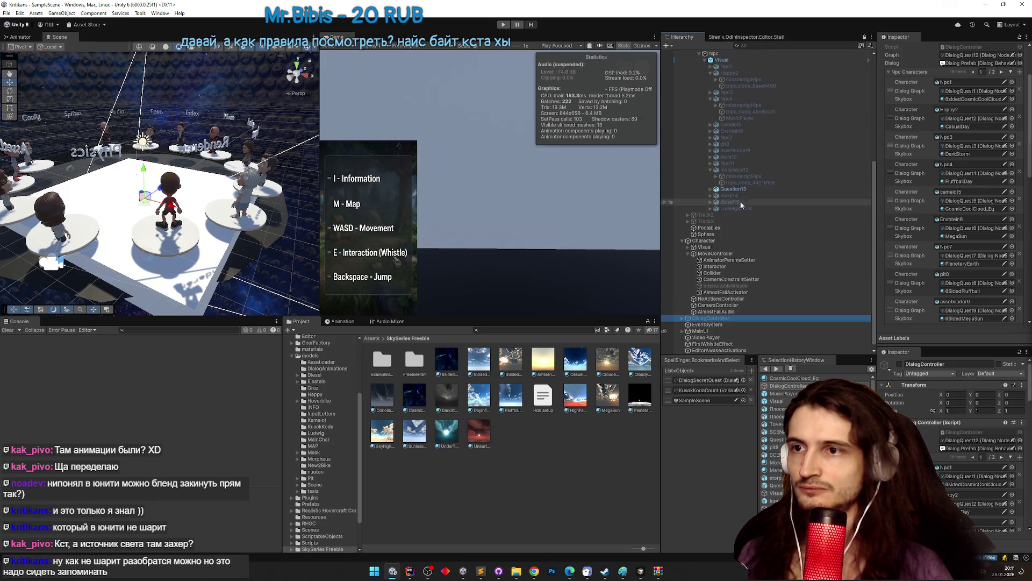
pyautogui.click(747, 182)
pyautogui.doubleClick(744, 189)
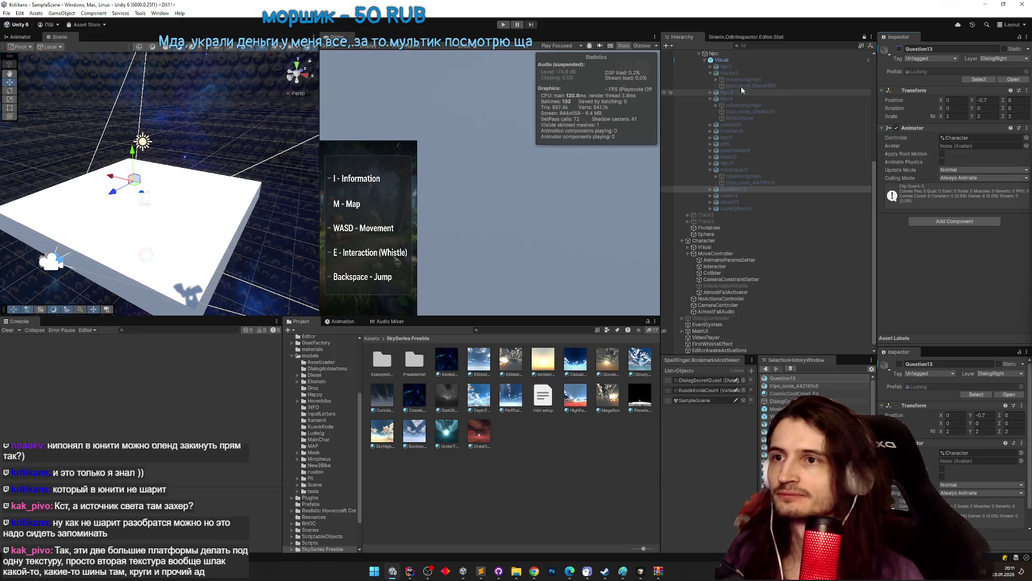
# Assign DialogQuest4 as the DialogController's Graph and start Play mode with Ctrl+P.
pyautogui.scroll(2, 747, 89)
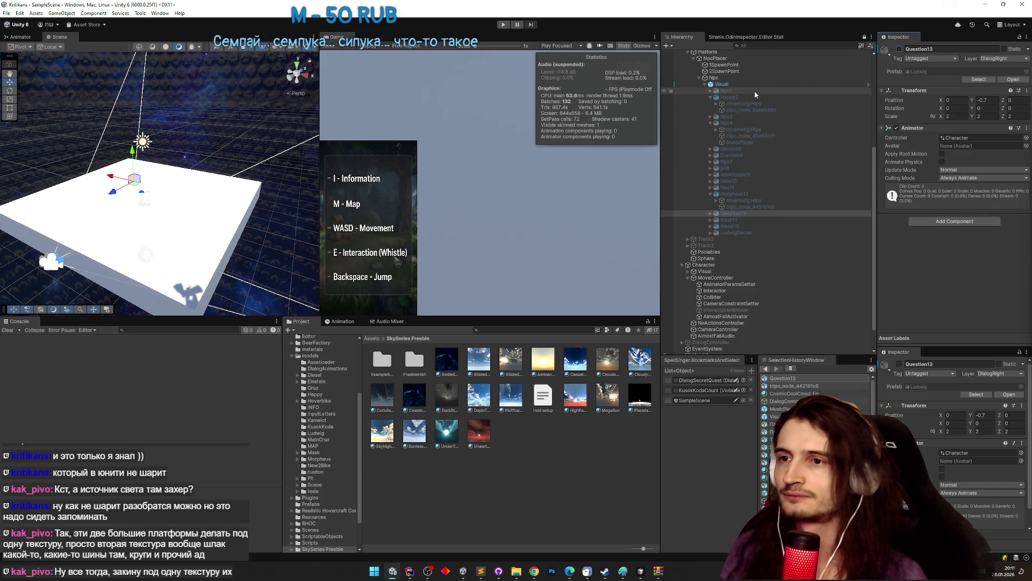
pyautogui.click(753, 123)
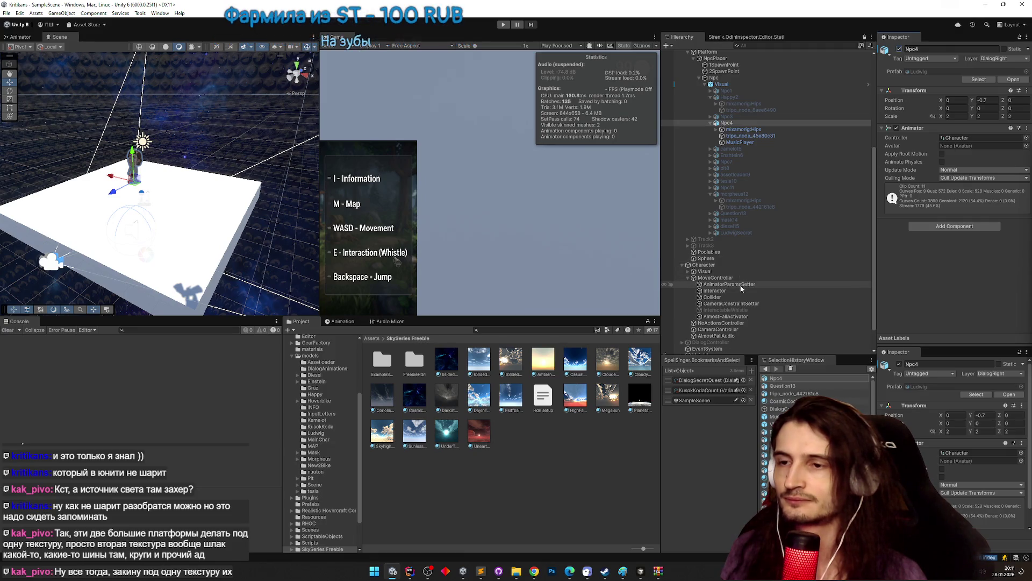
pyautogui.click(733, 342)
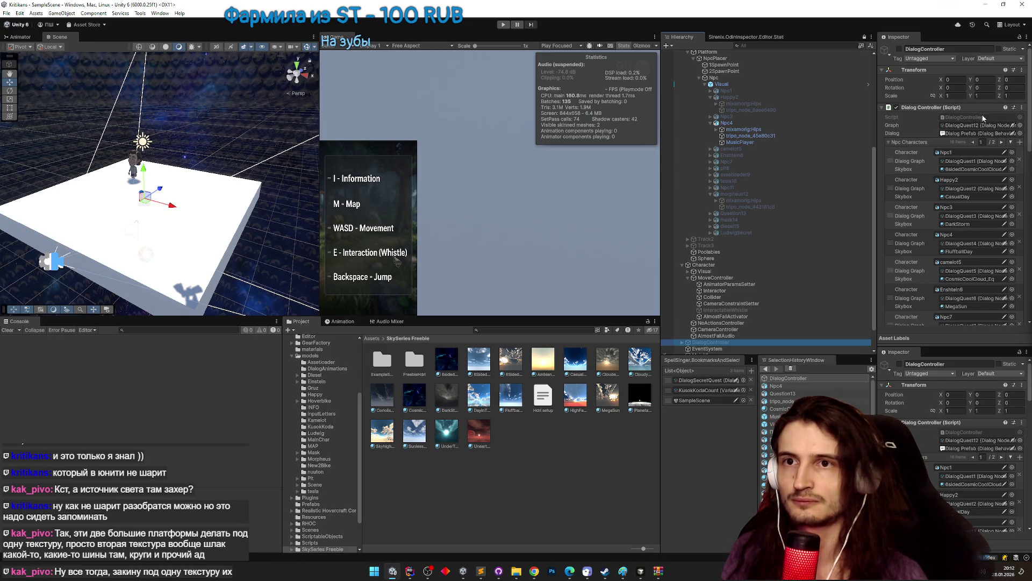
pyautogui.click(1020, 125)
pyautogui.doubleClick(726, 193)
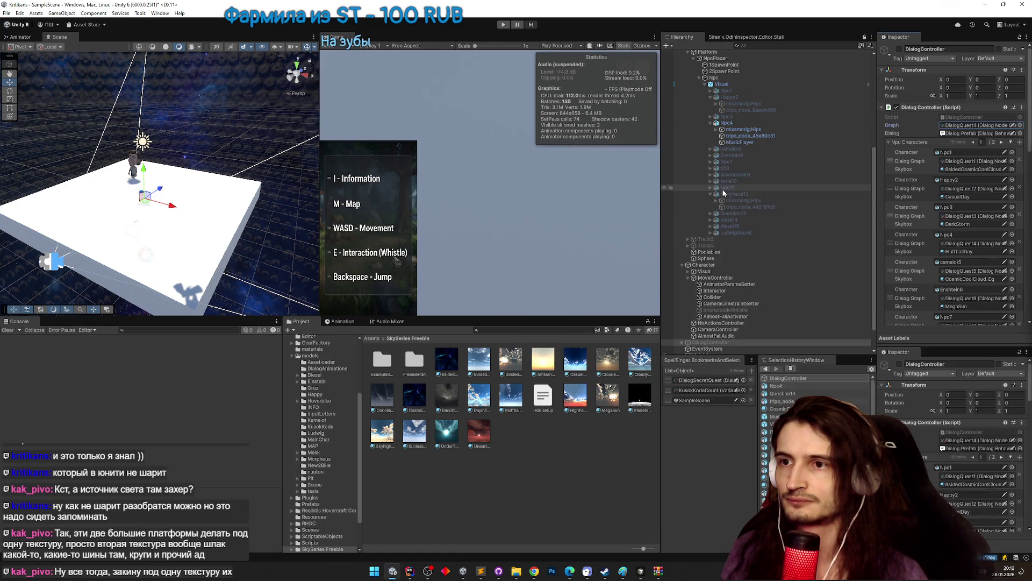
pyautogui.hotkey('ctrl', 'p')
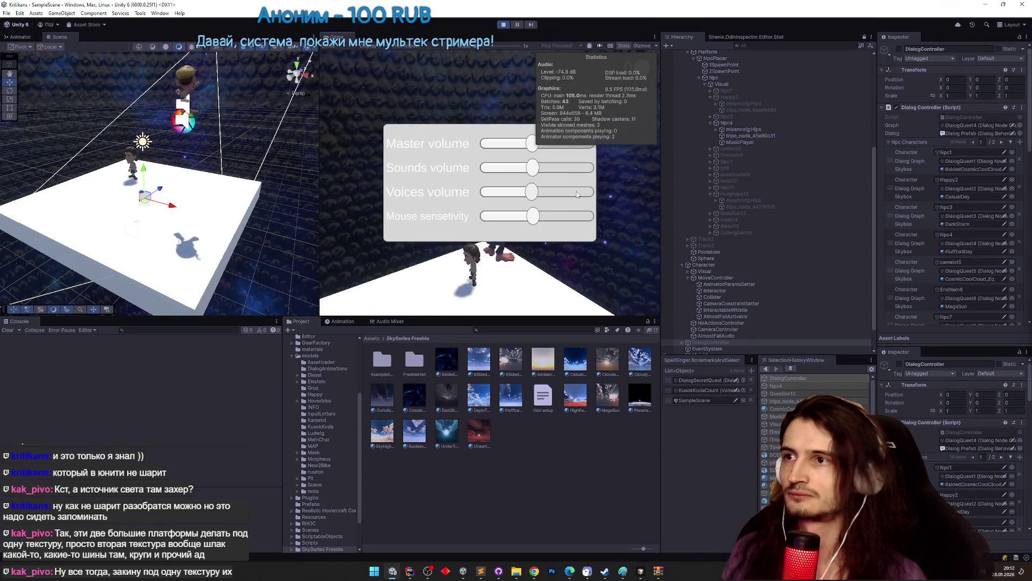
# Maximize the Game view, dismiss the Start menu, and answer Да to Ludwig's question.
pyautogui.hotkey('shift', 'space')
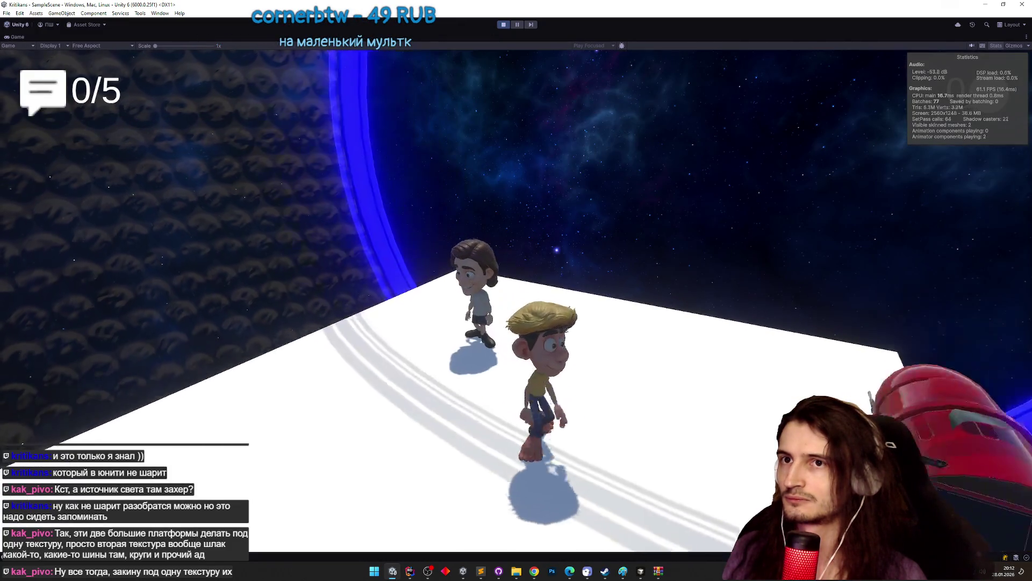
pyautogui.press('super')
pyautogui.click(971, 46)
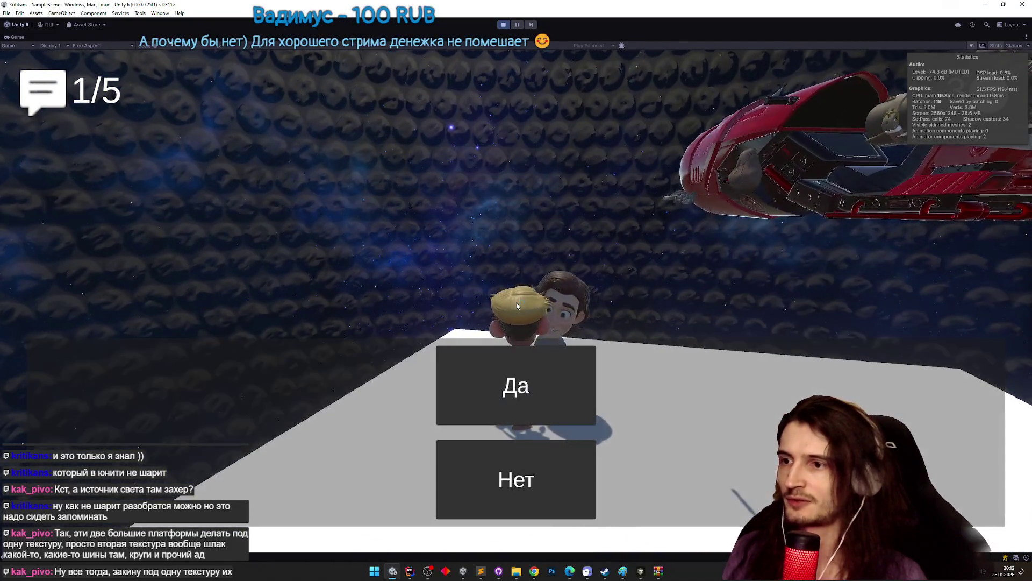
pyautogui.click(526, 411)
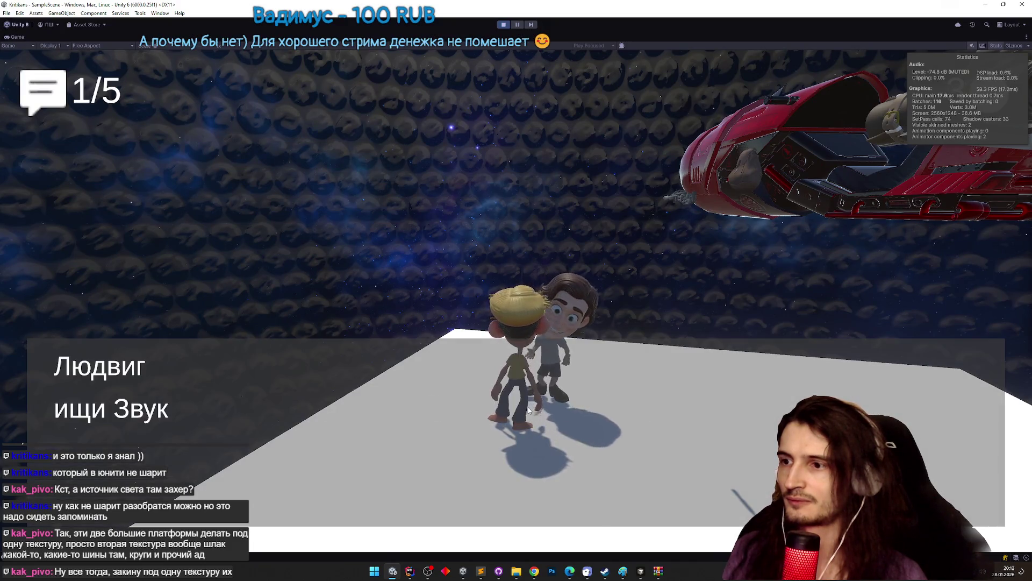
pyautogui.click(530, 410)
# Click through the Hero's dialogue lines until the grey-sphere scene with the 0/4 counter loads.
pyautogui.click(530, 410)
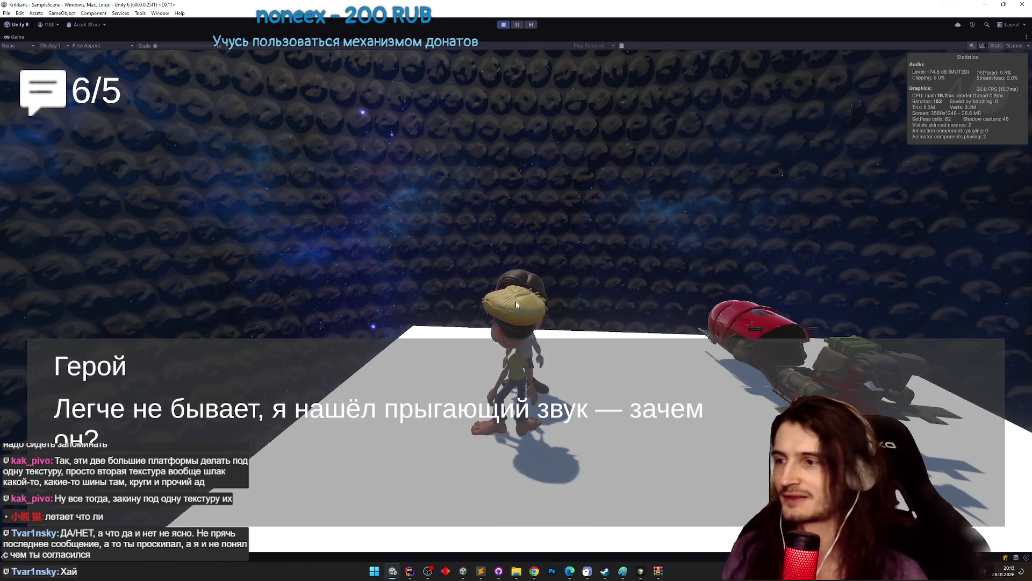
pyautogui.click(515, 301)
pyautogui.click(464, 278)
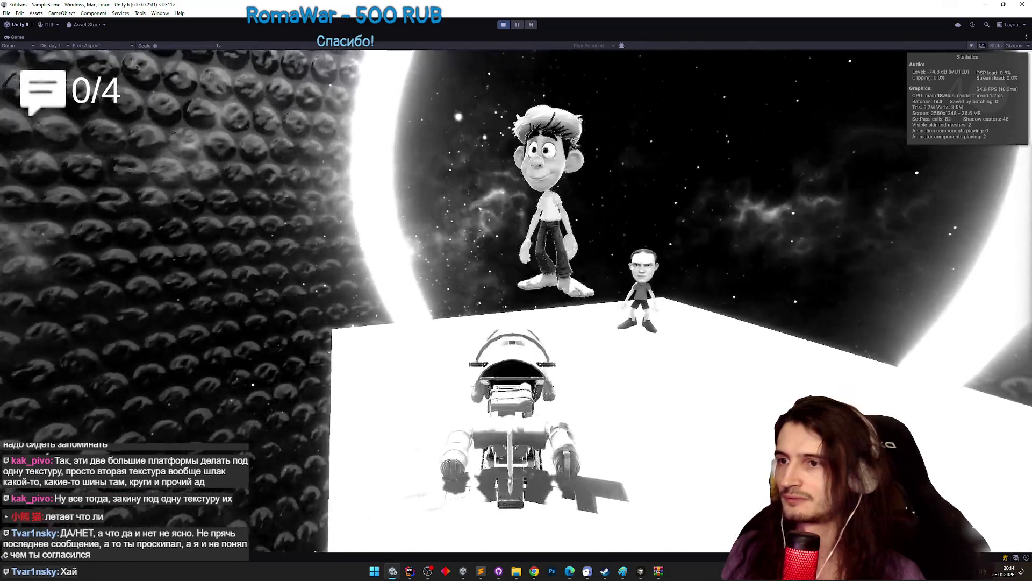
# Exit Play mode, clear the Console, and bring TZ.todo to the front.
pyautogui.hotkey('ctrl', 'p')
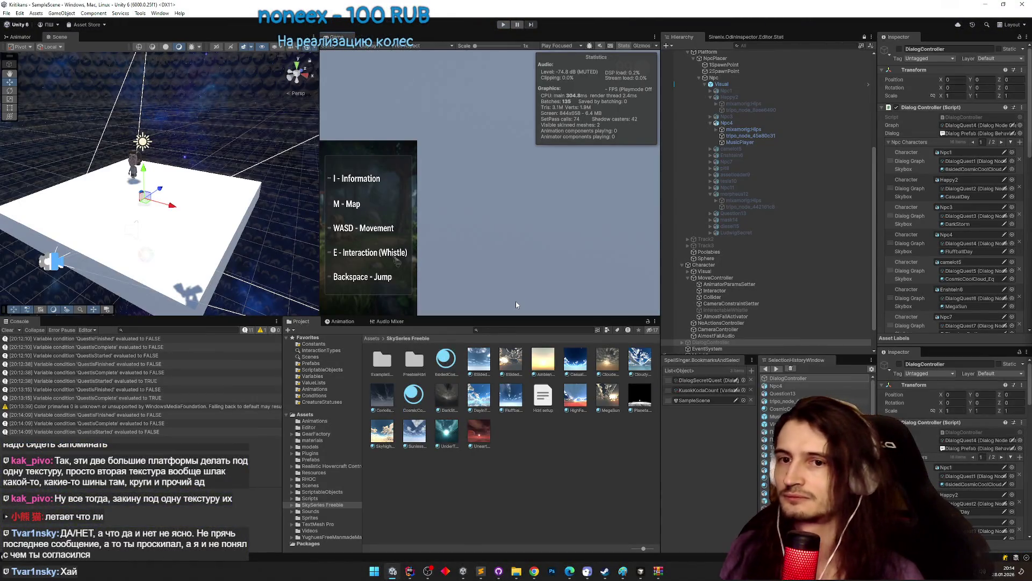
pyautogui.click(8, 330)
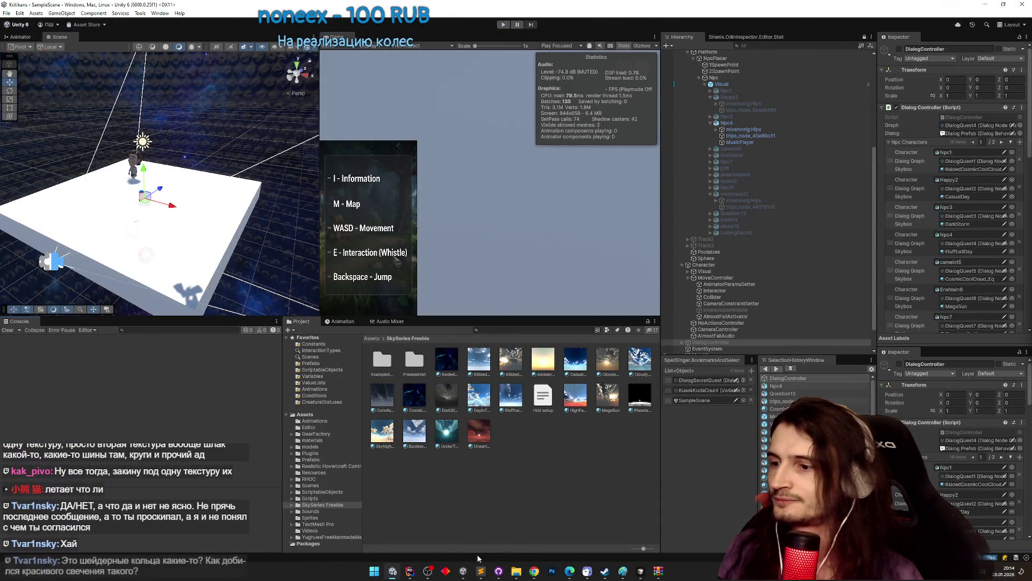
pyautogui.click(480, 571)
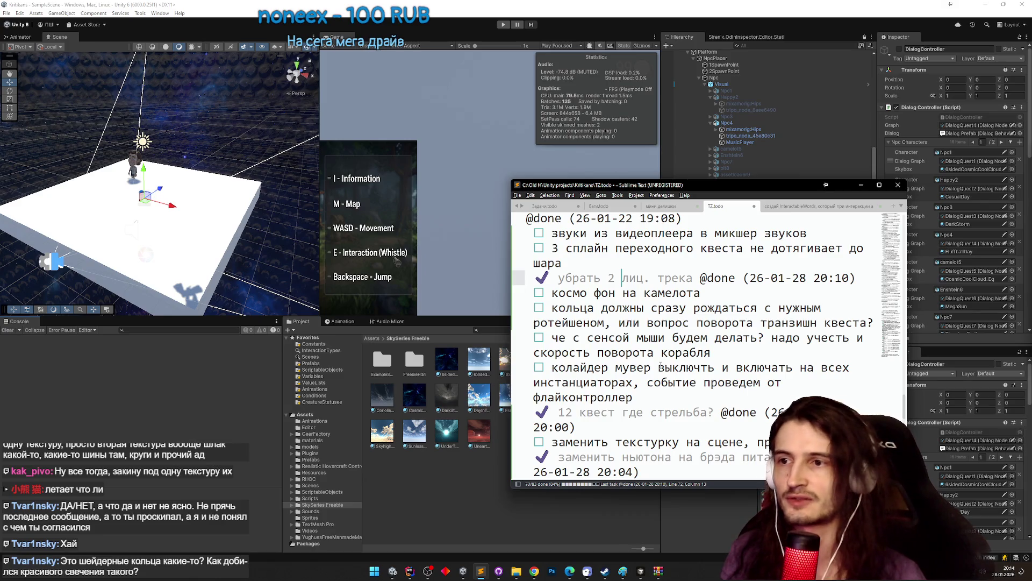
pyautogui.moveTo(904, 414)
pyautogui.mouseDown()
pyautogui.moveTo(904, 395)
pyautogui.moveTo(893, 415)
pyautogui.mouseUp()
# Mark 'космо фон на камелота' as done in TZ.todo.
pyautogui.scroll(4, 888, 413)
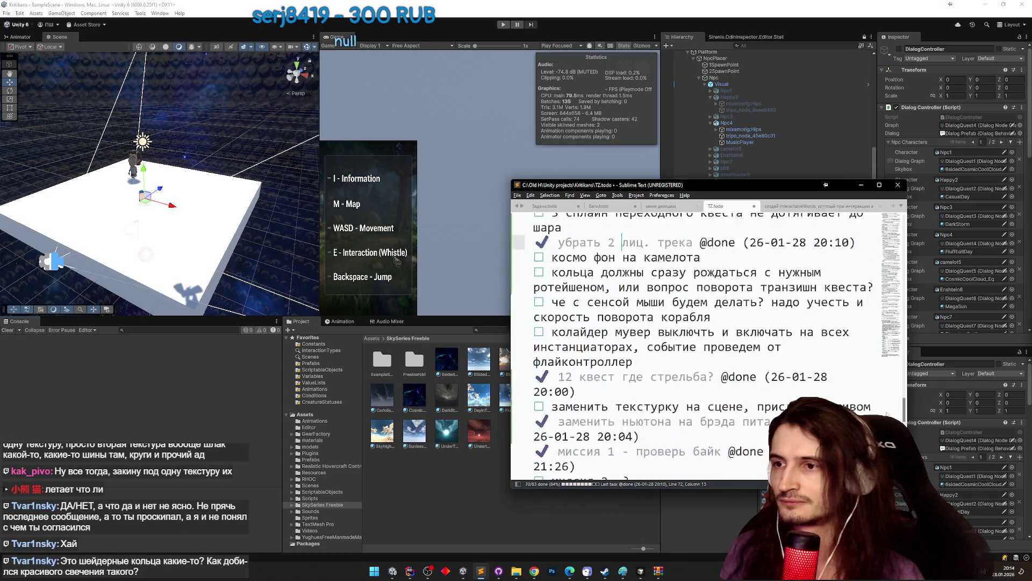
pyautogui.scroll(1, 884, 411)
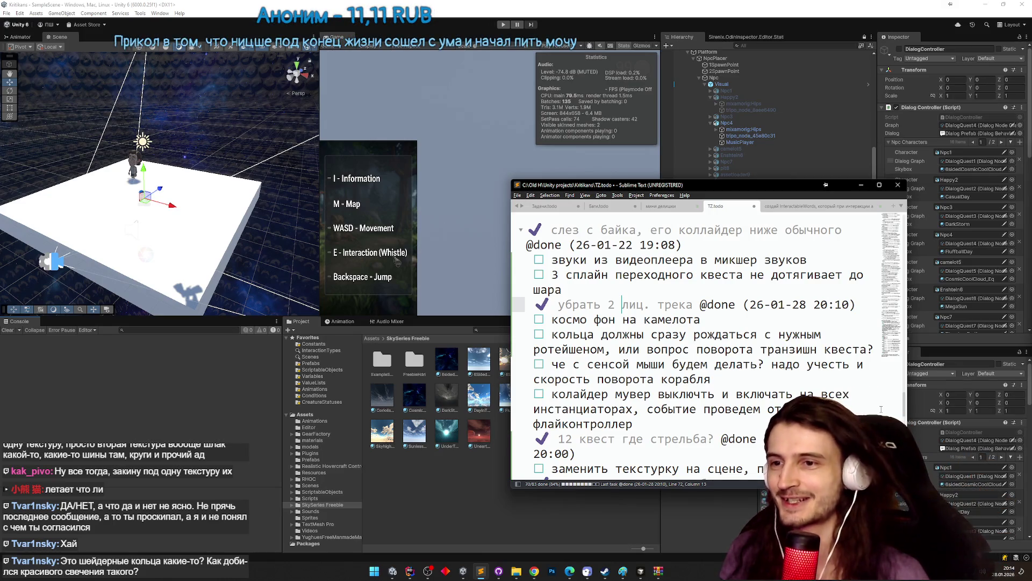
pyautogui.moveTo(903, 407)
pyautogui.mouseDown()
pyautogui.moveTo(901, 369)
pyautogui.moveTo(894, 403)
pyautogui.mouseUp()
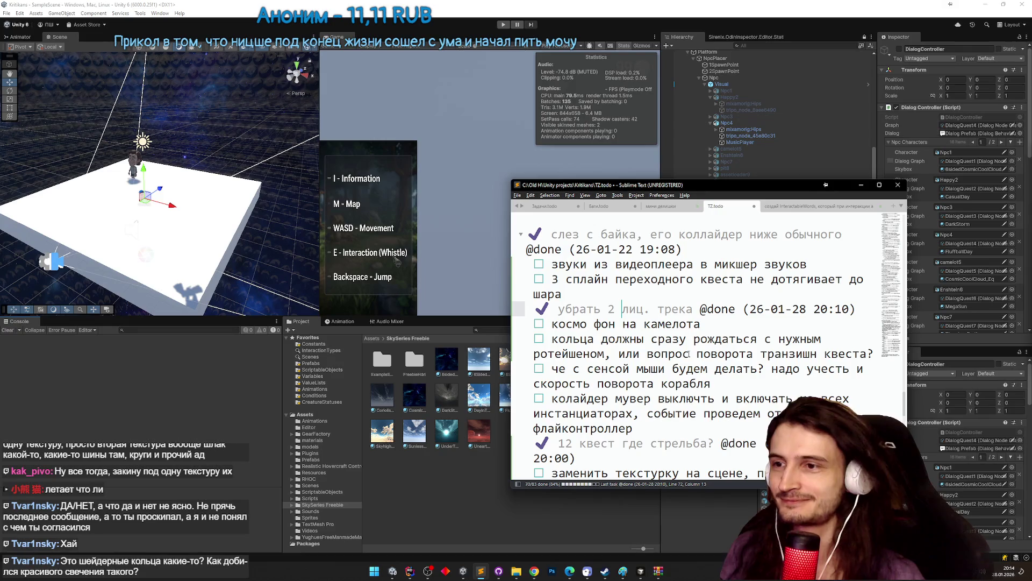
pyautogui.click(699, 325)
pyautogui.hotkey('ctrl', 'd')
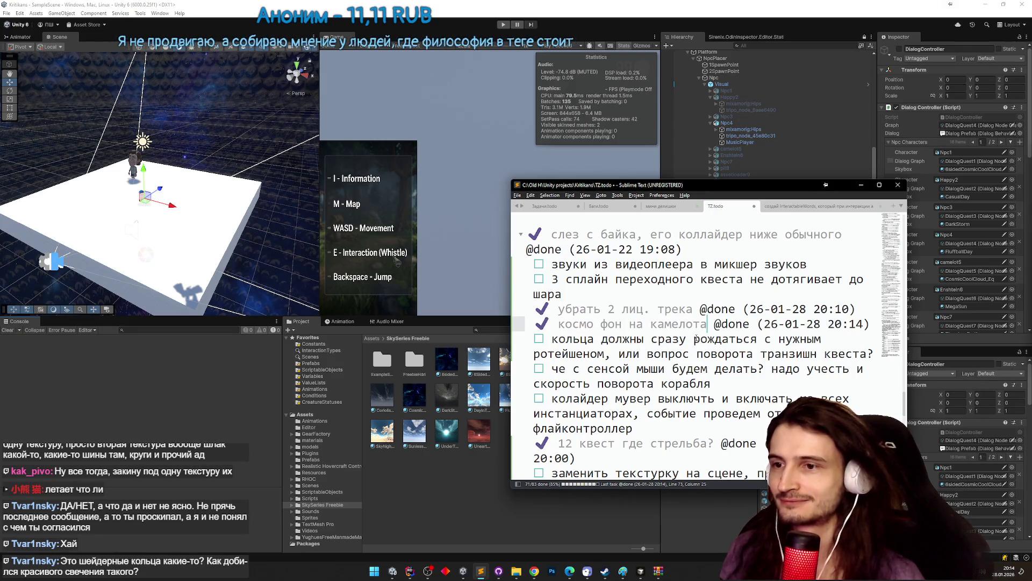
pyautogui.click(694, 338)
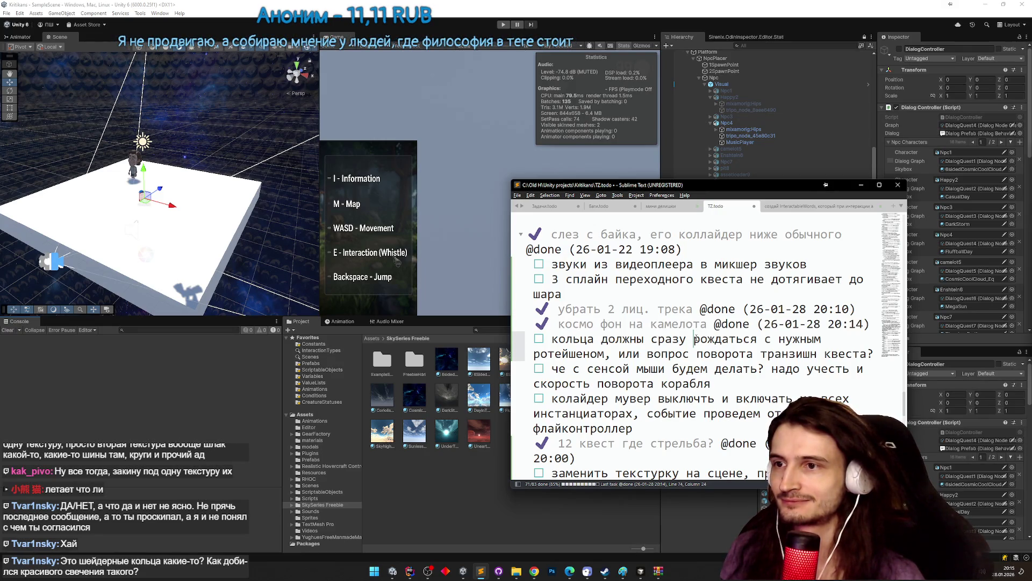
# Minimize the to-do list and select the VideoPlayer object in Unity.
pyautogui.click(859, 185)
pyautogui.scroll(-3, 798, 231)
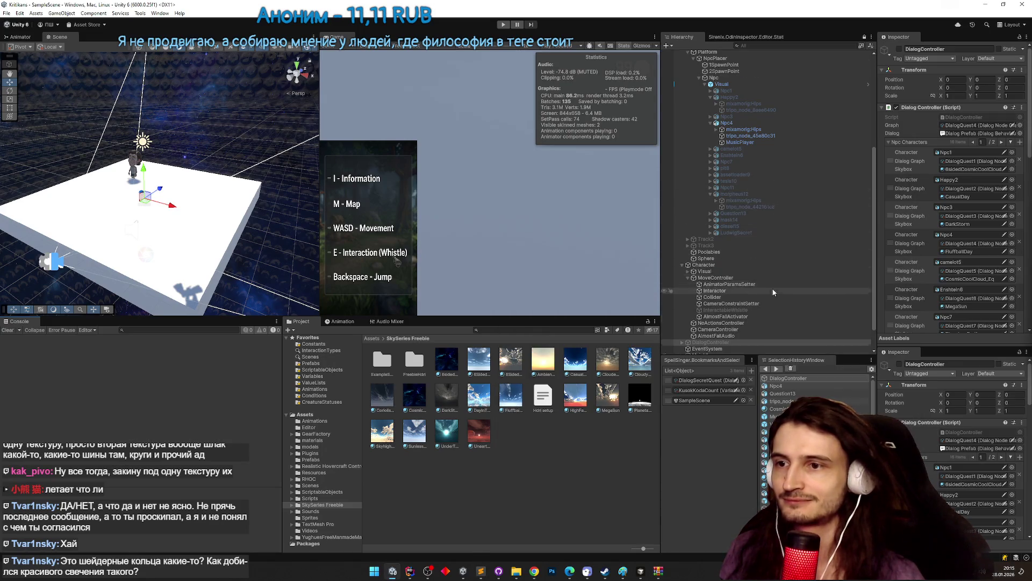
pyautogui.click(740, 332)
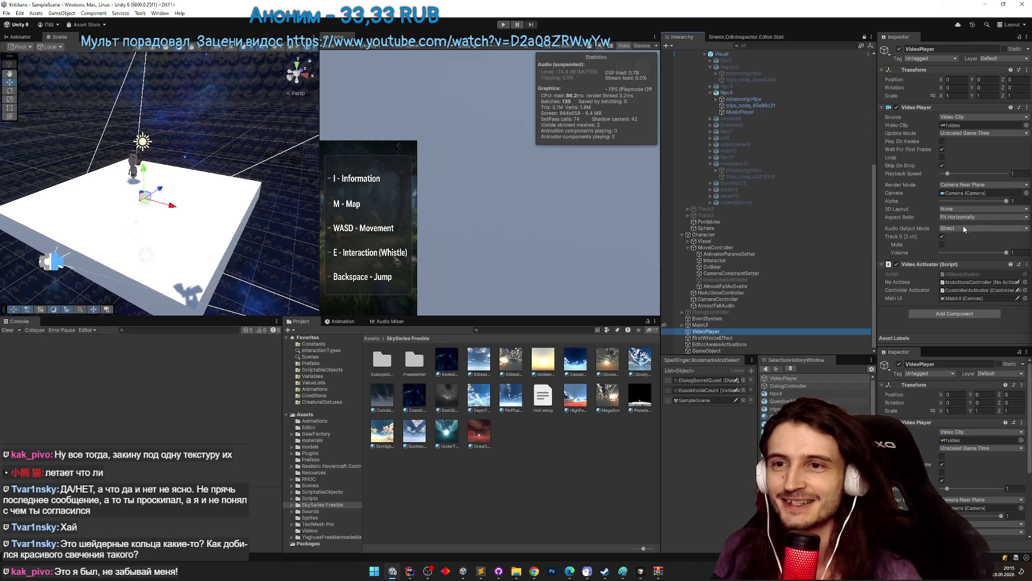
# Switch Audio Output Mode to Audio Source, then add an Audio Source component via 'audio' search.
pyautogui.click(964, 228)
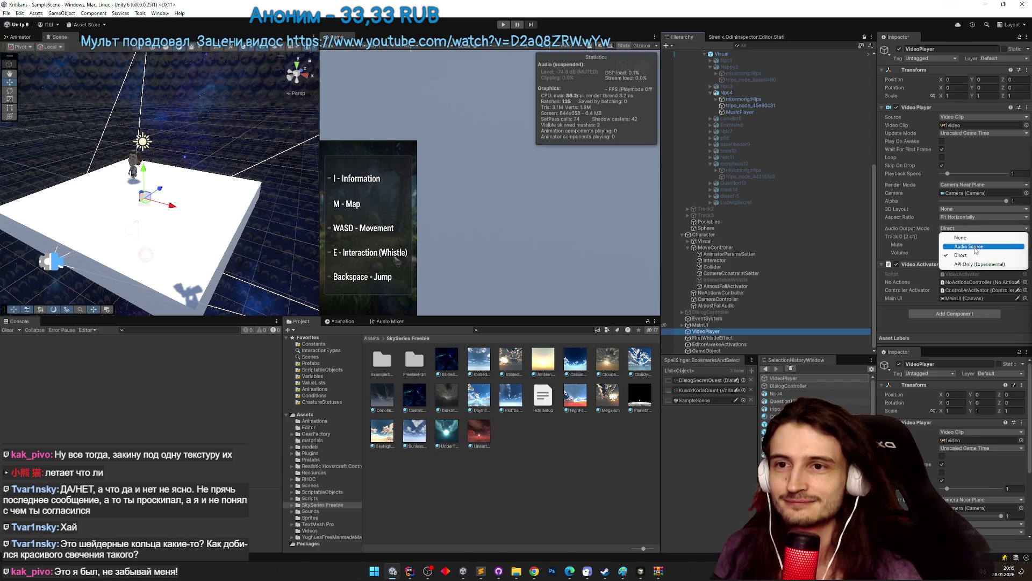
pyautogui.click(970, 246)
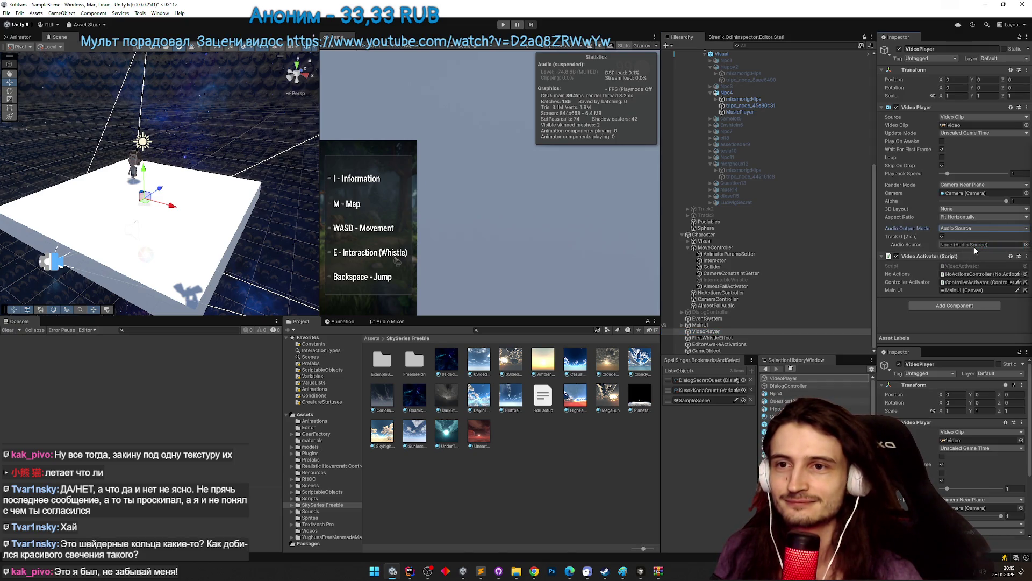
pyautogui.click(955, 305)
pyautogui.write('audio')
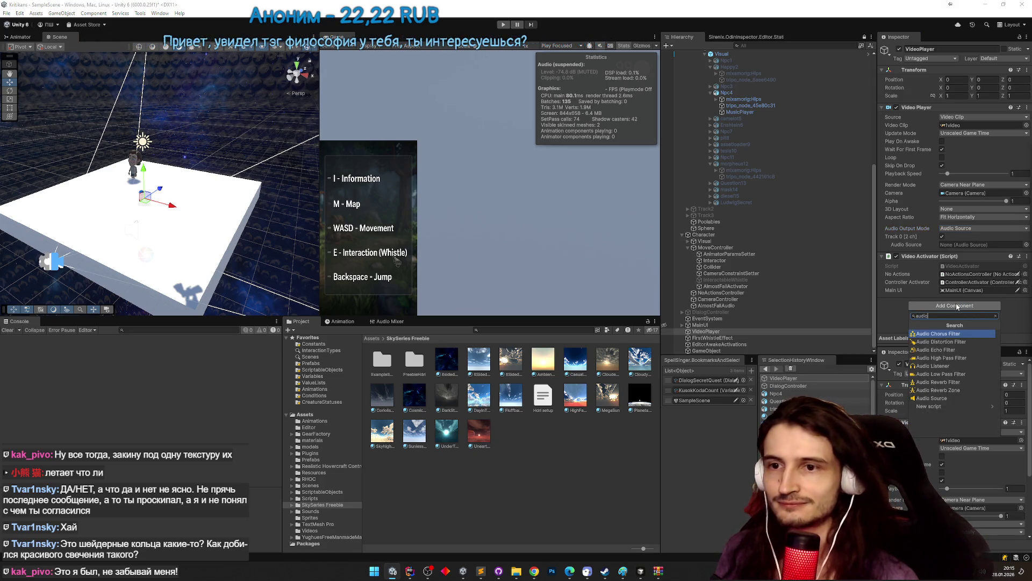
pyautogui.press('Down')
pyautogui.press('Down')
pyautogui.press('Down')
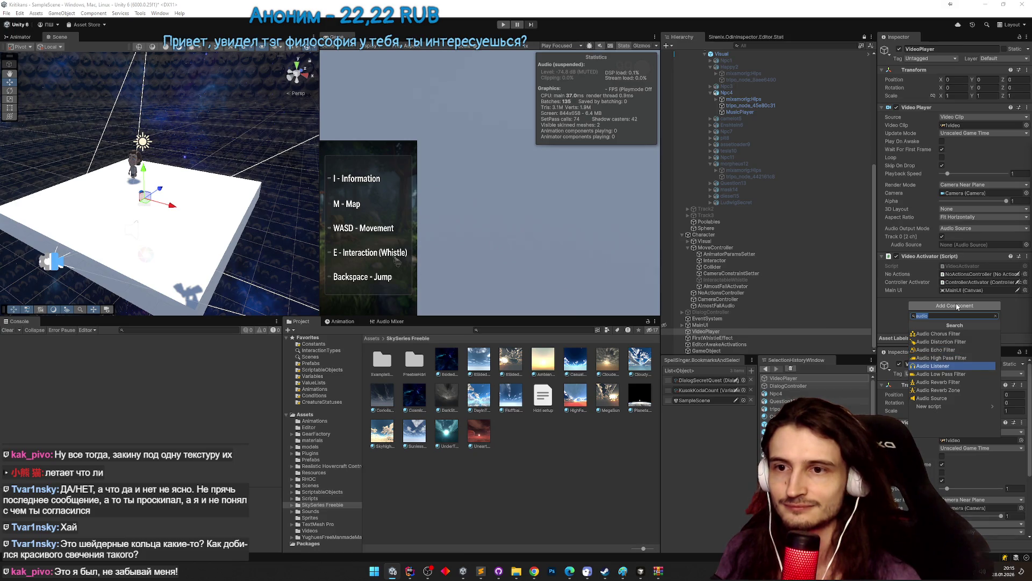
pyautogui.press('Up')
pyautogui.press('Up')
pyautogui.press('Down')
pyautogui.press('Down')
pyautogui.press('Down')
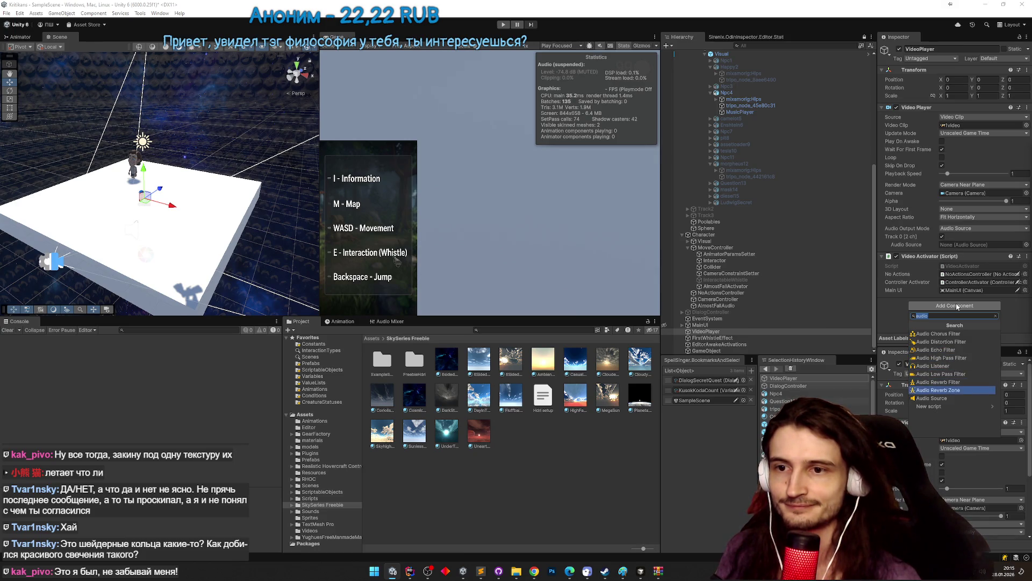
pyautogui.press('Down')
pyautogui.press('Return')
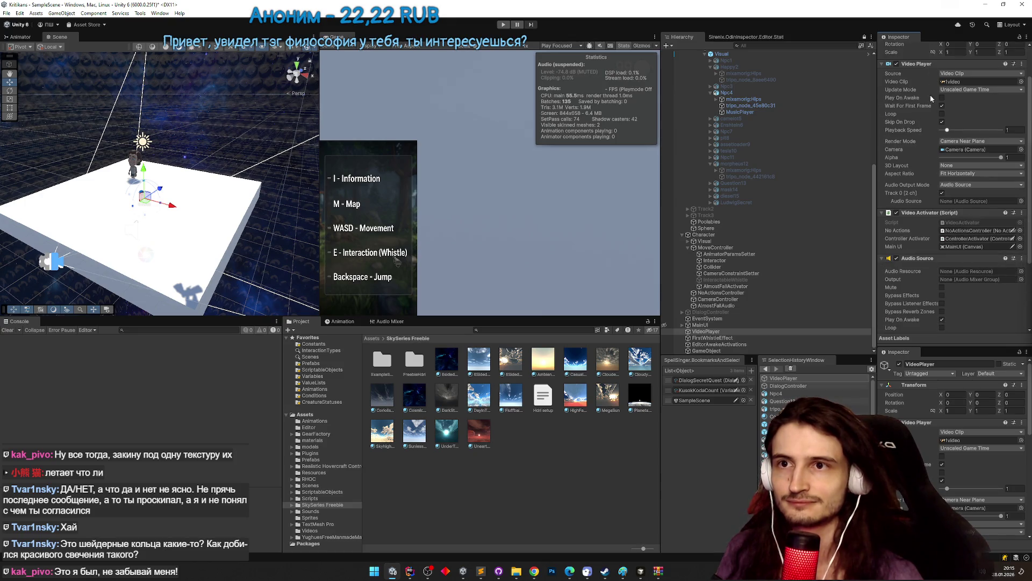
# Assign the new Audio Source as the Video Player's audio target and set its Output to Sounds.
pyautogui.moveTo(960, 260); pyautogui.dragTo(968, 214)
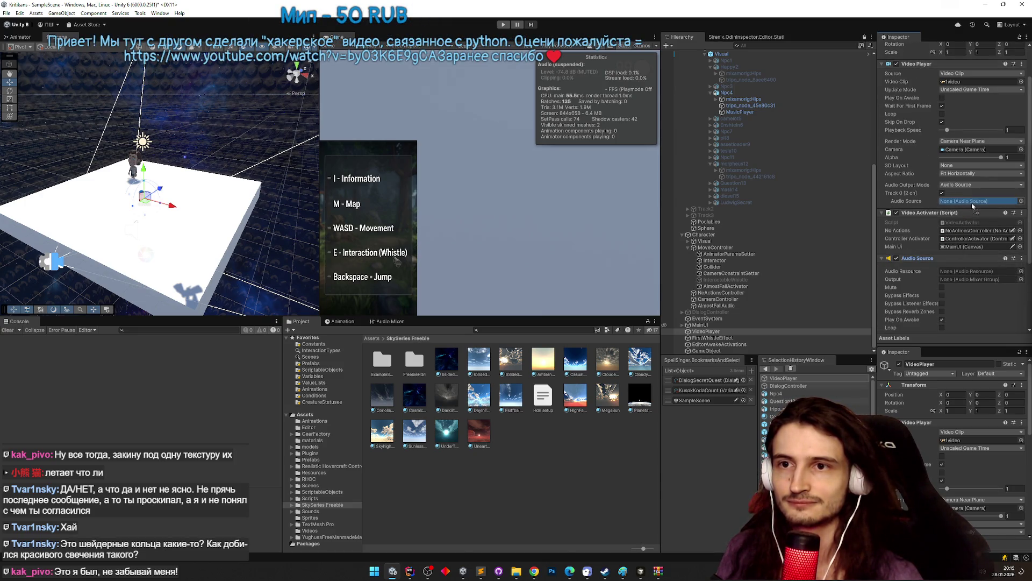
pyautogui.click(1017, 282)
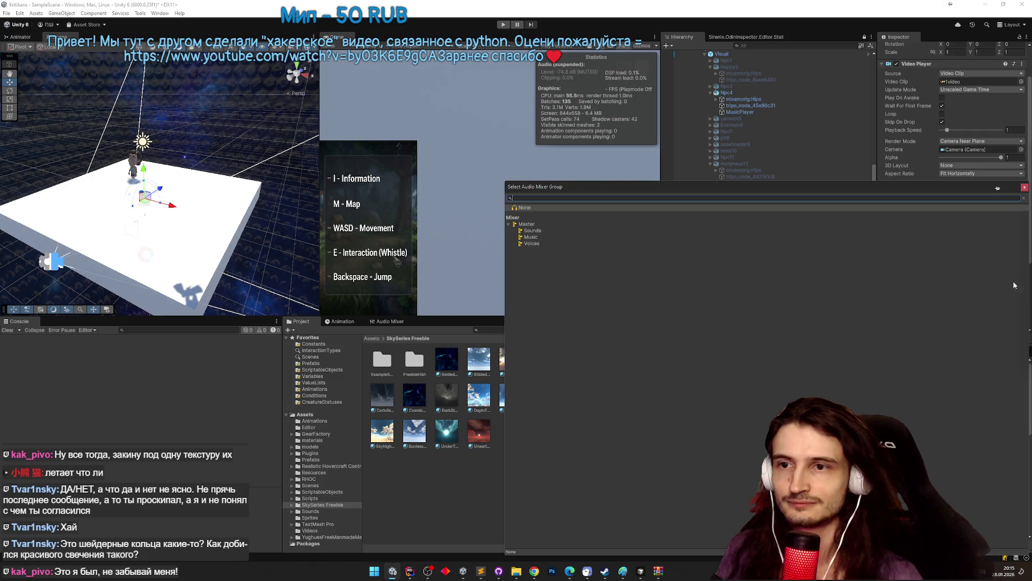
pyautogui.doubleClick(532, 231)
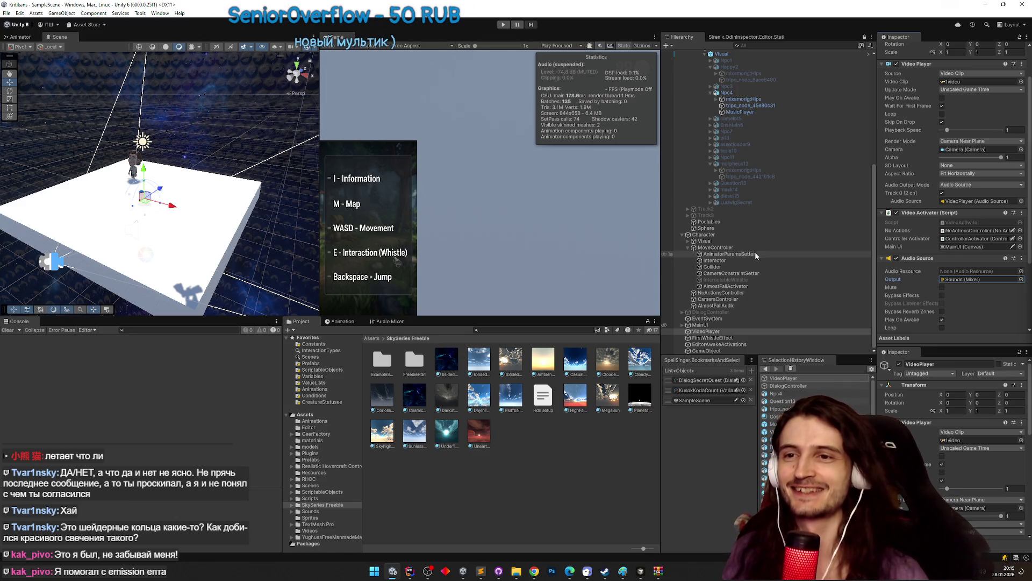
pyautogui.moveTo(1029, 250); pyautogui.dragTo(1029, 309)
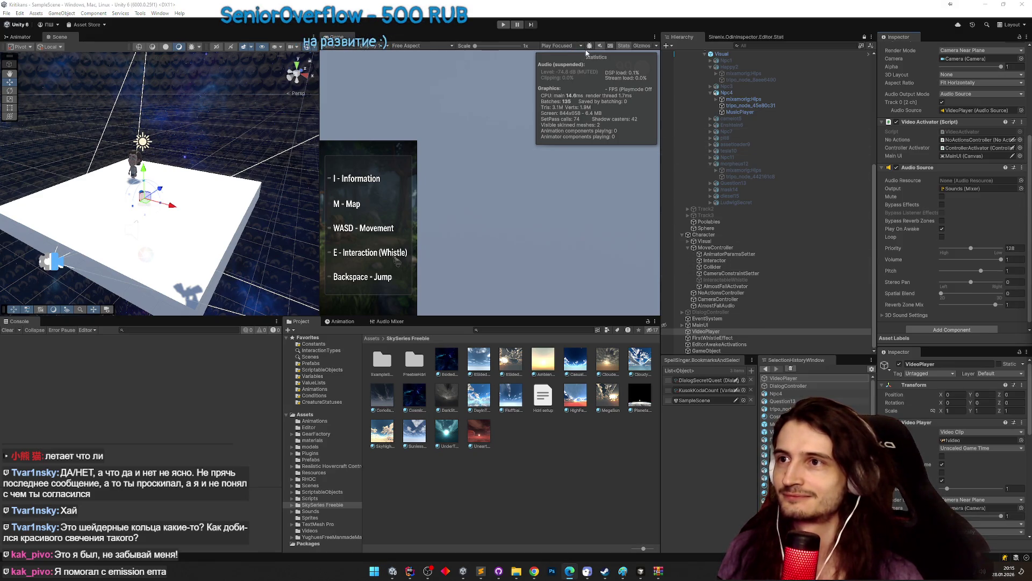
# Unmute the Game view and toggle the VideoPlayer on and off to test the video's sound.
pyautogui.click(600, 46)
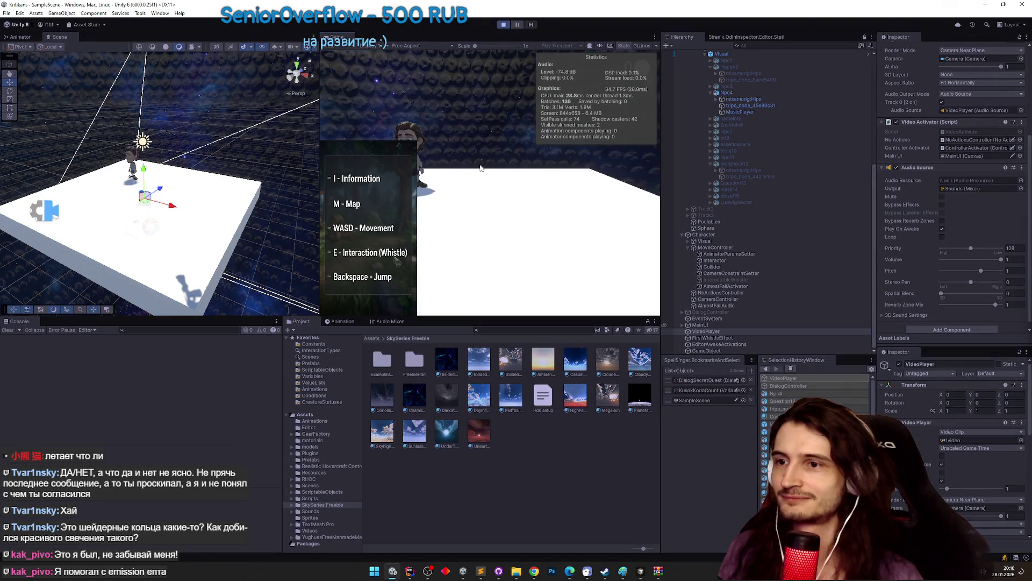
pyautogui.press('super')
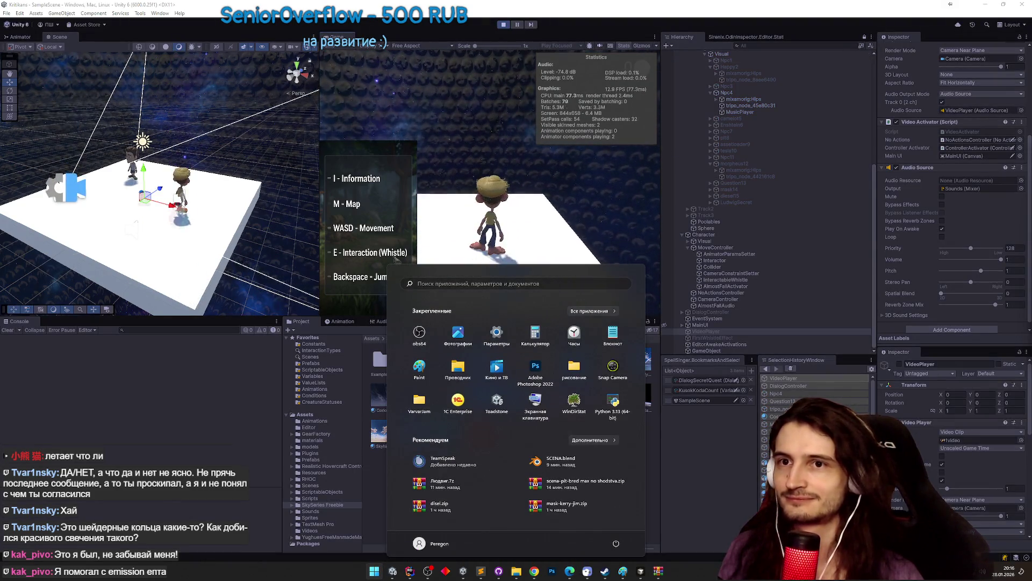
pyautogui.press('super')
pyautogui.scroll(5, 925, 86)
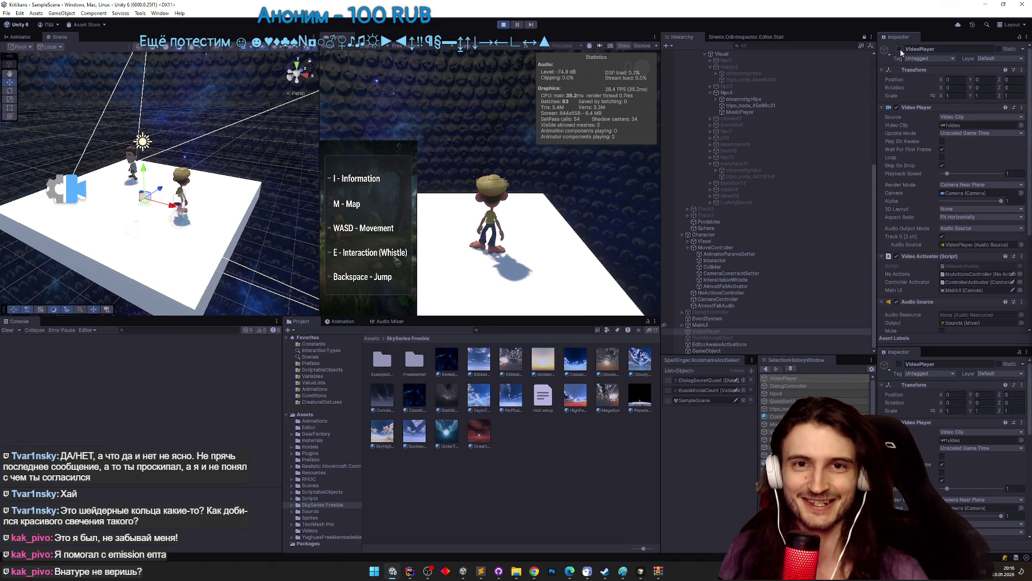
pyautogui.click(899, 49)
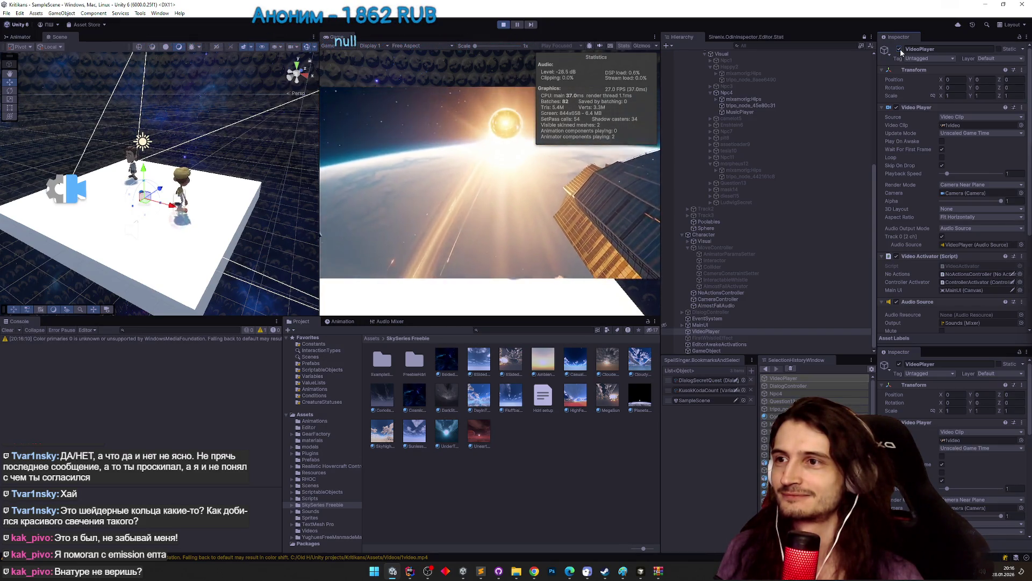
pyautogui.click(899, 49)
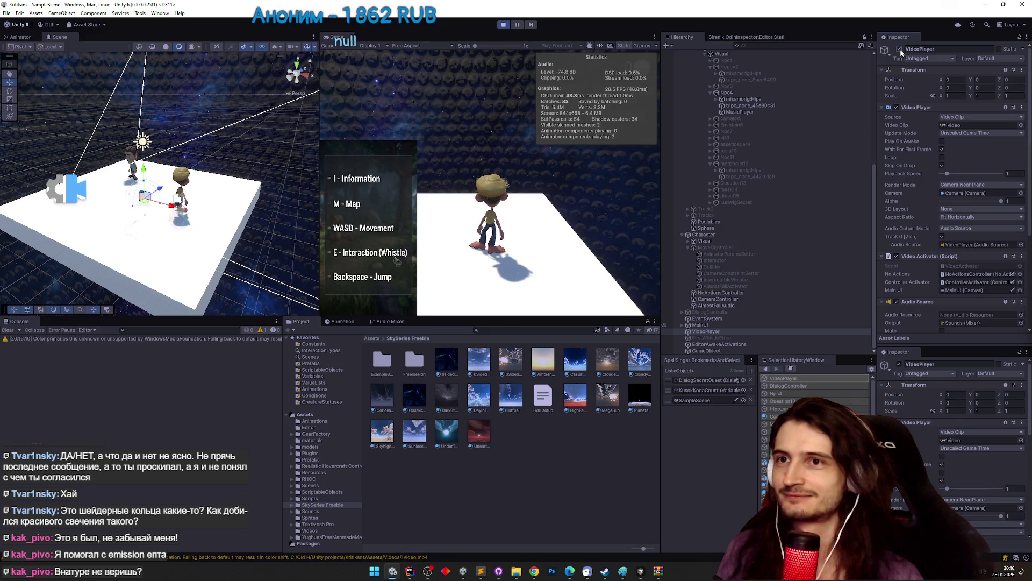
pyautogui.click(899, 50)
# Stop Play mode and clear the Console warnings.
pyautogui.hotkey('ctrl', 's')
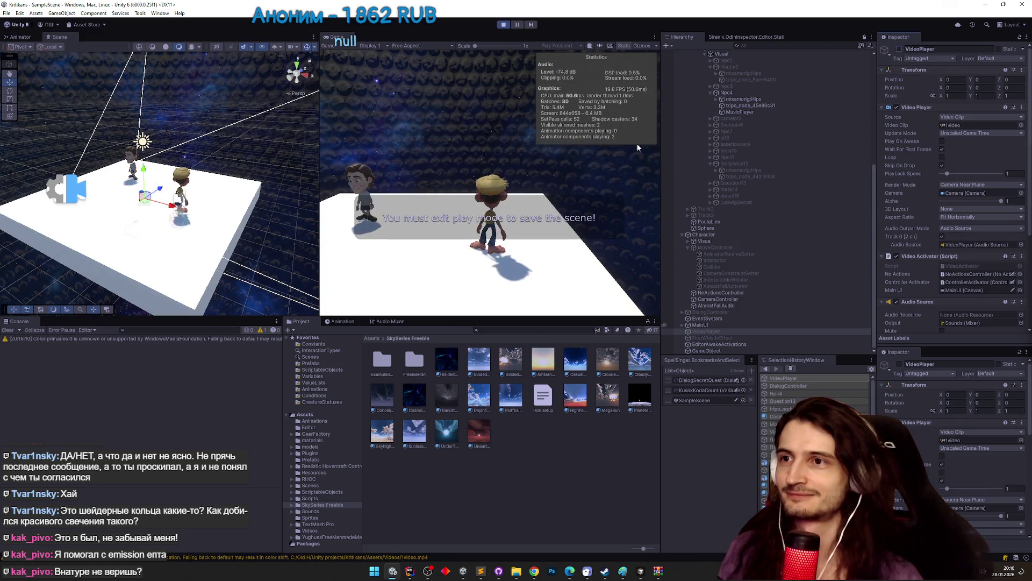
pyautogui.hotkey('ctrl', 'p')
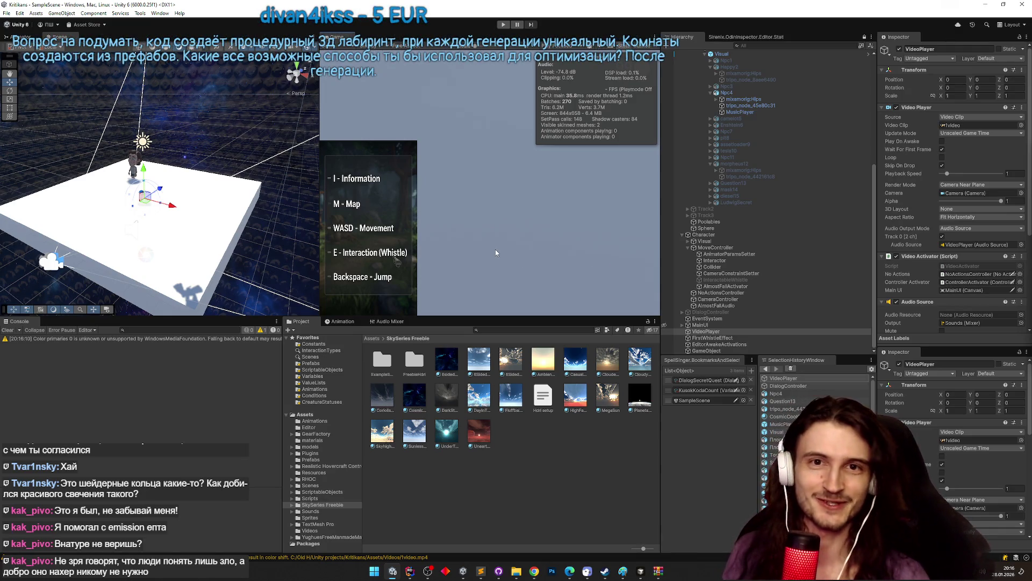
pyautogui.click(2, 330)
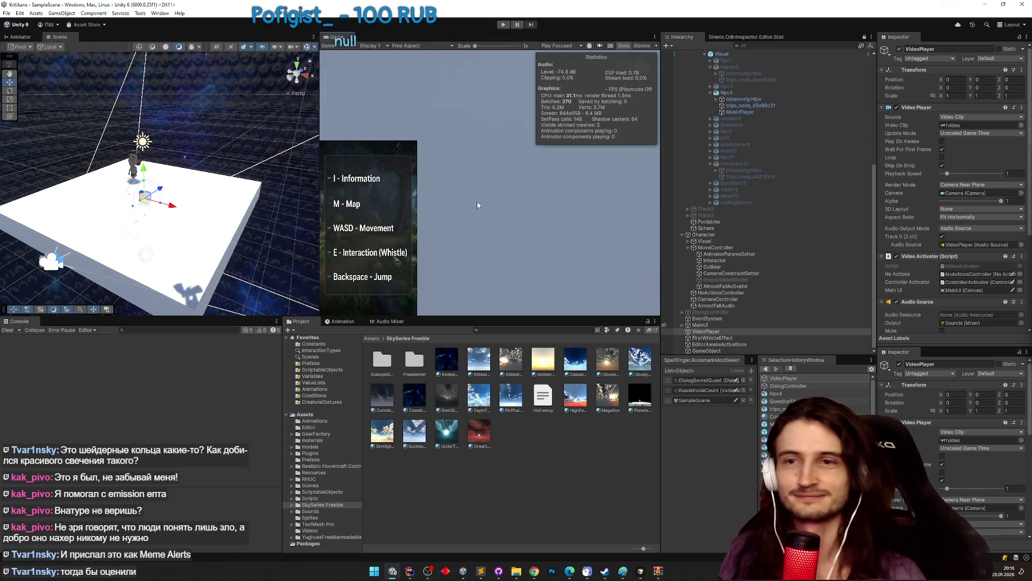
# Bring up TZ.todo, mark the rings task done, then undo it.
pyautogui.click(481, 570)
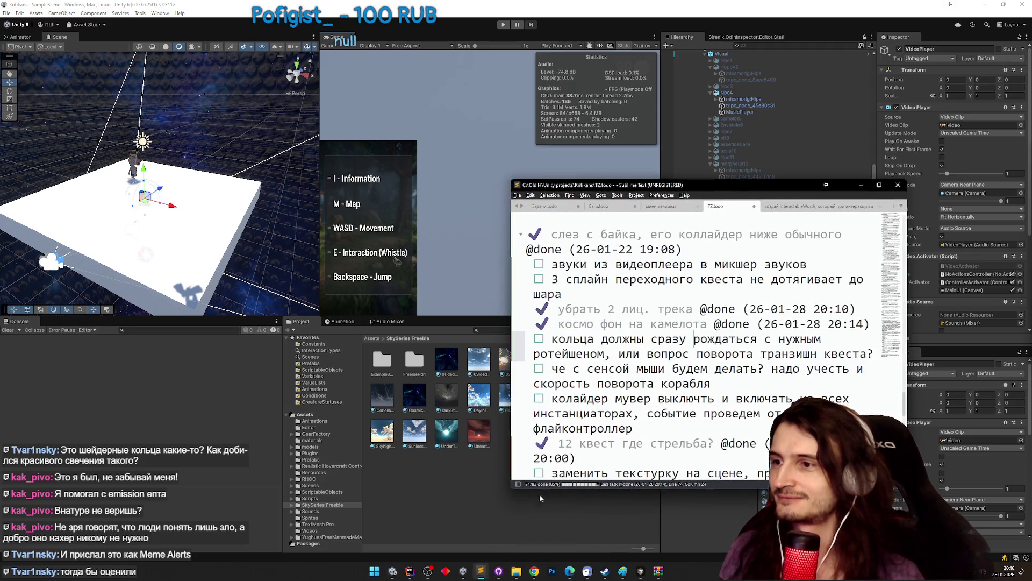
pyautogui.click(693, 369)
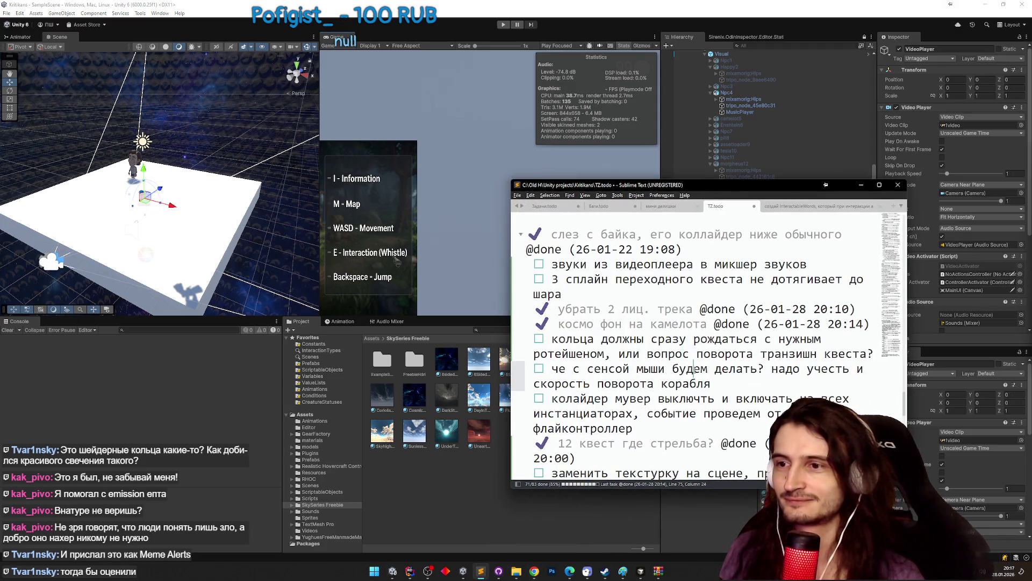
pyautogui.click(689, 414)
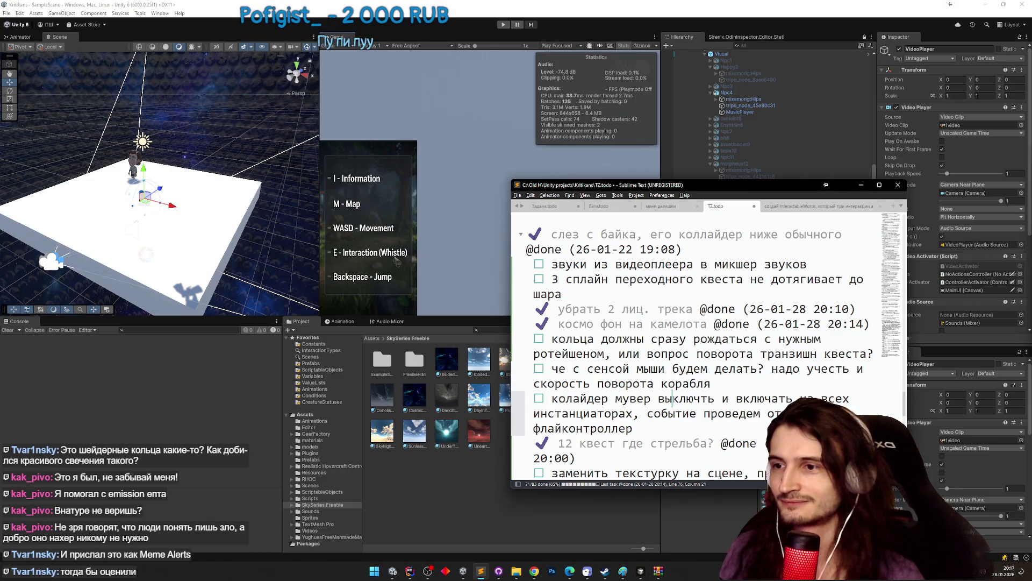
pyautogui.click(681, 353)
pyautogui.click(693, 339)
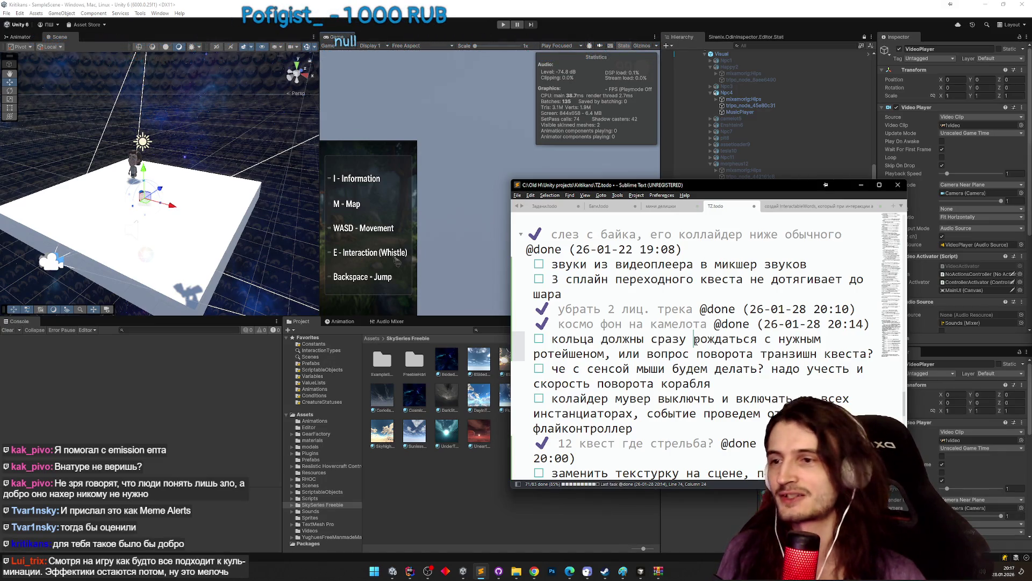
pyautogui.hotkey('ctrl', 'd')
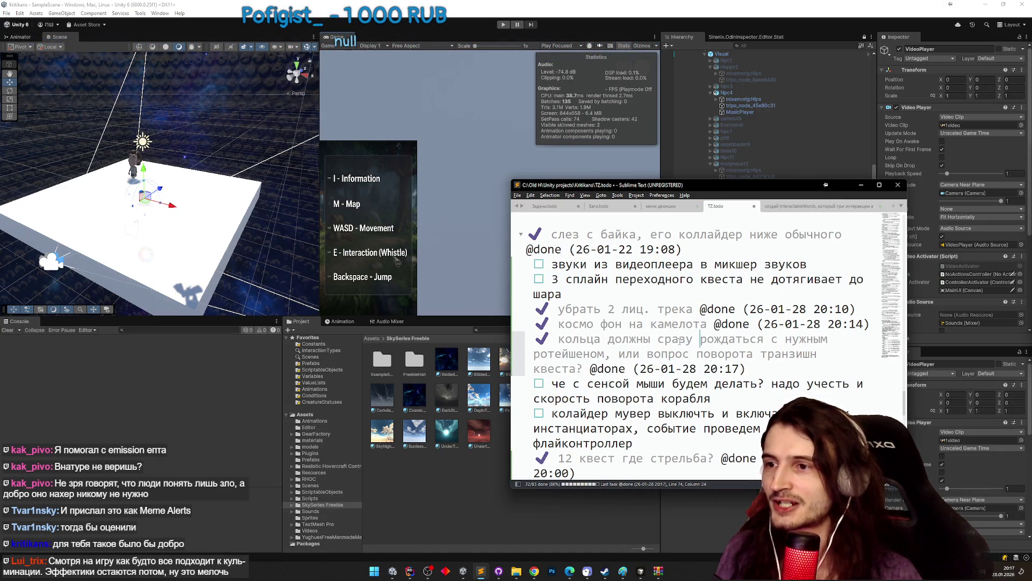
pyautogui.hotkey('ctrl', 'z')
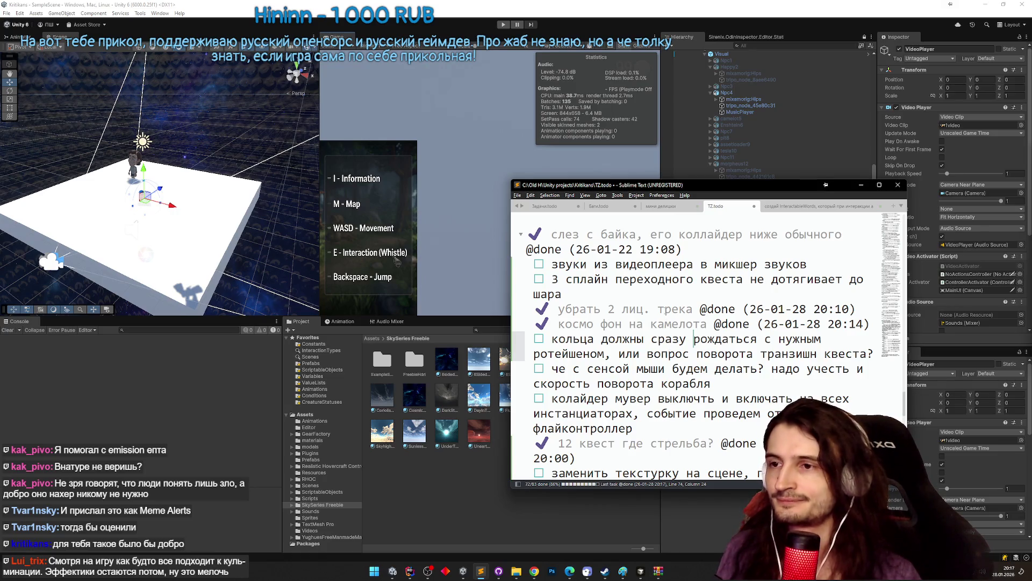
pyautogui.click(687, 266)
pyautogui.hotkey('ctrl', 'd')
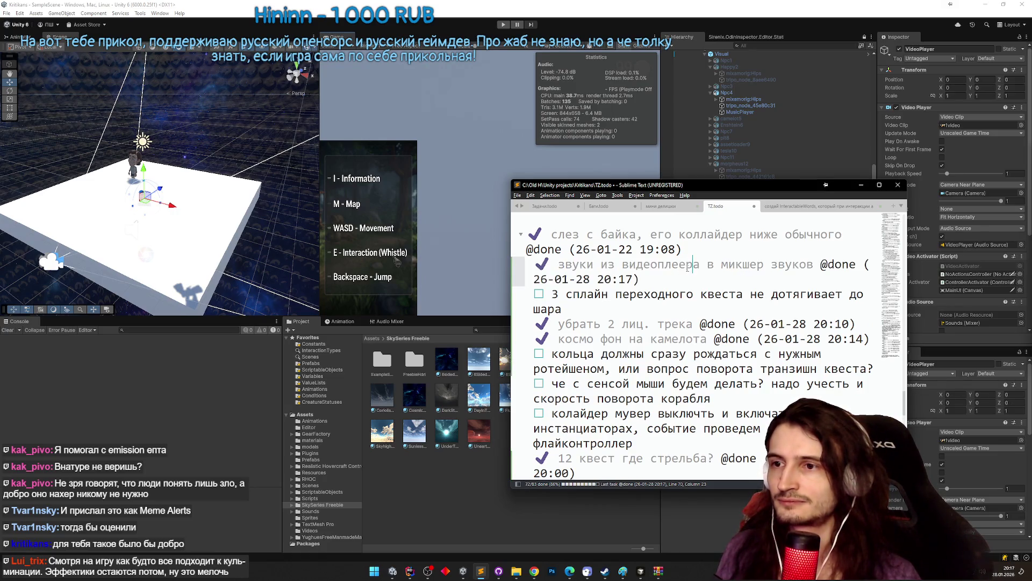
pyautogui.click(861, 184)
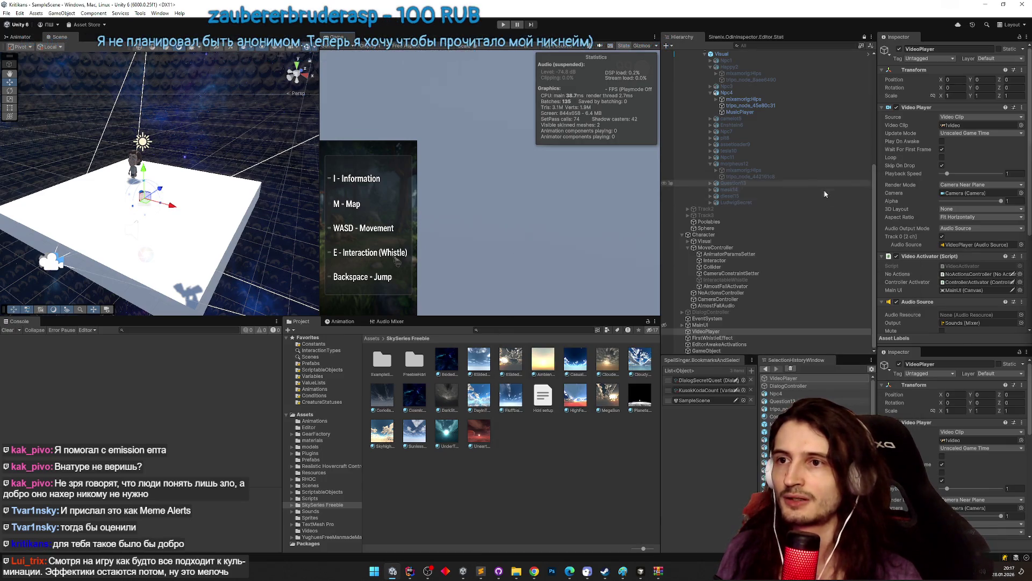
# Uncheck the active box of TransitionQuest's Spline1.
pyautogui.scroll(10, 857, 114)
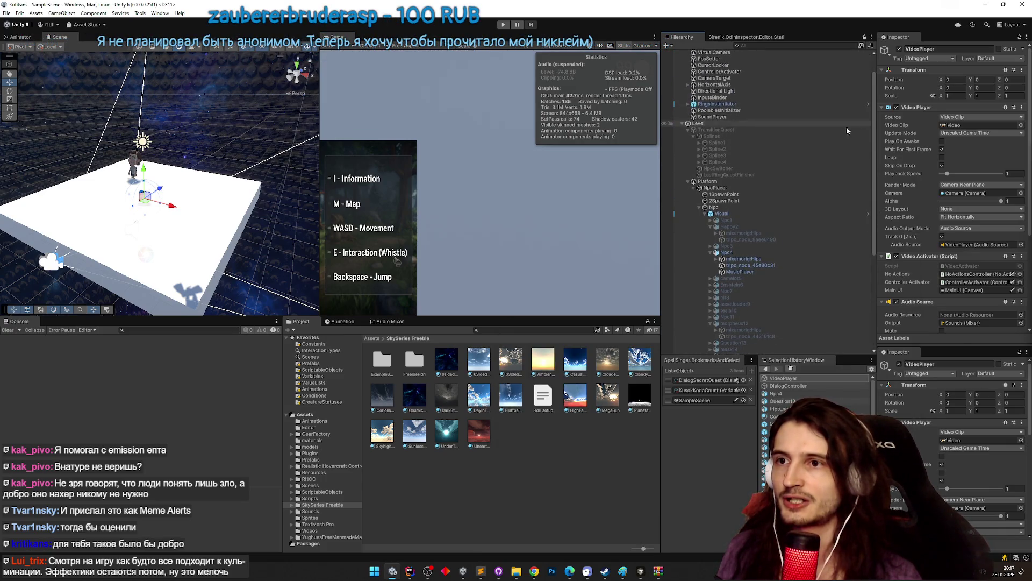
pyautogui.click(752, 142)
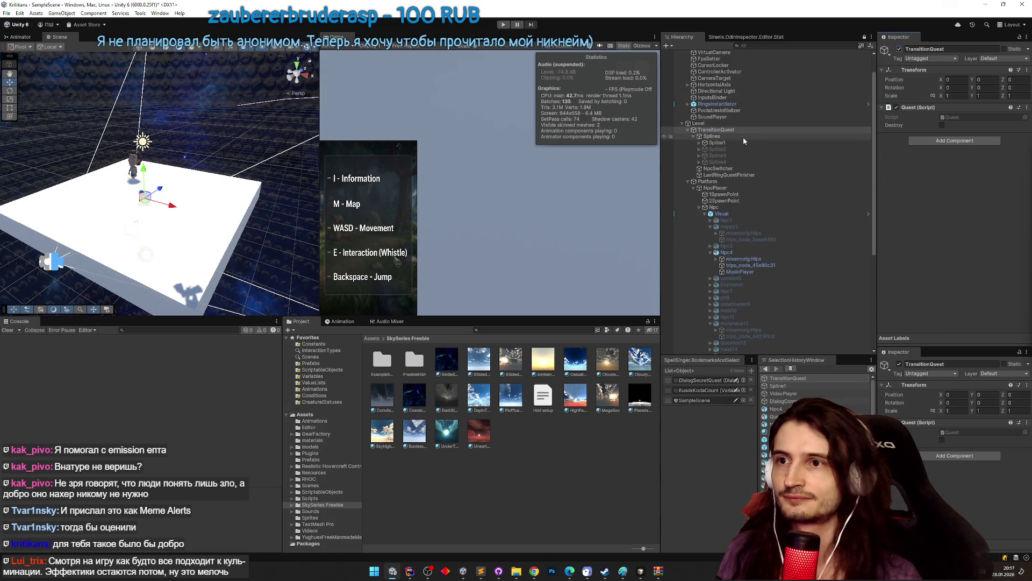
pyautogui.moveTo(172, 215)
pyautogui.mouseDown()
pyautogui.moveTo(139, 256)
pyautogui.moveTo(581, 270)
pyautogui.moveTo(864, 260)
pyautogui.moveTo(829, 255)
pyautogui.mouseUp()
pyautogui.click(744, 150)
pyautogui.click(763, 142)
pyautogui.click(899, 49)
# Select Spline2 and pick its third point in the Scene view.
pyautogui.moveTo(292, 176); pyautogui.dragTo(347, 211)
pyautogui.moveTo(424, 205); pyautogui.dragTo(503, 214)
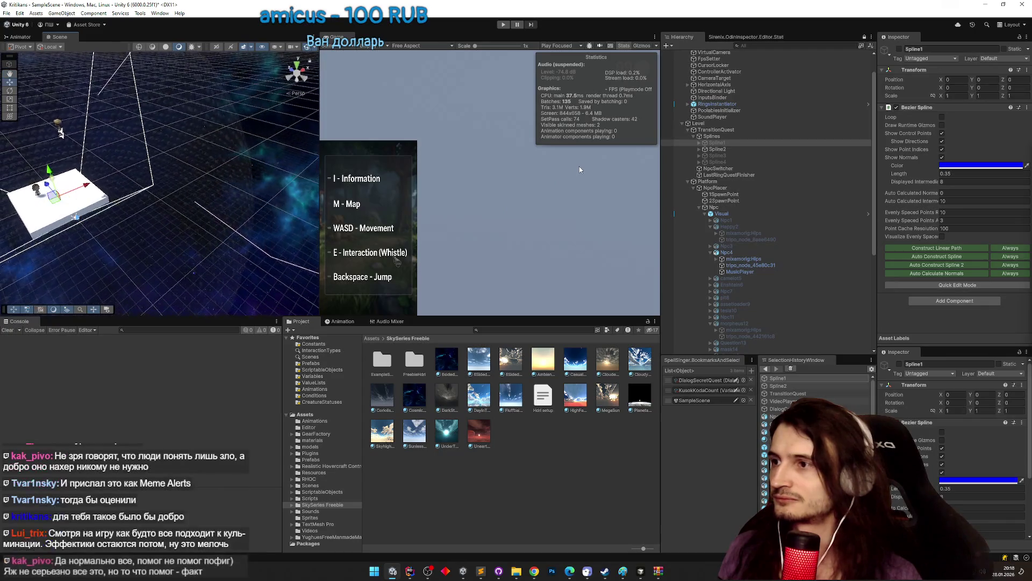
pyautogui.click(719, 150)
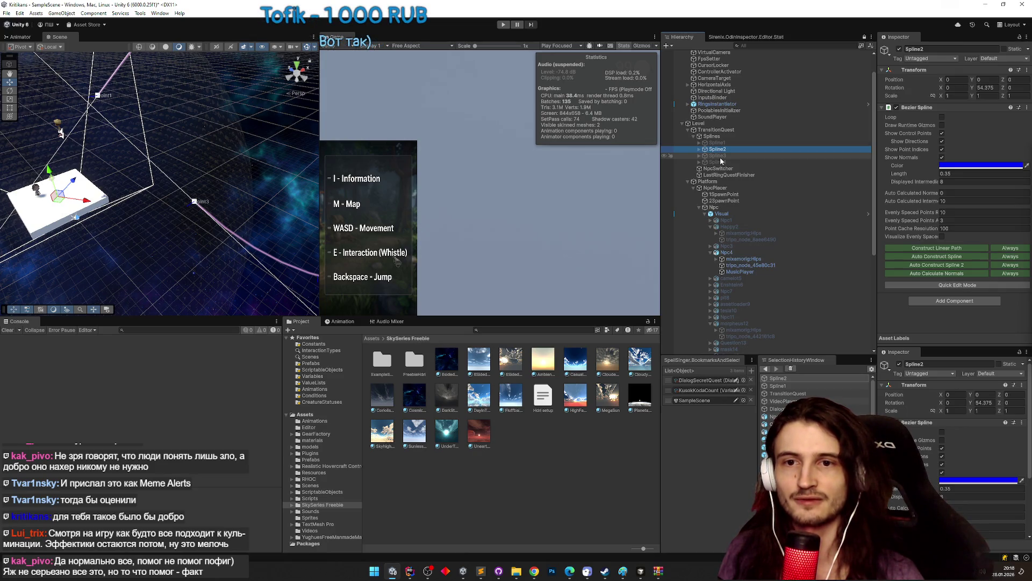
pyautogui.click(196, 202)
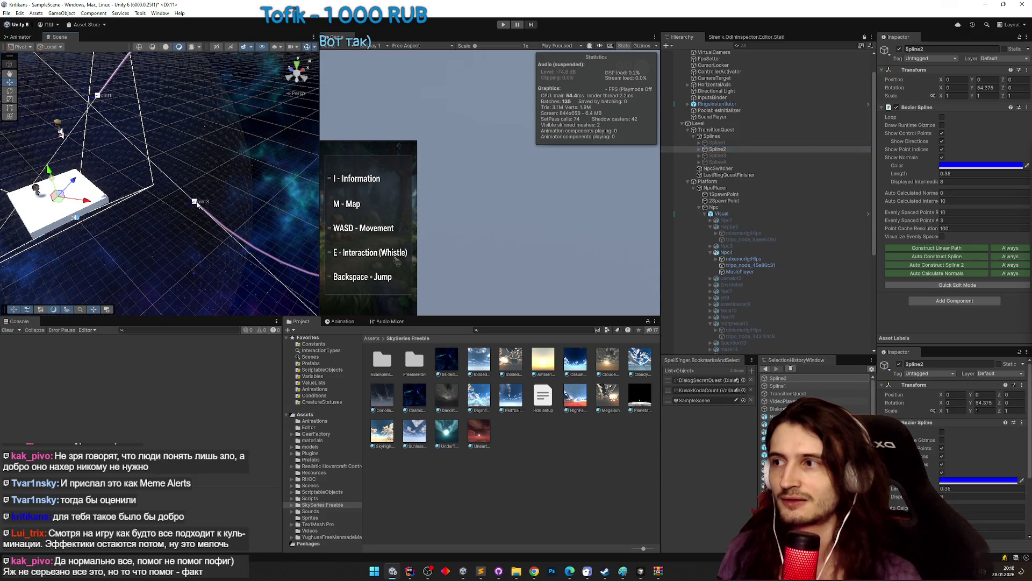
pyautogui.moveTo(193, 208)
pyautogui.mouseDown()
pyautogui.moveTo(137, 224)
pyautogui.moveTo(150, 213)
pyautogui.moveTo(216, 217)
pyautogui.moveTo(193, 223)
pyautogui.moveTo(215, 198)
pyautogui.moveTo(180, 160)
pyautogui.mouseUp()
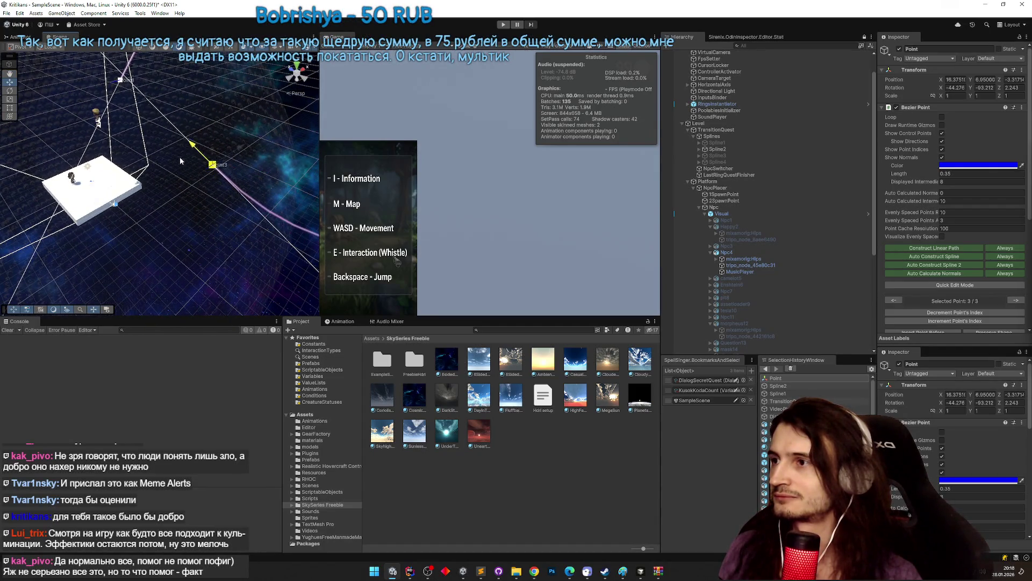
# Drag Spline2's end point down and to the left, then select Spline3.
pyautogui.moveTo(243, 154)
pyautogui.mouseDown()
pyautogui.moveTo(221, 212)
pyautogui.moveTo(152, 209)
pyautogui.moveTo(139, 229)
pyautogui.moveTo(194, 141)
pyautogui.moveTo(201, 172)
pyautogui.mouseUp()
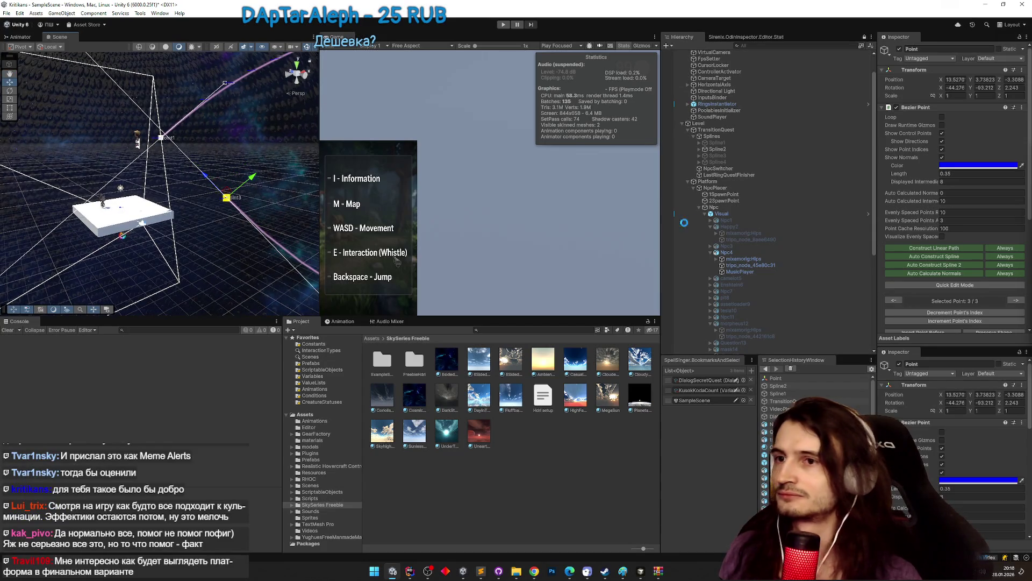
pyautogui.click(750, 152)
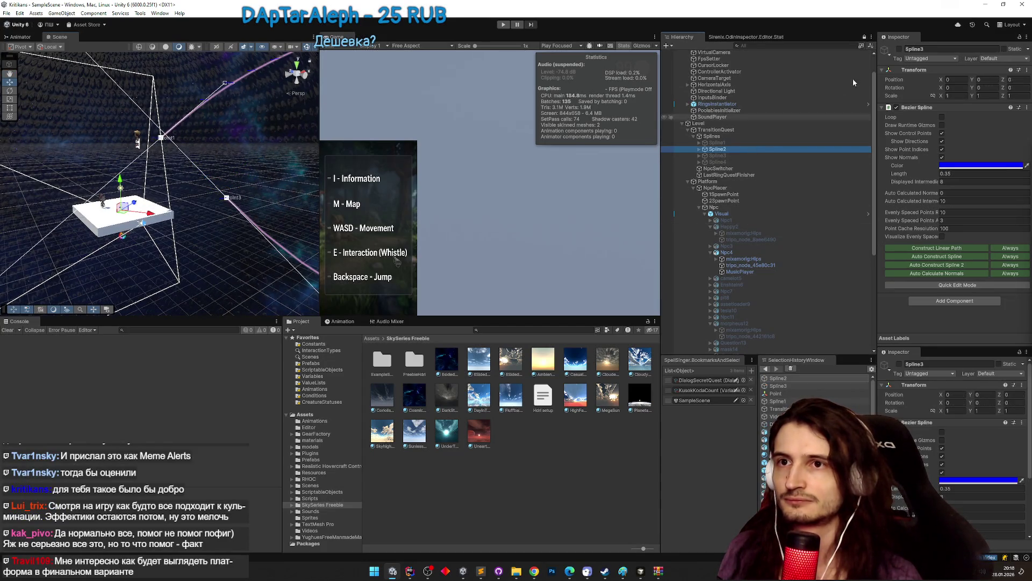
pyautogui.click(718, 162)
pyautogui.click(718, 156)
pyautogui.click(899, 55)
pyautogui.moveTo(188, 177)
pyautogui.mouseDown()
pyautogui.moveTo(236, 208)
pyautogui.moveTo(268, 197)
pyautogui.moveTo(231, 201)
pyautogui.mouseUp()
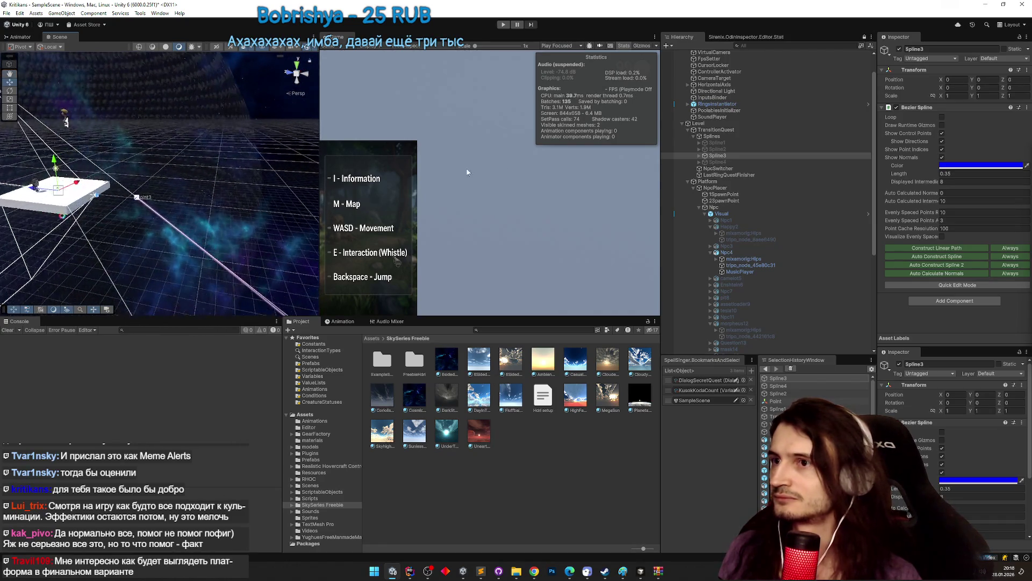
# Try moving Spline3's end point, undo the move, deactivate Spline3, and select Spline4.
pyautogui.click(700, 156)
pyautogui.click(721, 174)
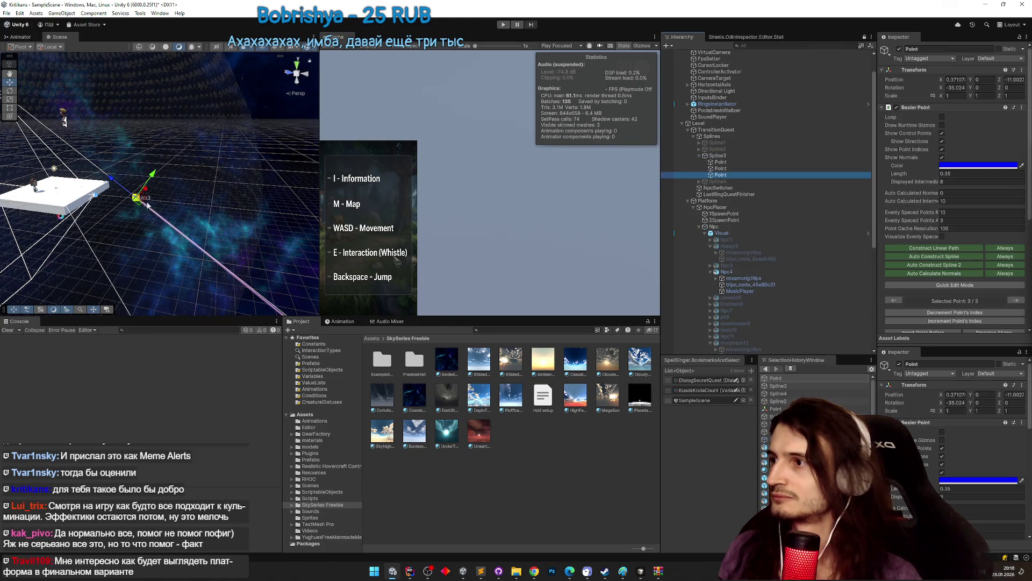
pyautogui.moveTo(110, 183)
pyautogui.mouseDown()
pyautogui.moveTo(139, 217)
pyautogui.moveTo(196, 214)
pyautogui.moveTo(198, 235)
pyautogui.moveTo(253, 221)
pyautogui.moveTo(237, 204)
pyautogui.moveTo(274, 199)
pyautogui.moveTo(72, 168)
pyautogui.moveTo(141, 166)
pyautogui.mouseUp()
pyautogui.hotkey('ctrl', 'z')
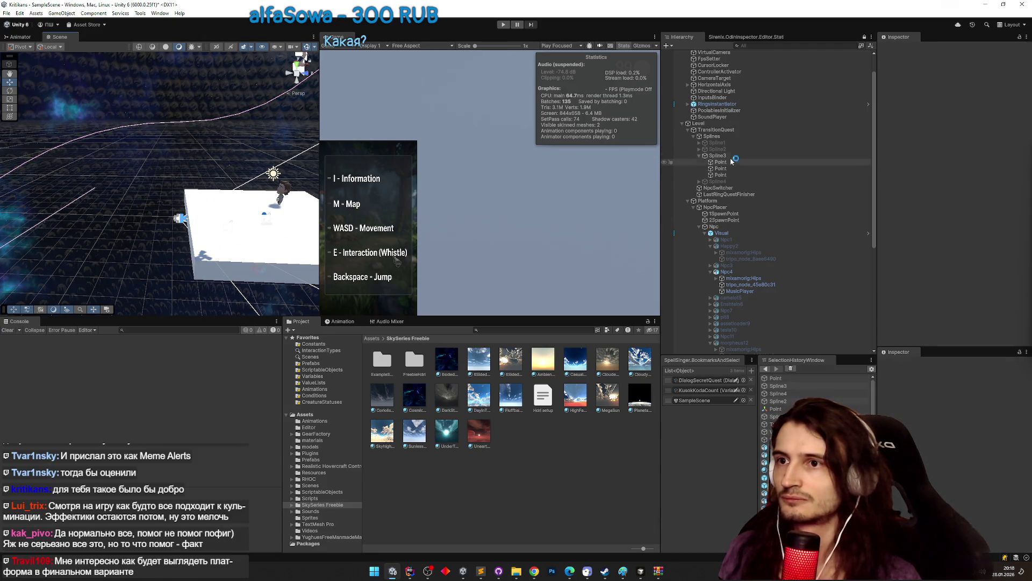
pyautogui.click(730, 158)
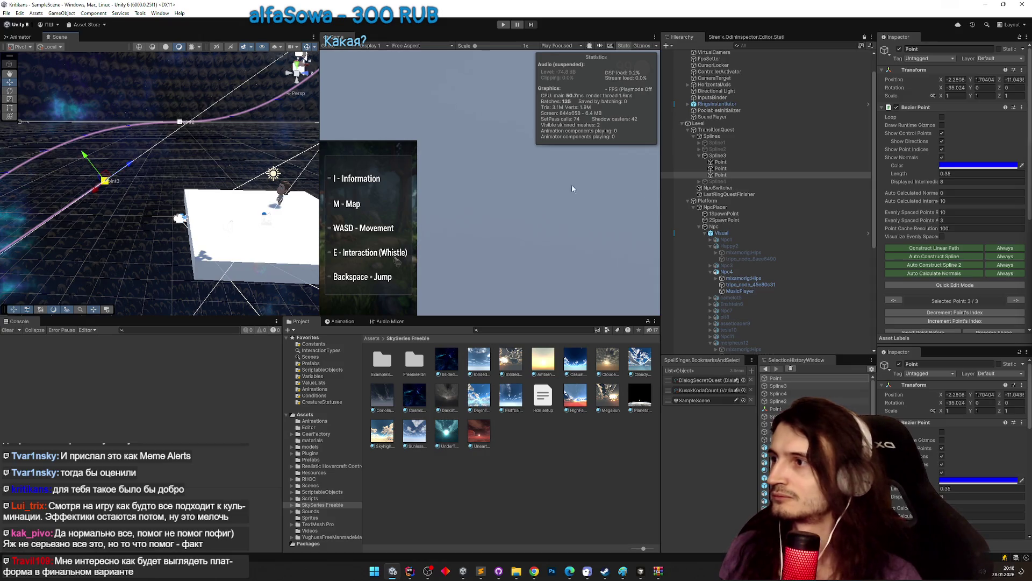
pyautogui.click(747, 155)
pyautogui.click(899, 49)
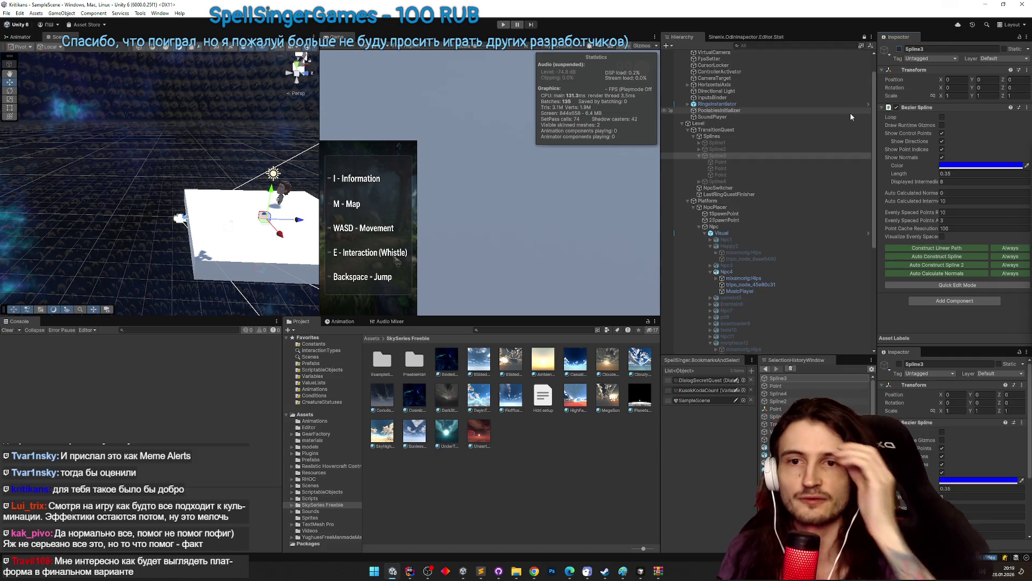
pyautogui.click(740, 181)
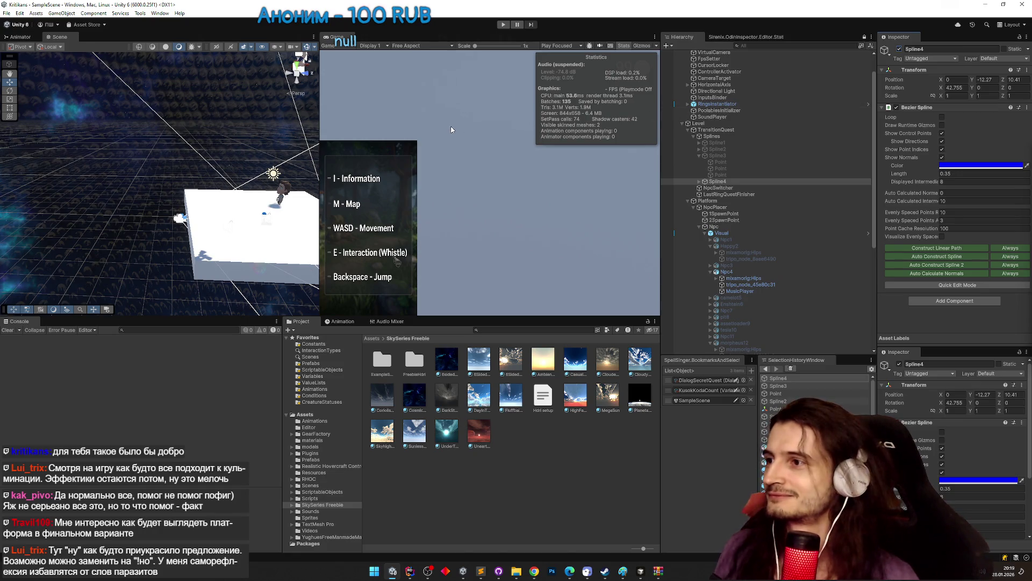
pyautogui.moveTo(204, 161); pyautogui.dragTo(219, 149)
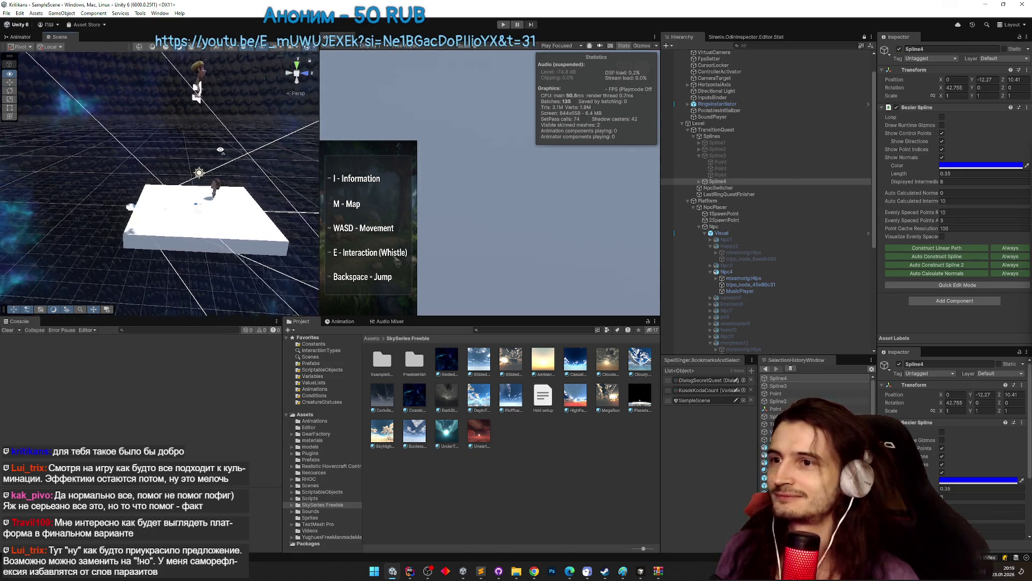
# Frame Spline4 in the Scene view and select its third point.
pyautogui.doubleClick(714, 182)
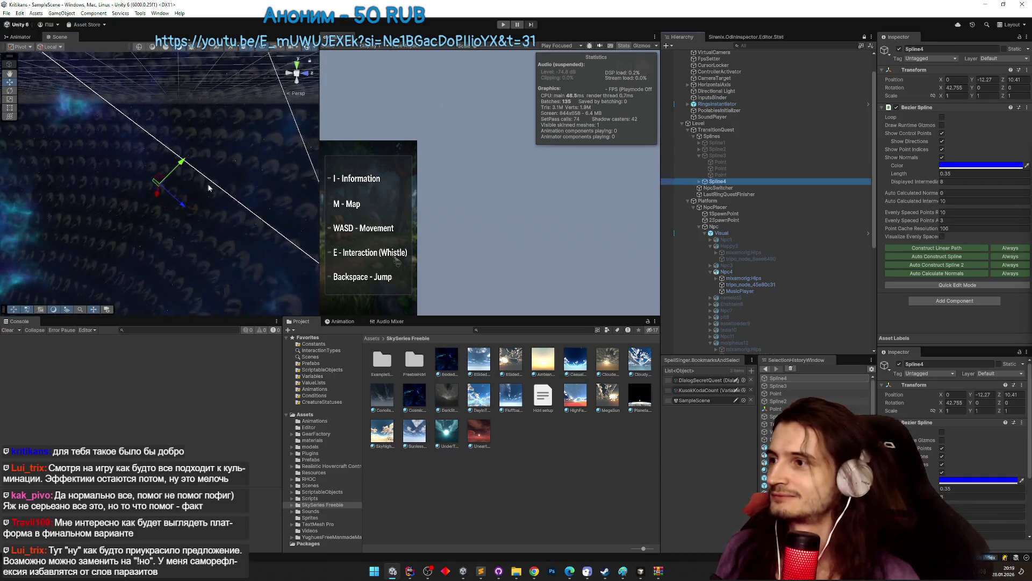
pyautogui.click(698, 182)
pyautogui.click(720, 200)
pyautogui.moveTo(177, 124); pyautogui.dragTo(124, 138)
pyautogui.click(730, 200)
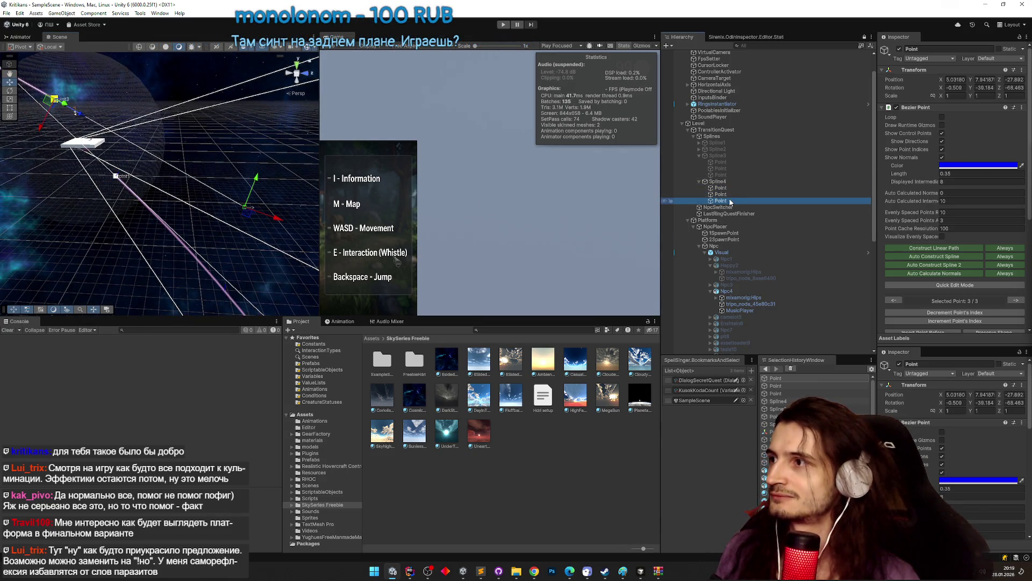
pyautogui.click(378, 176)
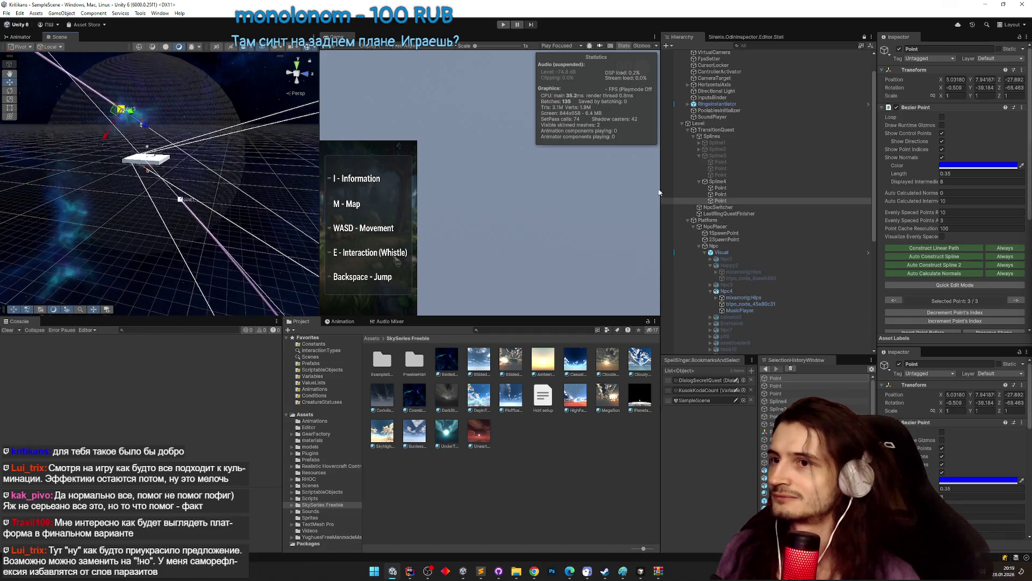
# Frame Spline4's end point and drag it to about X 7.27, Y 9.21, Z -25.95.
pyautogui.click(721, 188)
pyautogui.press('f')
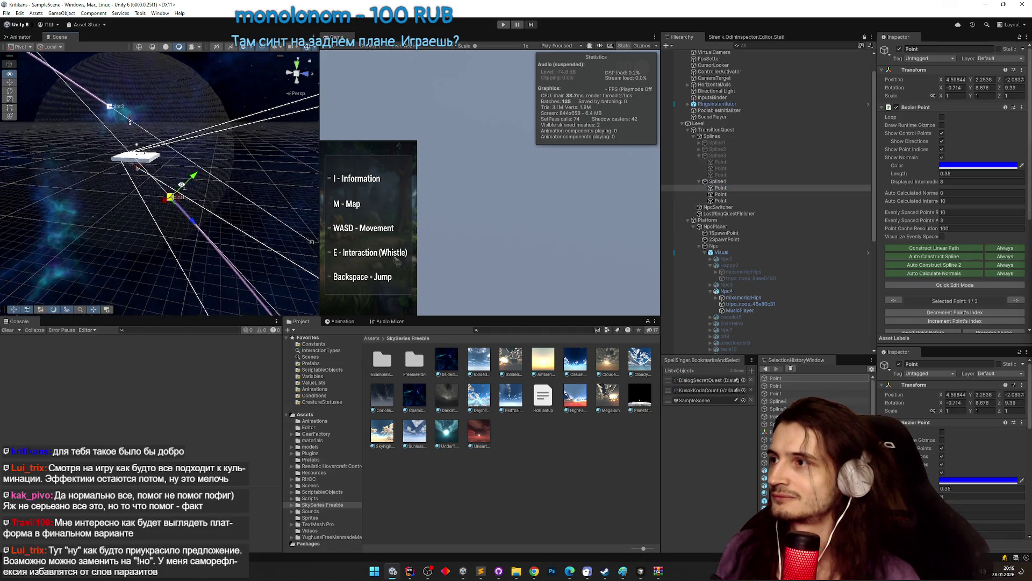
pyautogui.click(720, 201)
pyautogui.press('f')
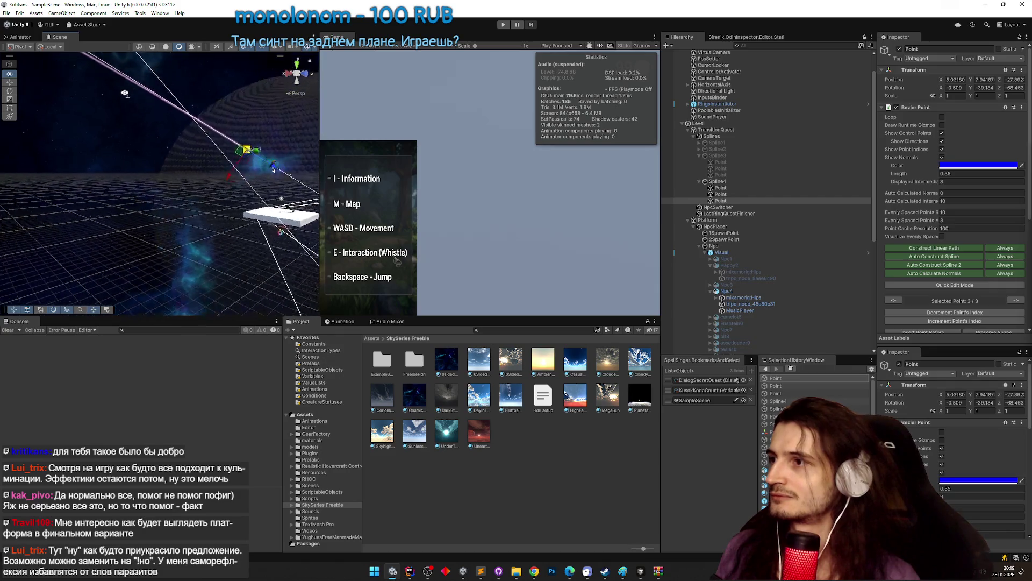
pyautogui.moveTo(85, 97); pyautogui.dragTo(193, 113)
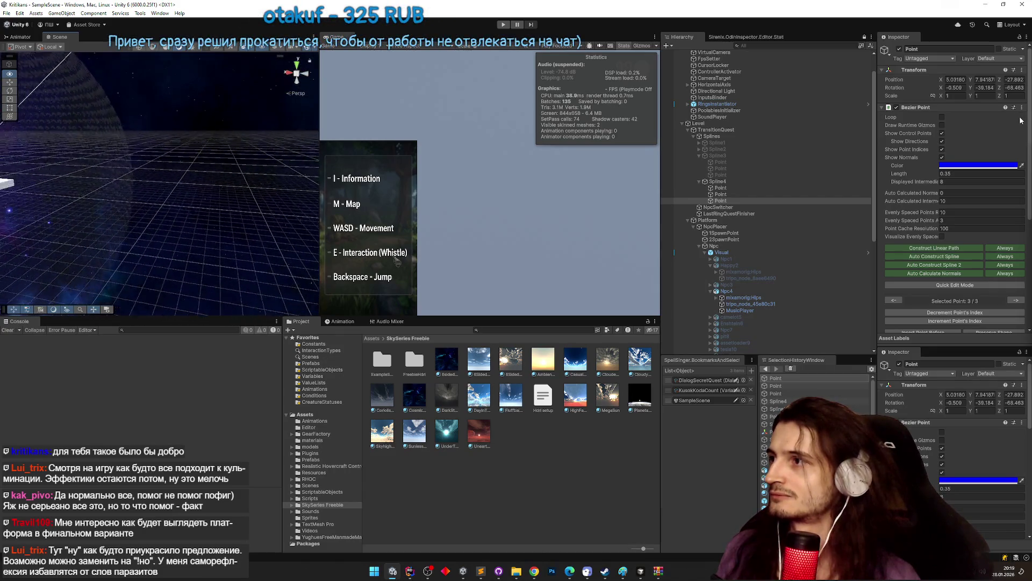
pyautogui.press('f')
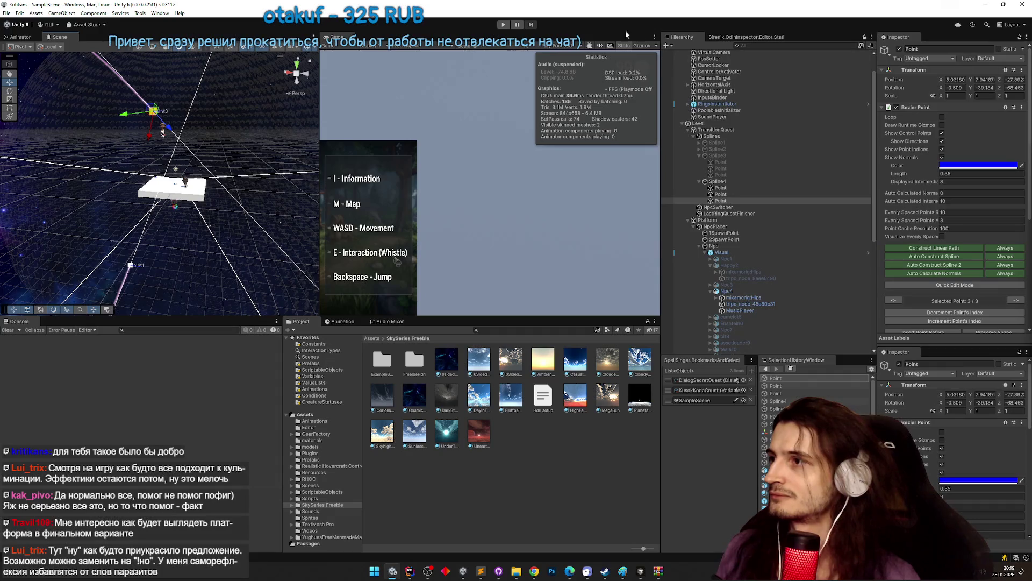
pyautogui.moveTo(135, 114); pyautogui.dragTo(111, 124)
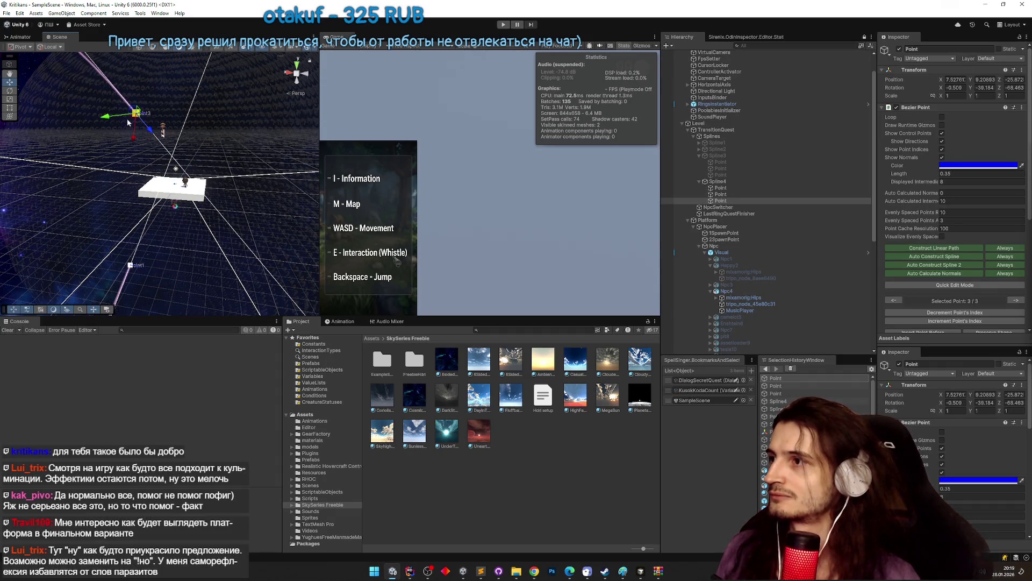
pyautogui.click(742, 181)
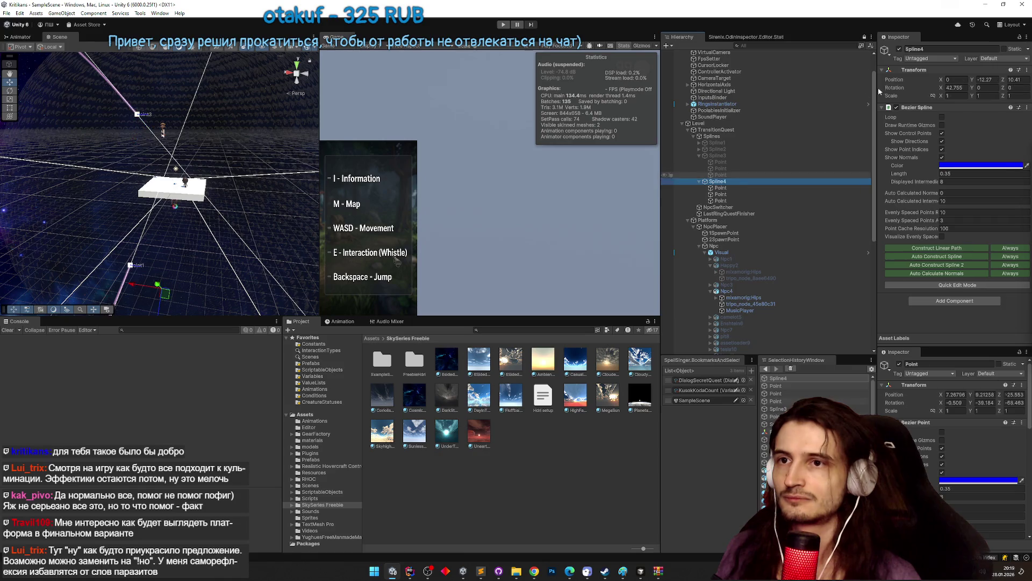
# Collapse Spline3's and Spline4's point lists and select the Splines object.
pyautogui.click(717, 149)
pyautogui.click(699, 156)
pyautogui.click(699, 162)
pyautogui.click(715, 136)
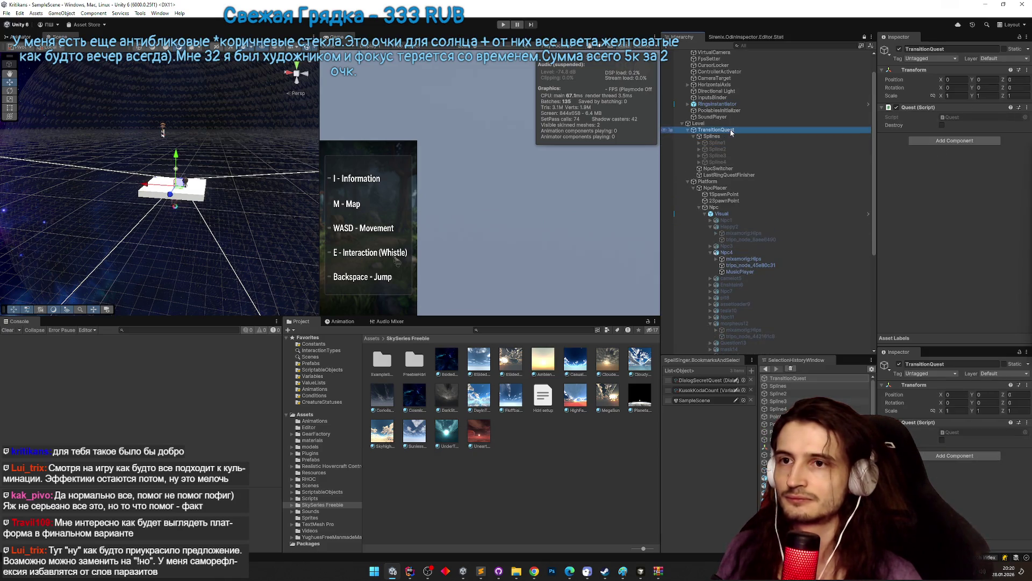
# Open the Cyclic Child Switcher script in the code editor to review it.
pyautogui.click(973, 125)
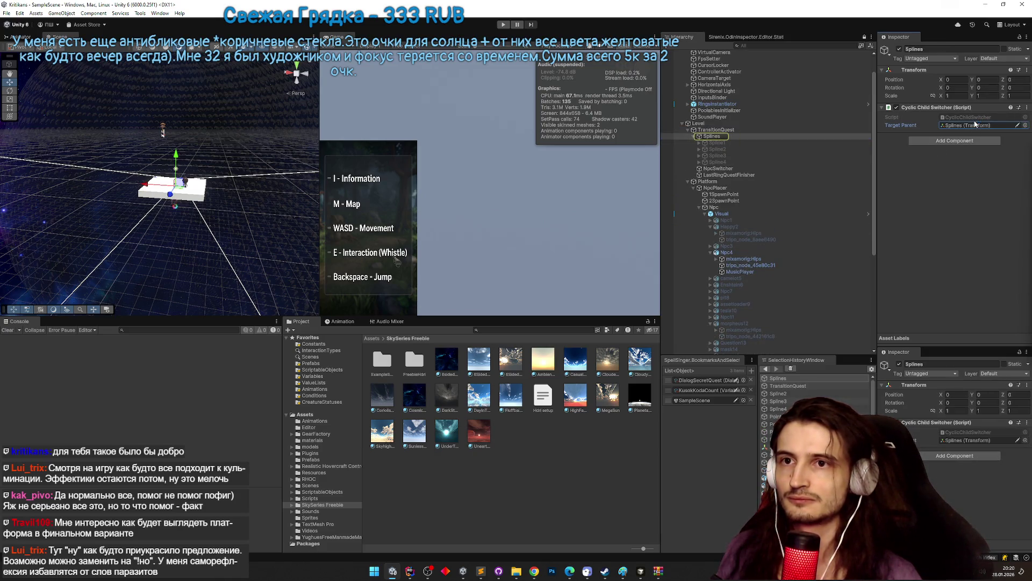
pyautogui.doubleClick(970, 118)
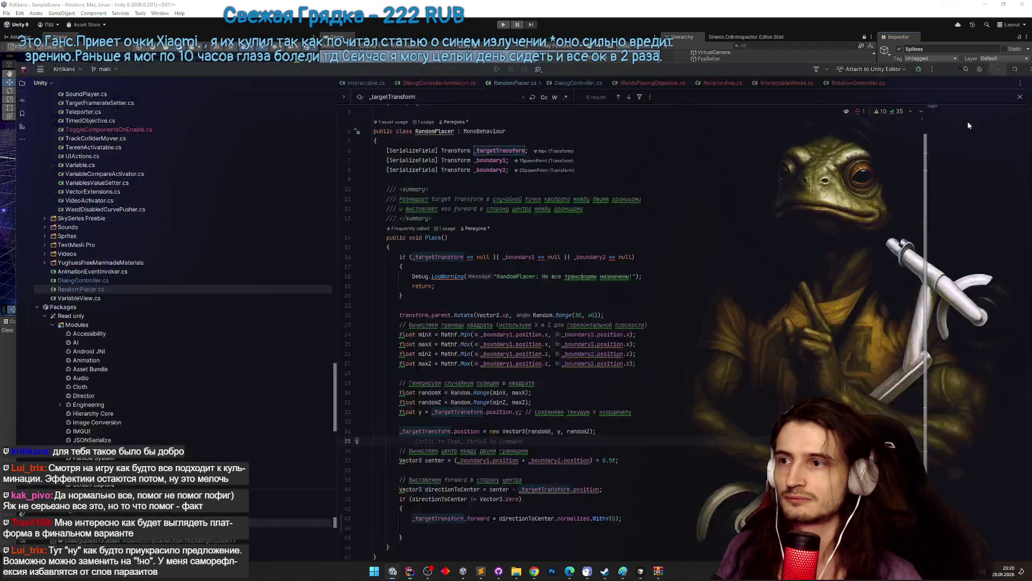
pyautogui.scroll(-5, 804, 196)
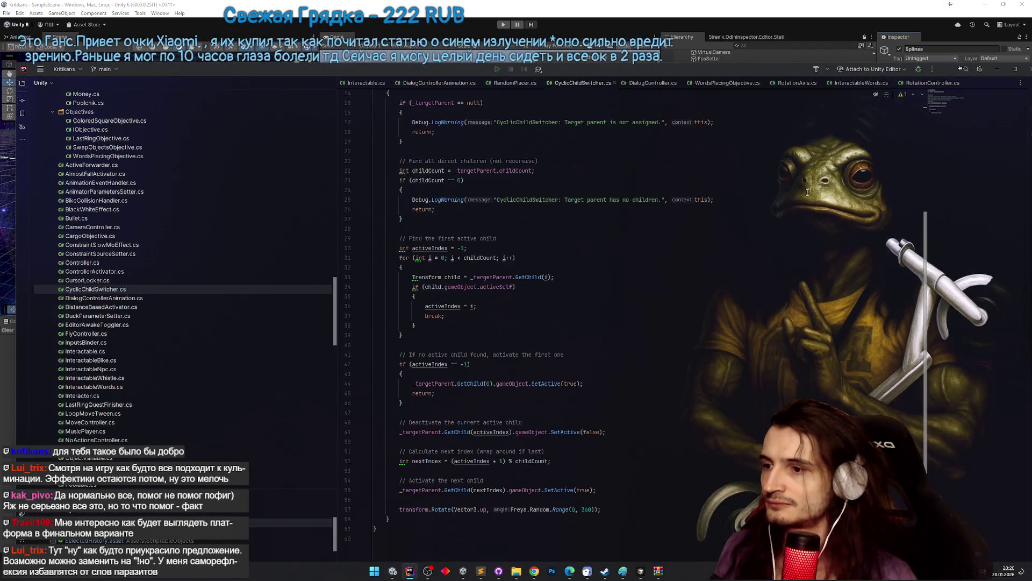
pyautogui.scroll(3, 925, 280)
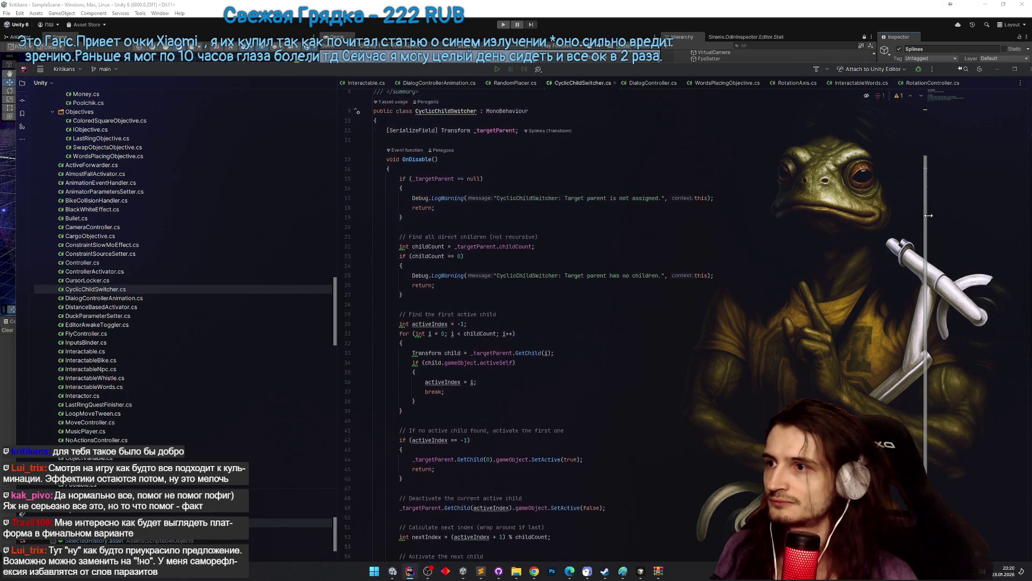
pyautogui.click(999, 70)
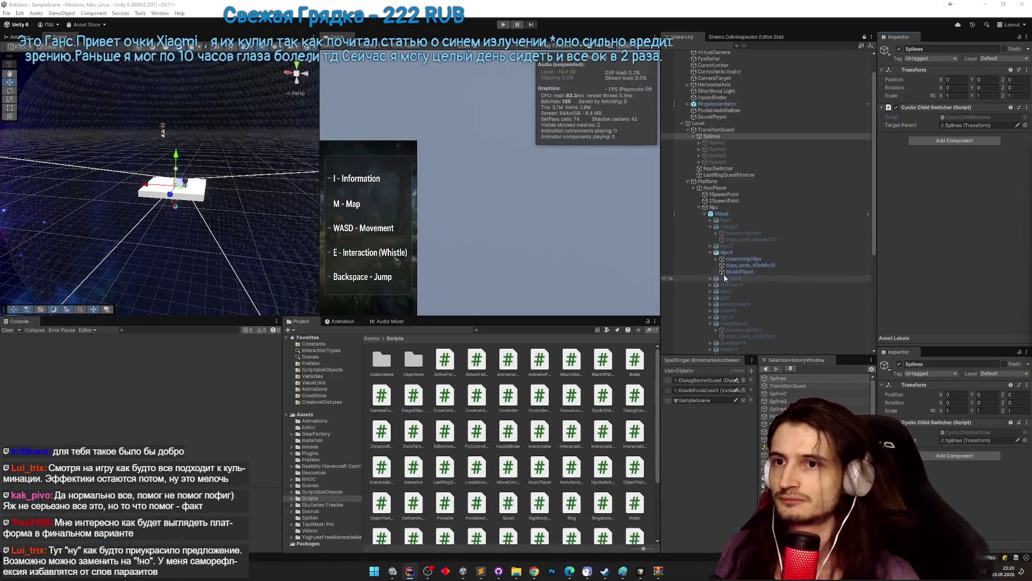
# Inspect Spline1, then deactivate TransitionQuest with Alt+Shift+A.
pyautogui.click(744, 143)
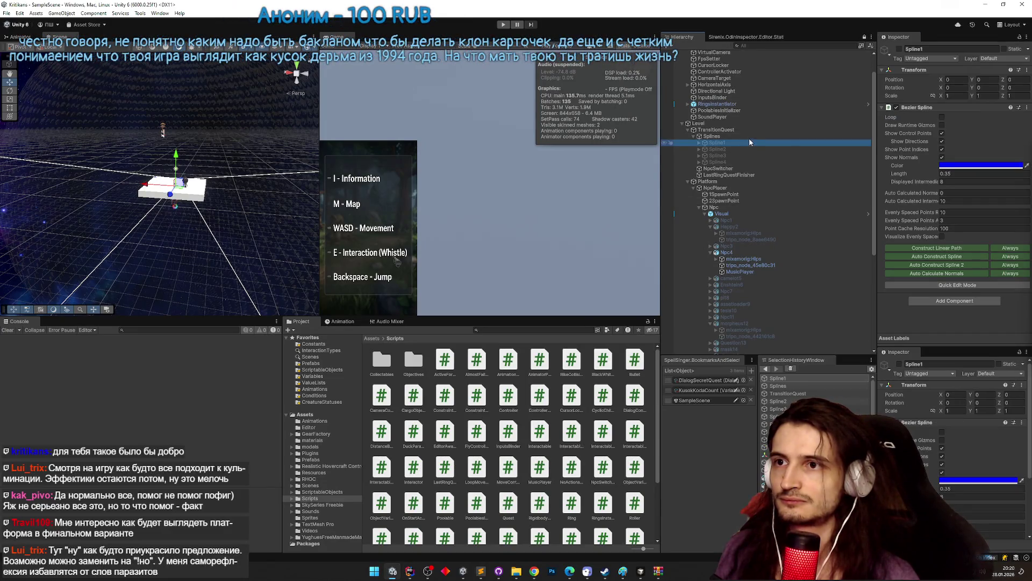
pyautogui.click(748, 137)
pyautogui.click(746, 143)
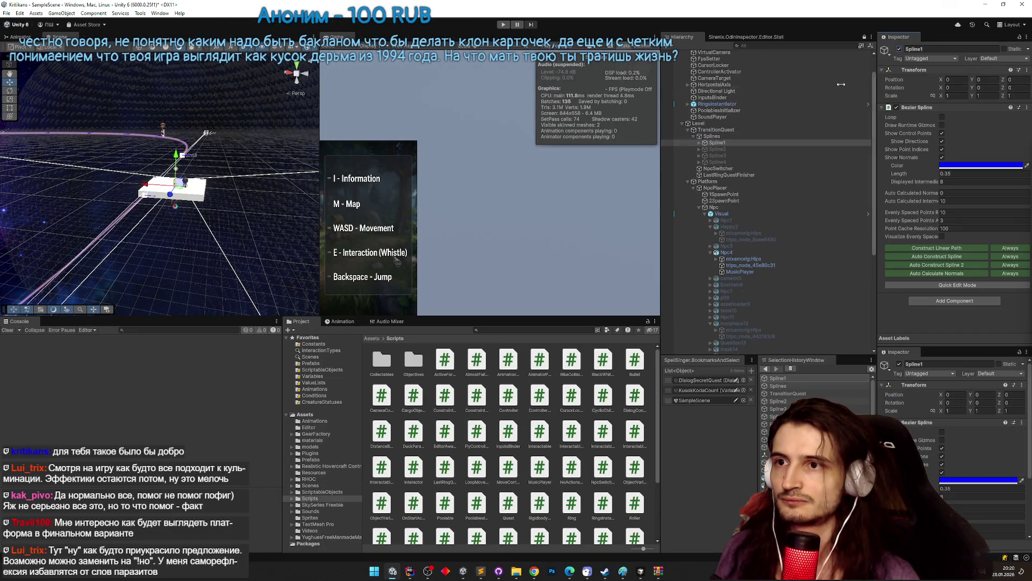
pyautogui.click(763, 131)
pyautogui.hotkey('alt', 'shift', 'a')
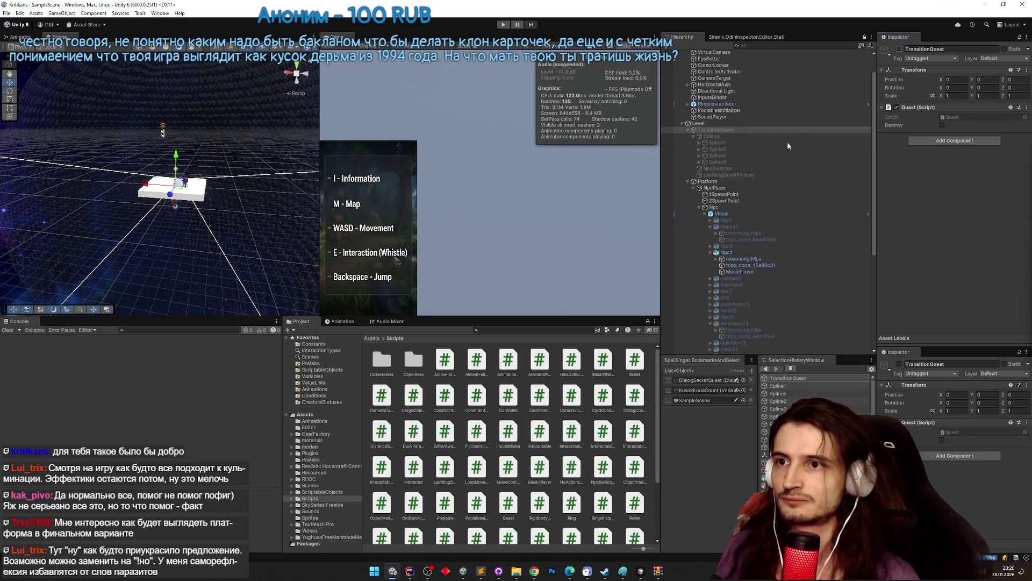
pyautogui.click(482, 570)
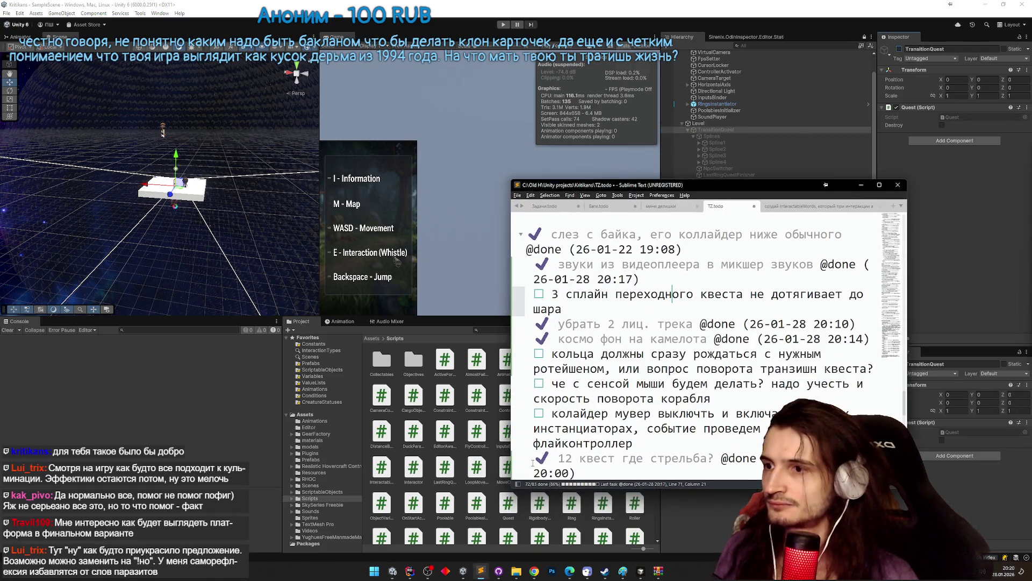
pyautogui.hotkey('ctrl', 'd')
pyautogui.scroll(-2, 699, 309)
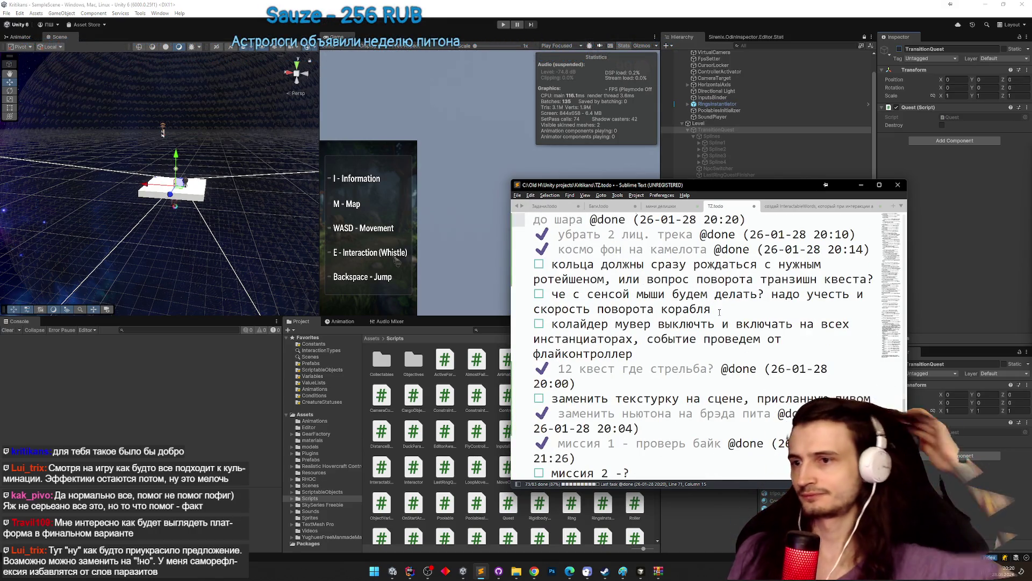
pyautogui.scroll(-1, 719, 313)
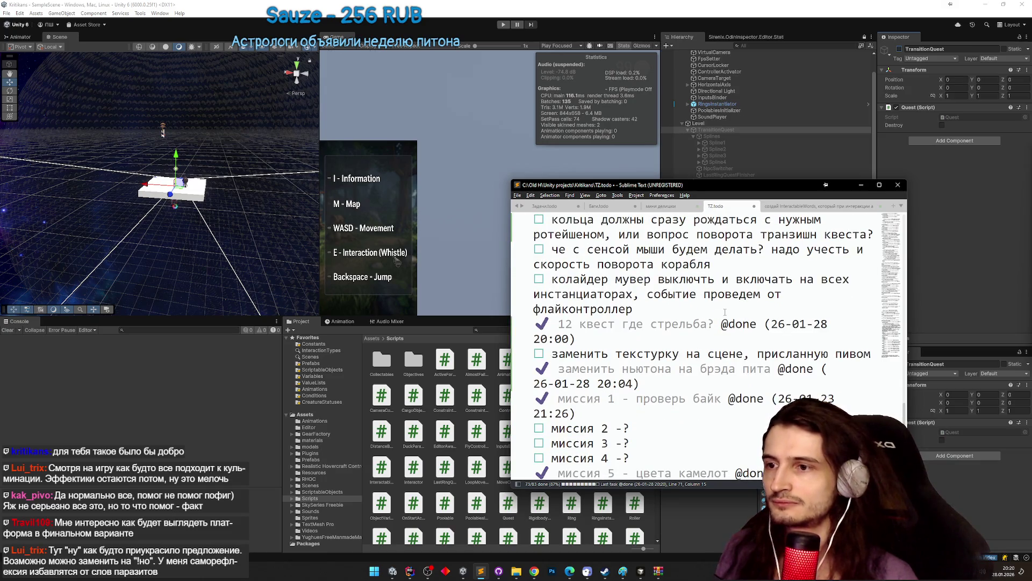
pyautogui.scroll(3, 702, 322)
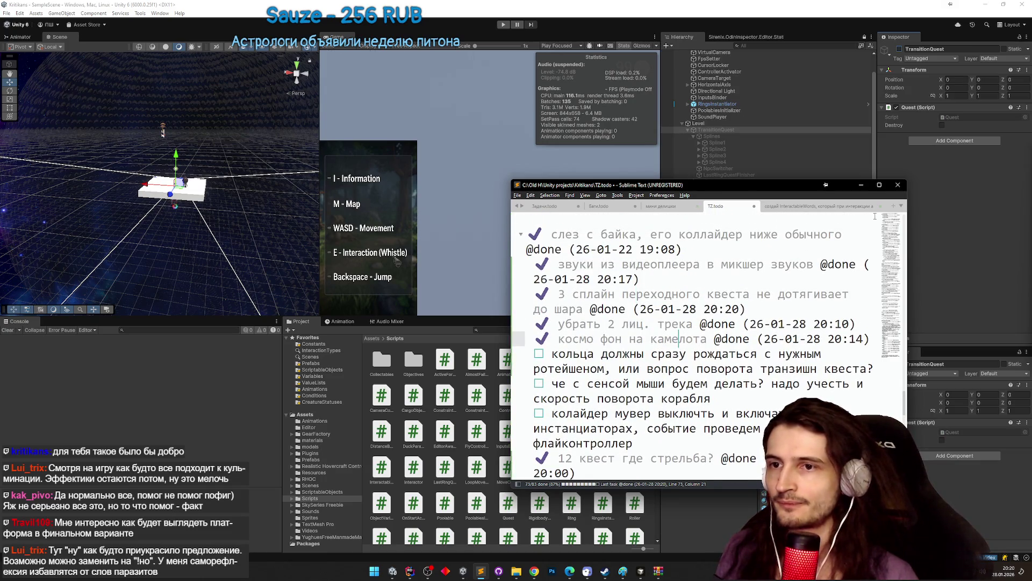
pyautogui.click(861, 184)
pyautogui.click(410, 571)
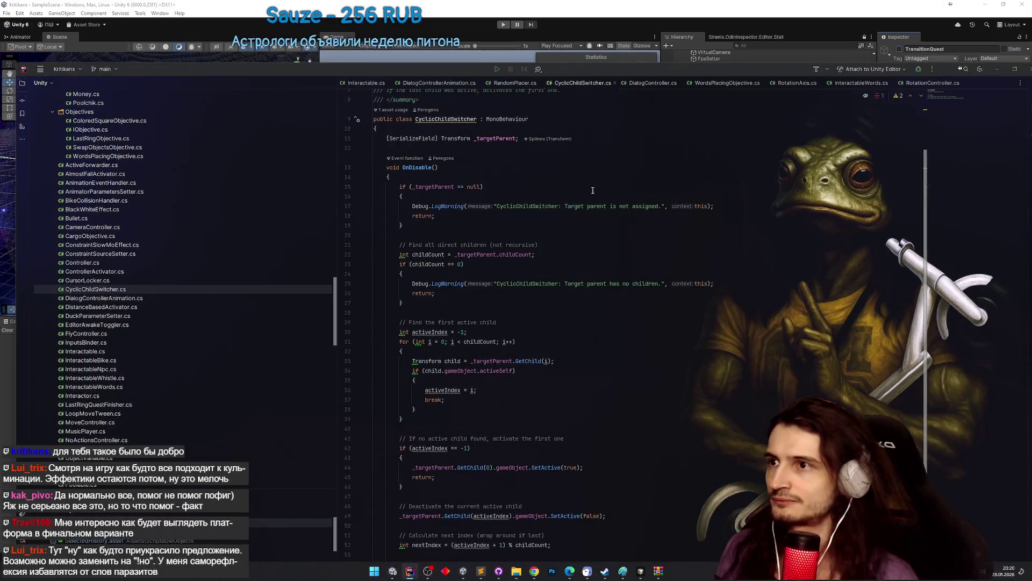
# Maximize Rider and open RingsInstantiator.cs through Search Everywhere.
pyautogui.doubleClick(586, 69)
pyautogui.click(585, 103)
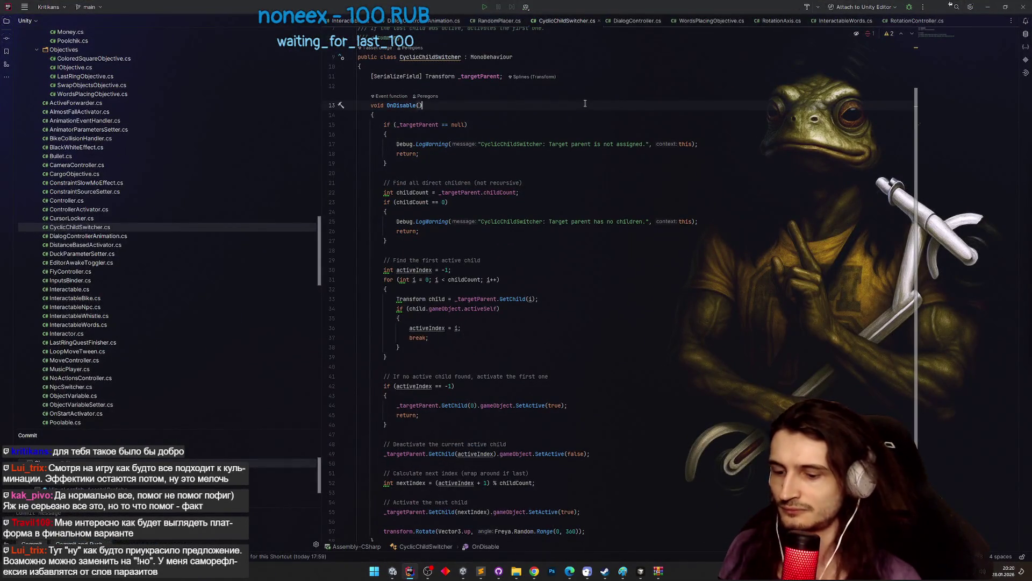
pyautogui.press('shift')
pyautogui.press('shift')
pyautogui.write('ring')
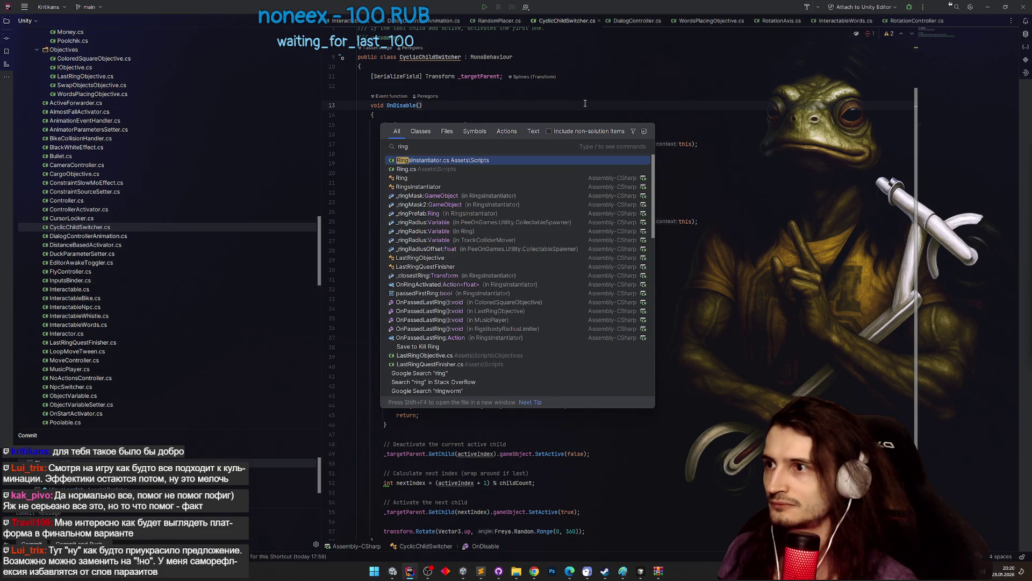
pyautogui.press('Return')
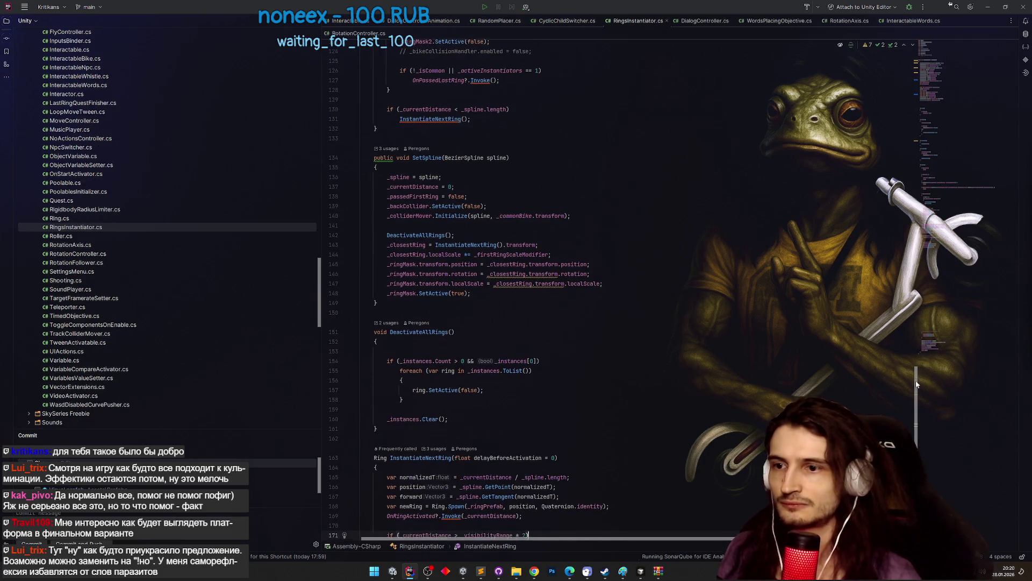
pyautogui.moveTo(916, 383); pyautogui.dragTo(914, 428)
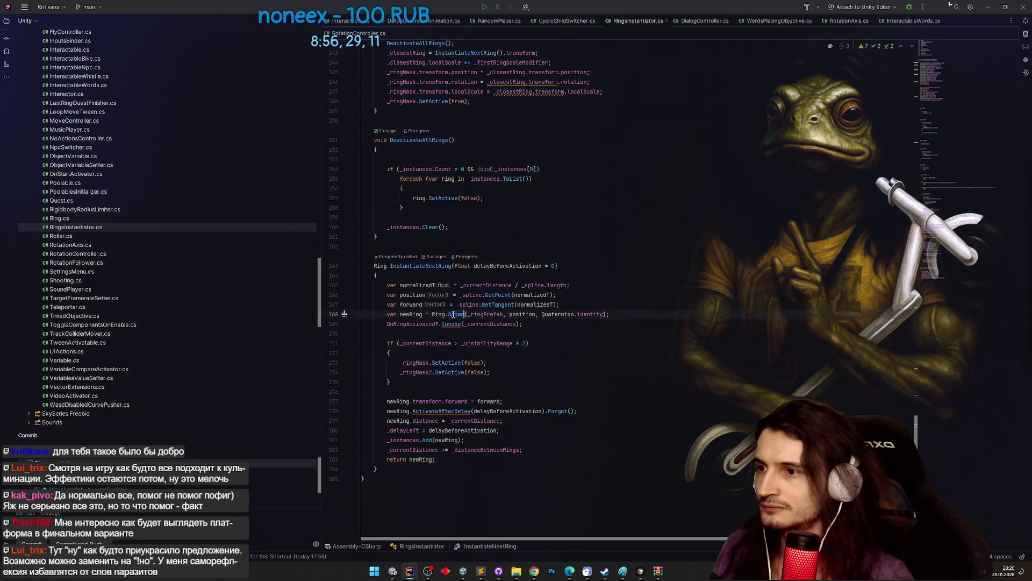
# Replace Quaternion.identity in the ring Spawn call with Quaternion.LookRotation(forward).
pyautogui.doubleClick(453, 314)
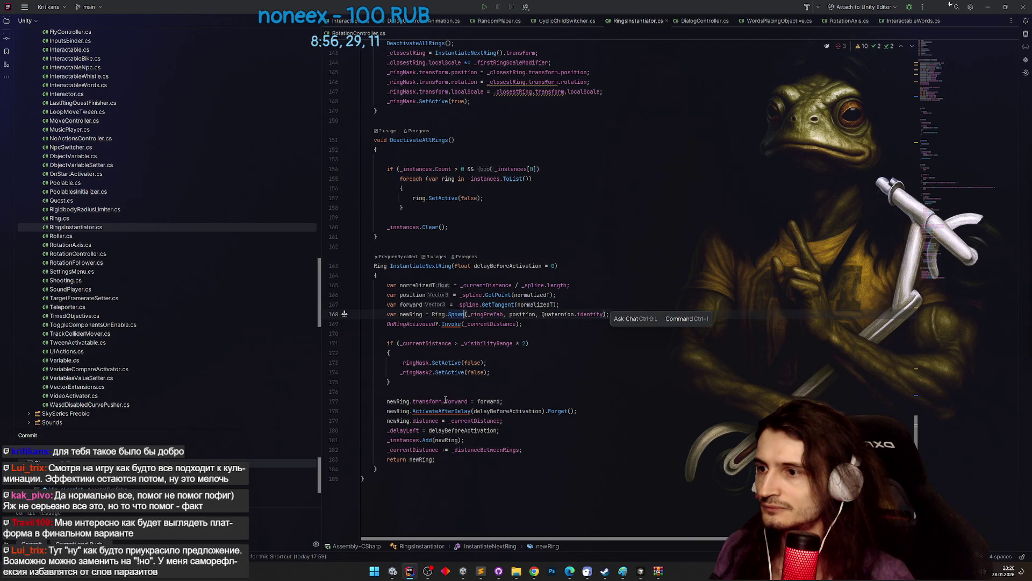
pyautogui.doubleClick(486, 400)
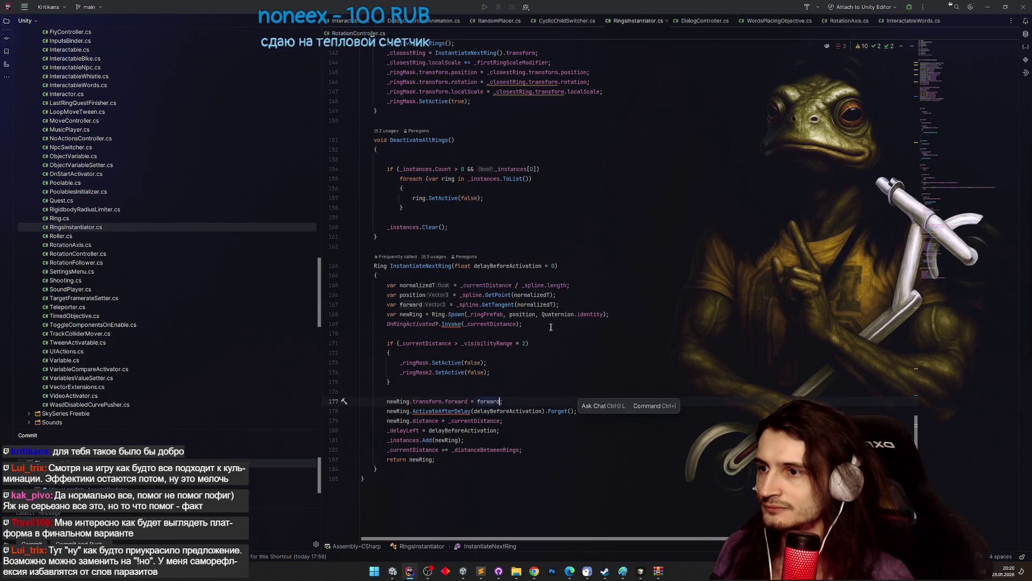
pyautogui.click(552, 314)
pyautogui.press('Right')
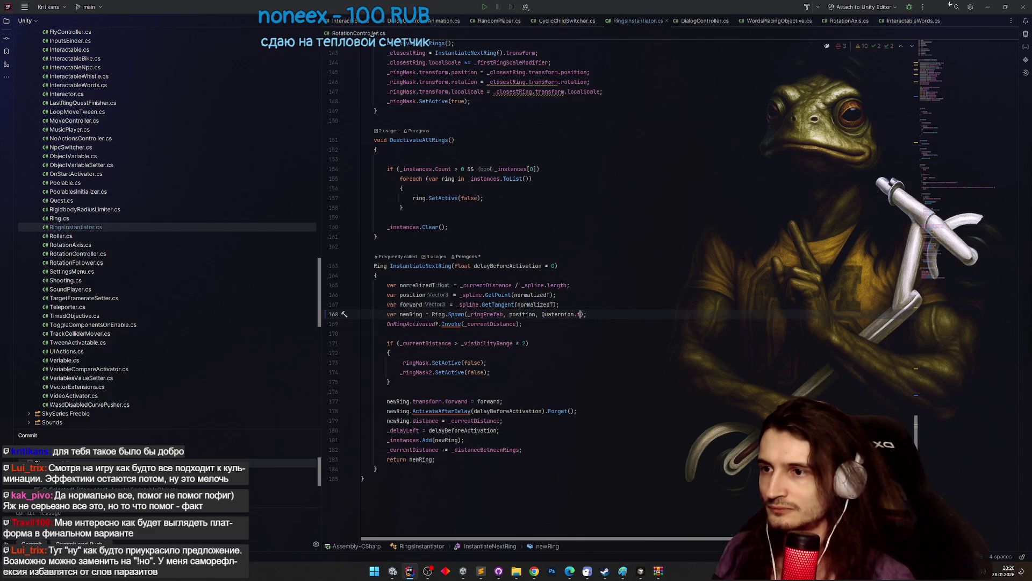
pyautogui.write('Loo')
pyautogui.press('Return')
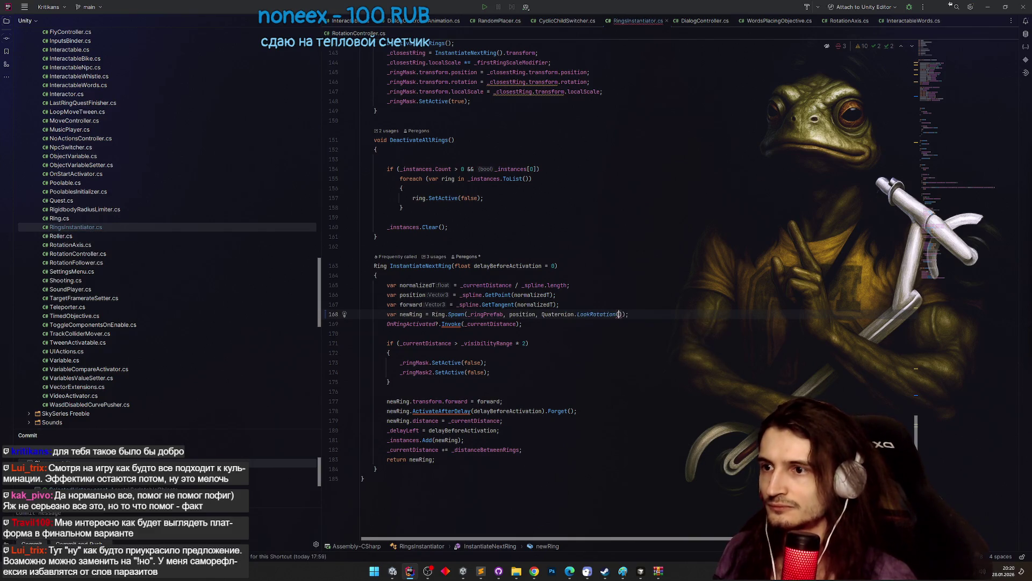
pyautogui.click(423, 305)
pyautogui.click(620, 314)
pyautogui.write('forward')
pyautogui.click(618, 281)
# Delete the redundant 'newRing.transform.forward = forward;' line.
pyautogui.click(516, 398)
pyautogui.hotkey('ctrl', 'x')
pyautogui.click(604, 344)
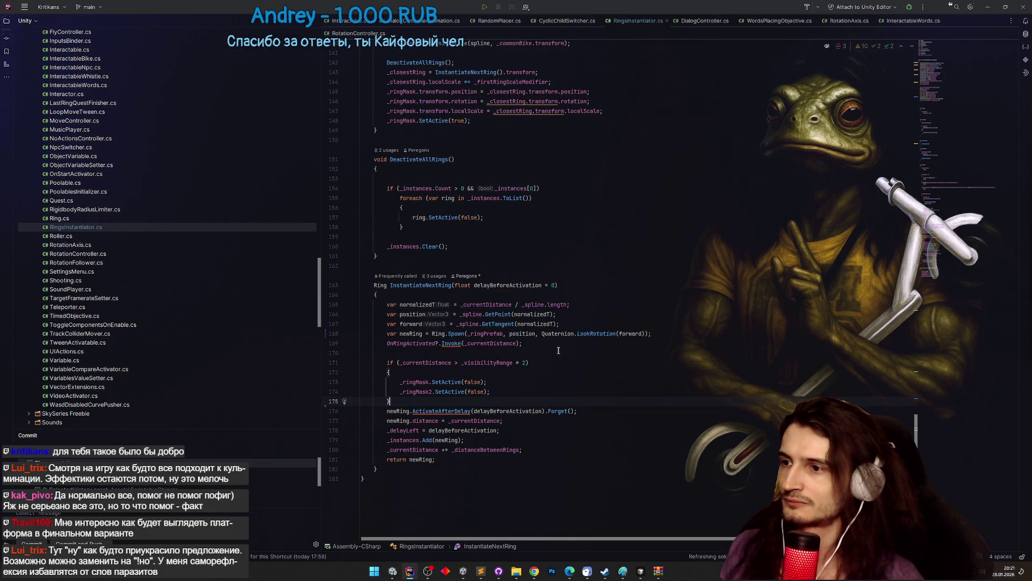
pyautogui.scroll(1, 605, 360)
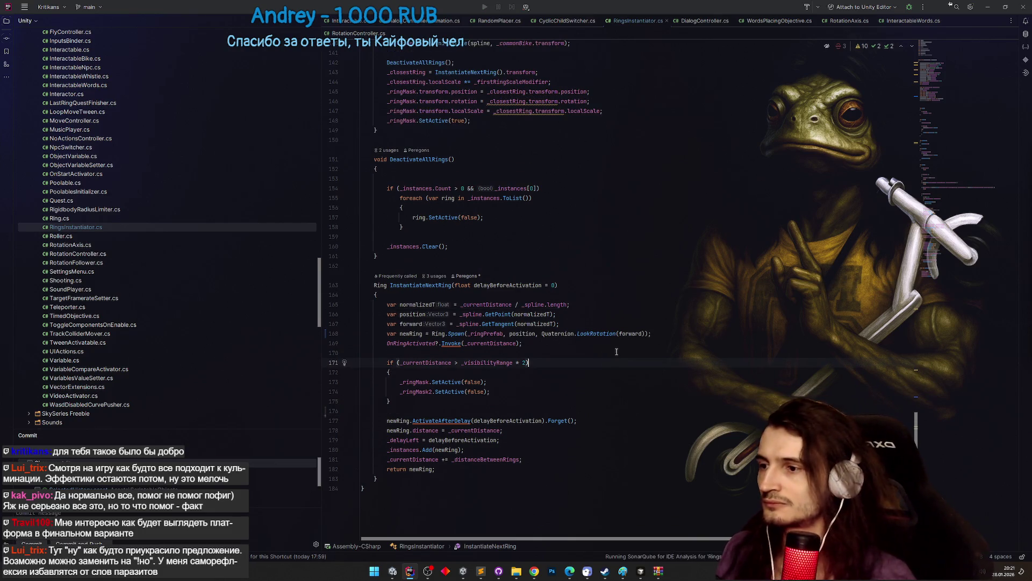
pyautogui.click(987, 7)
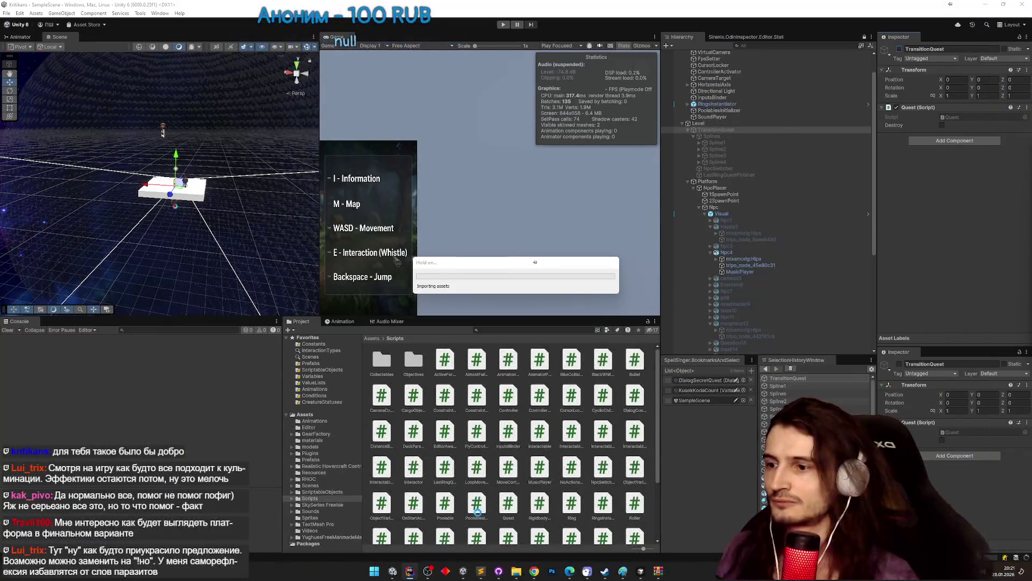
pyautogui.click(482, 573)
pyautogui.hotkey('ctrl', 'd')
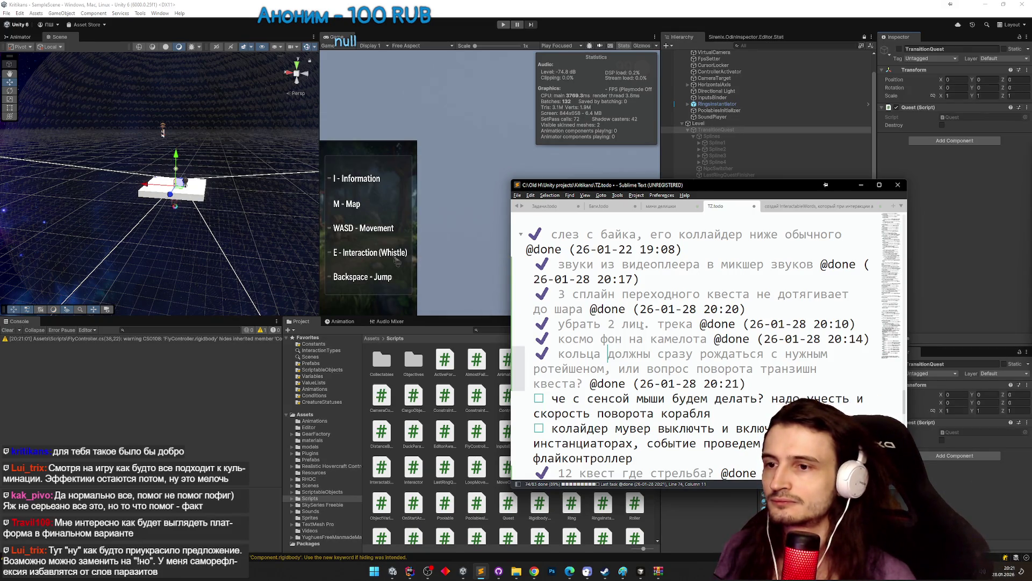
pyautogui.scroll(-1, 642, 326)
pyautogui.click(862, 185)
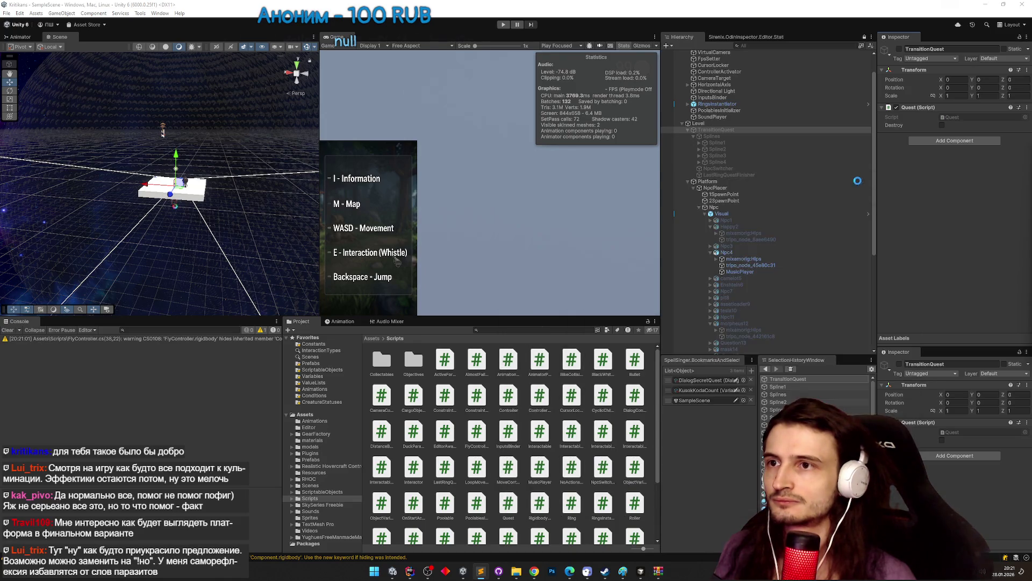
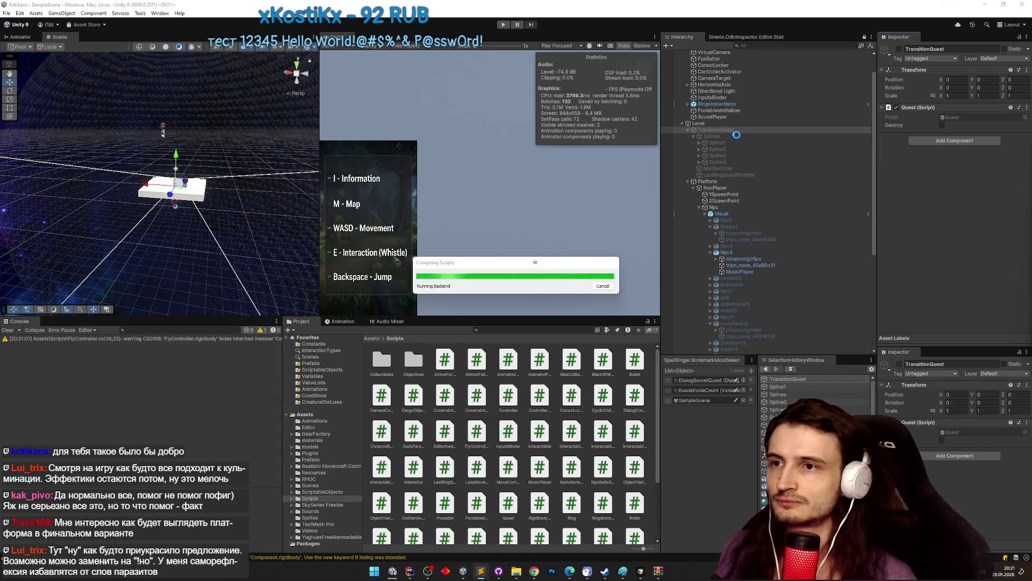
# Select Splines and open its CyclicChildSwitcher script in Rider.
pyautogui.click(736, 135)
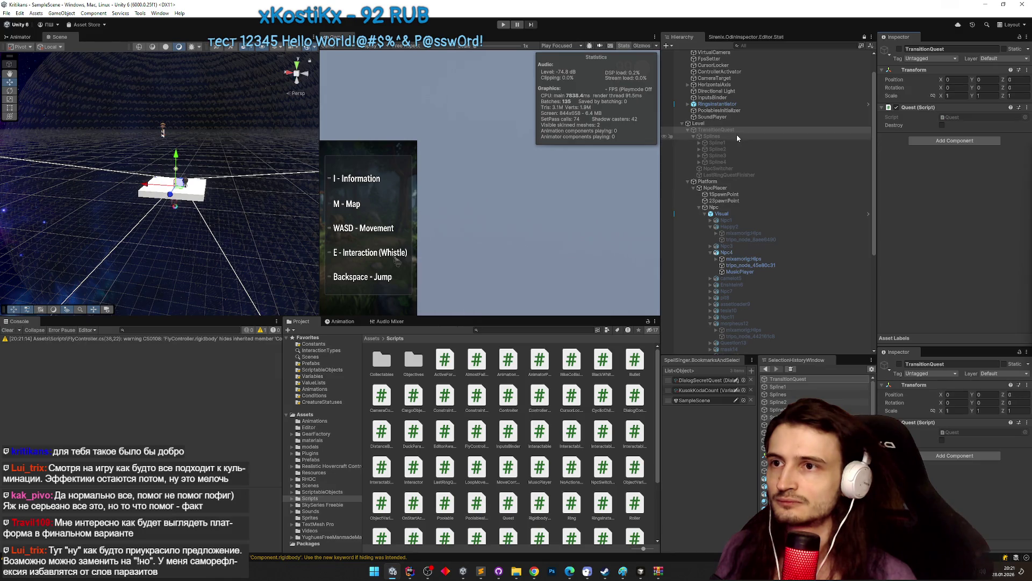
pyautogui.doubleClick(995, 117)
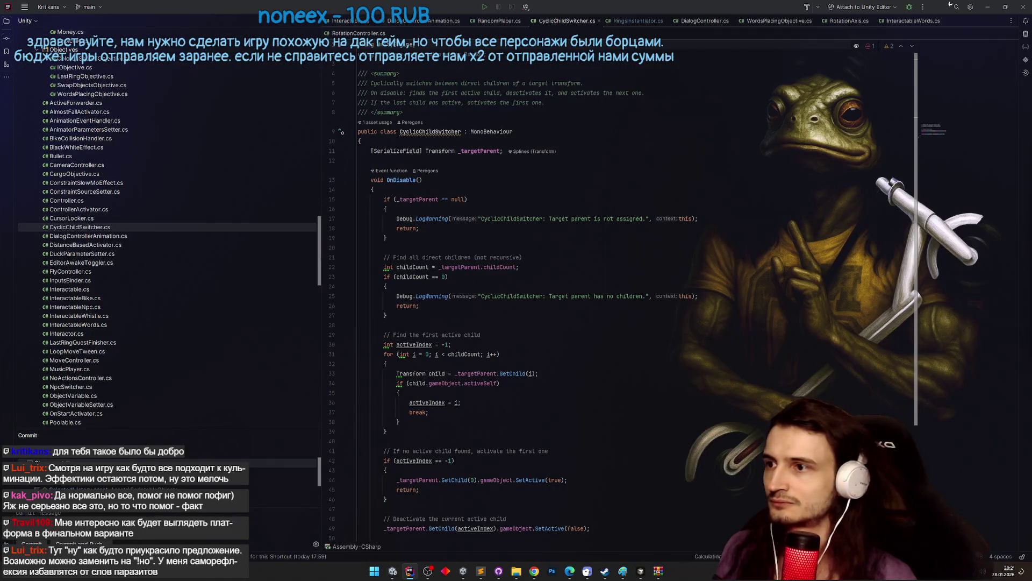
pyautogui.moveTo(918, 231); pyautogui.dragTo(915, 261)
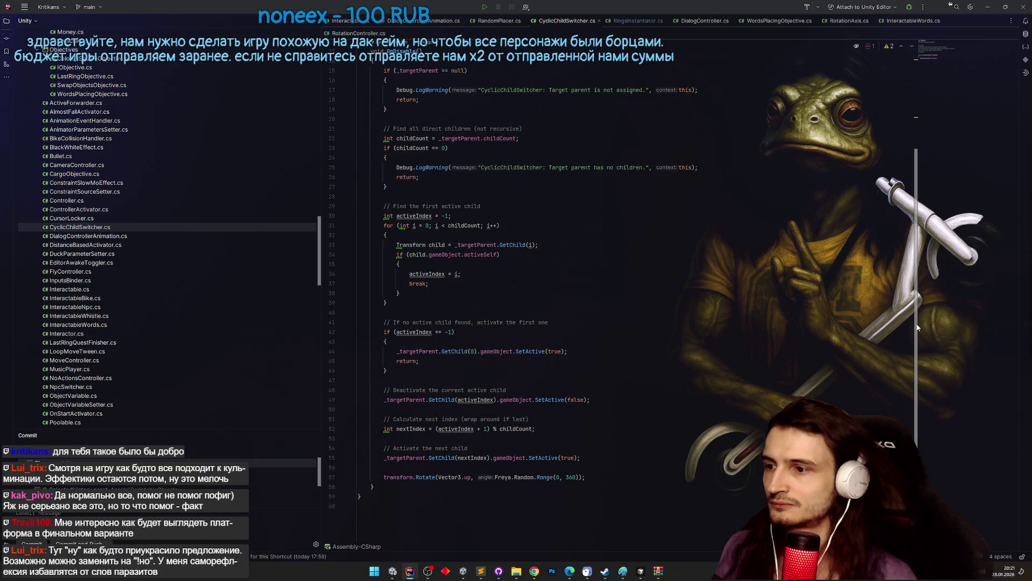
# Check the TZ.todo task list, then return to the CyclicChildSwitcher code.
pyautogui.hotkey('alt', 'Tab')
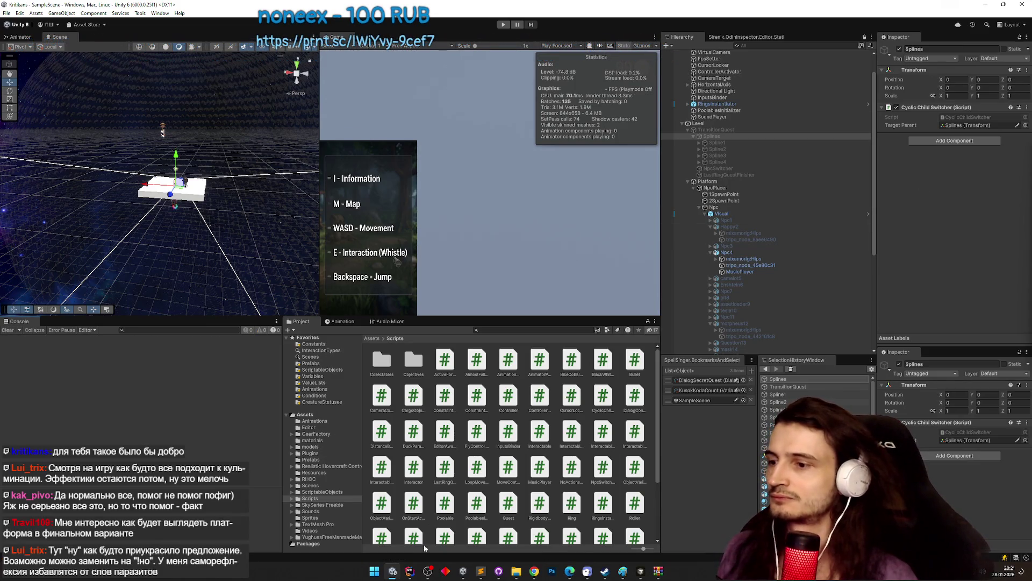
pyautogui.click(480, 571)
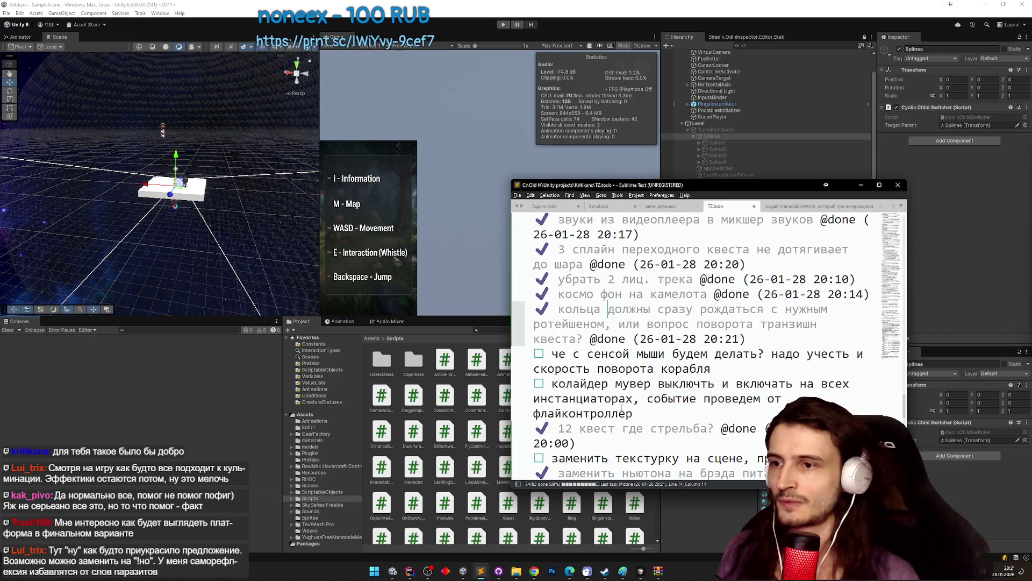
pyautogui.click(861, 185)
pyautogui.click(416, 575)
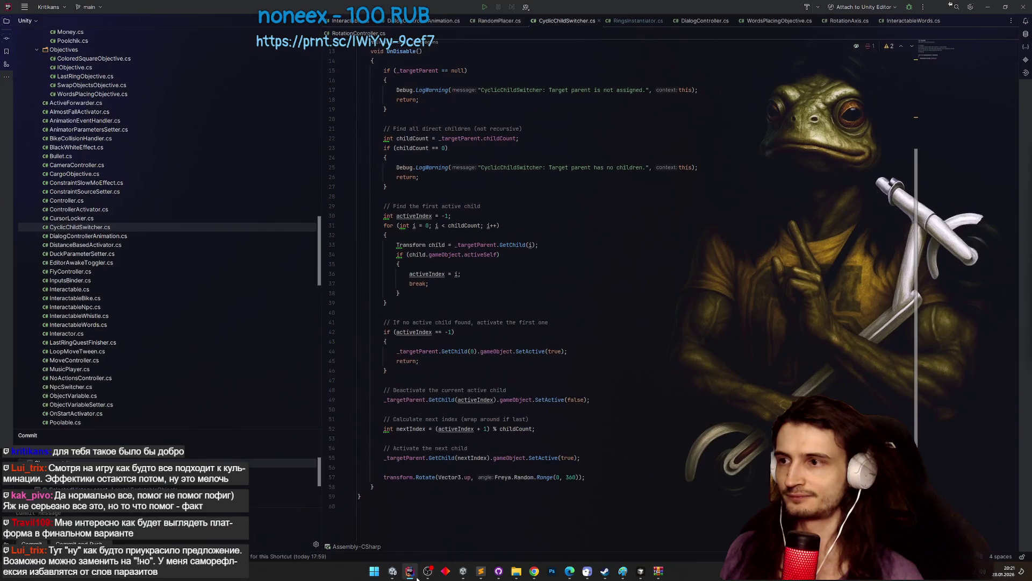
# Open CameraController.cs via Search Everywhere with 'camerac'.
pyautogui.press('shift')
pyautogui.press('shift')
pyautogui.write('camera')
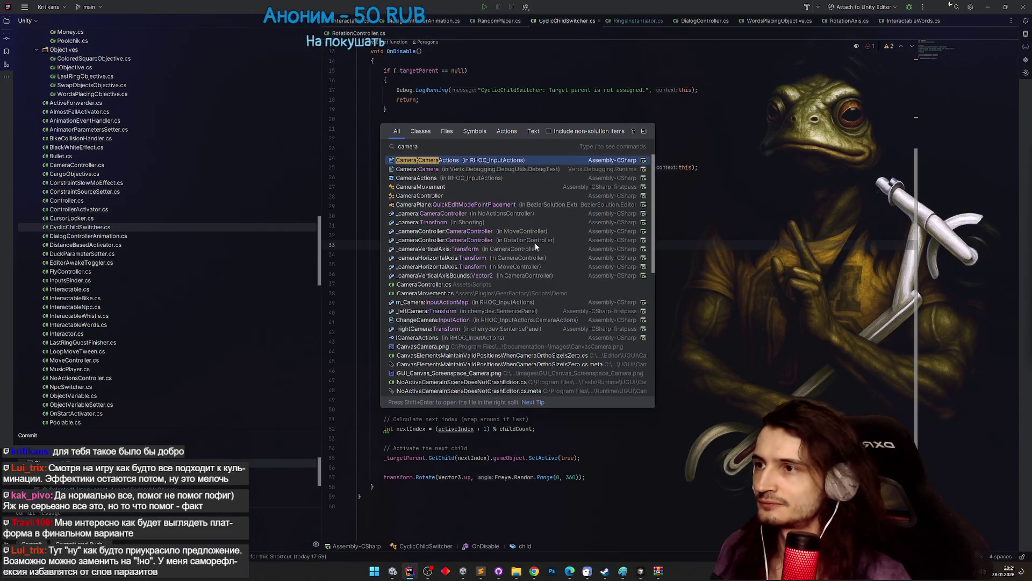
pyautogui.write('c')
pyautogui.press('Return')
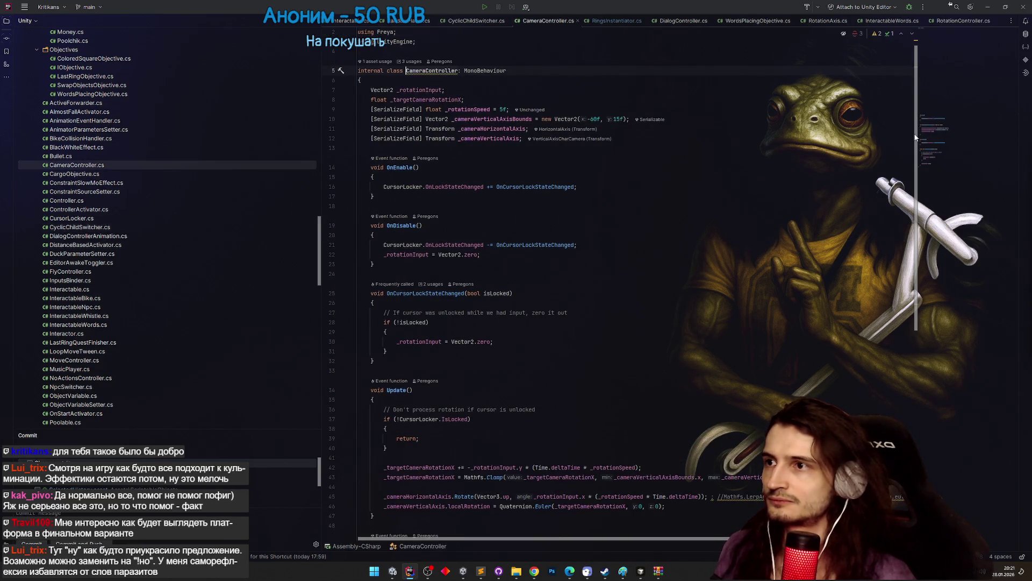
pyautogui.click(988, 6)
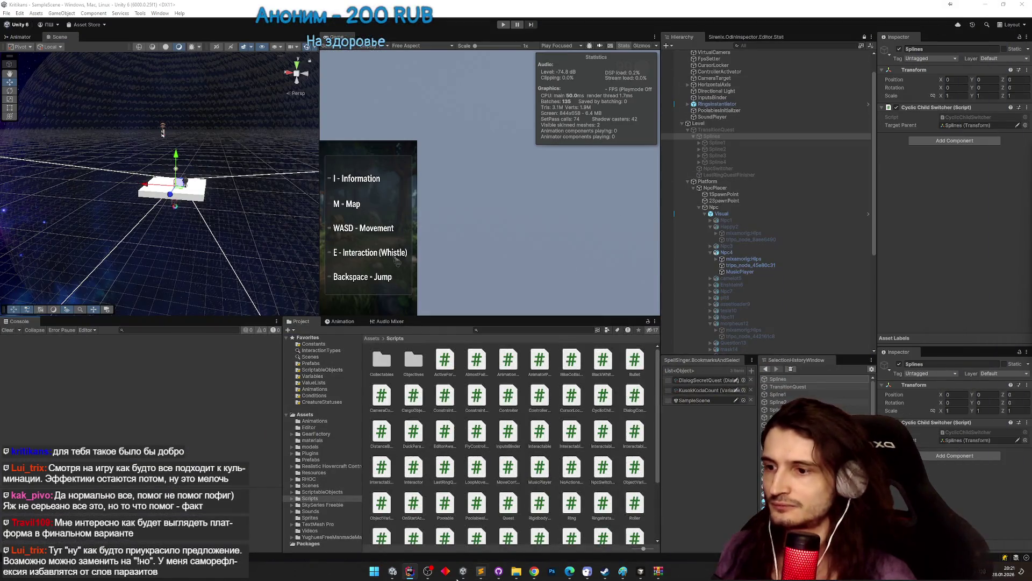
pyautogui.click(409, 571)
# Search 'setti' to open SettingsMenu.cs at its OnMouseSensitivityChanged method.
pyautogui.press('shift')
pyautogui.press('shift')
pyautogui.write('se')
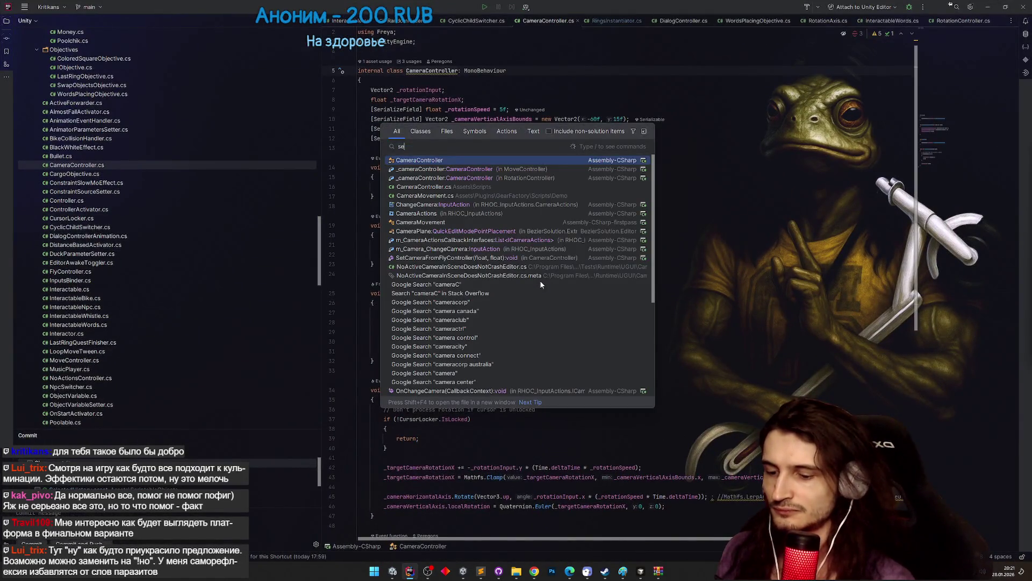
pyautogui.write('nsi')
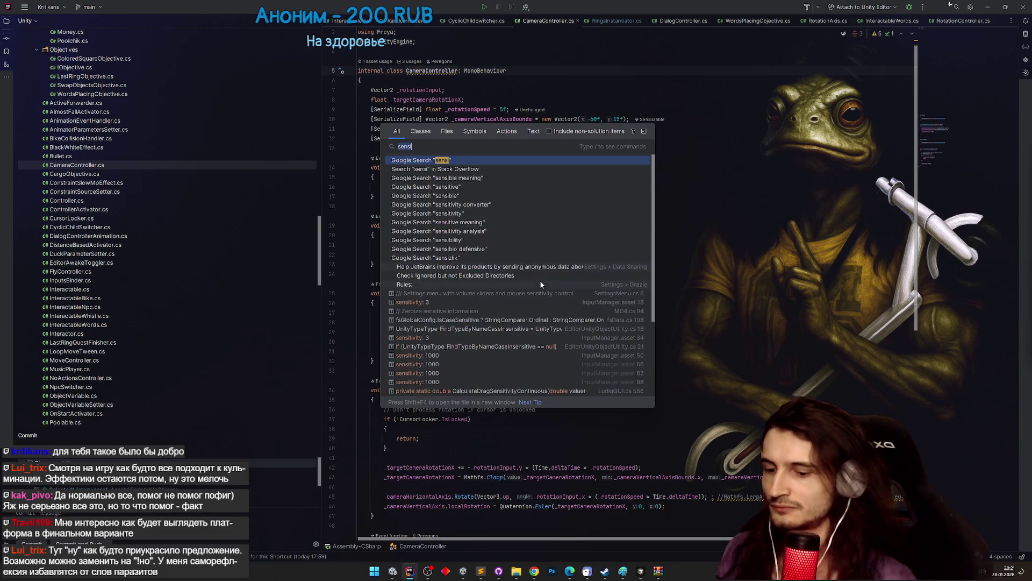
pyautogui.press('BackSpace')
pyautogui.press('BackSpace')
pyautogui.press('BackSpace')
pyautogui.write('tti')
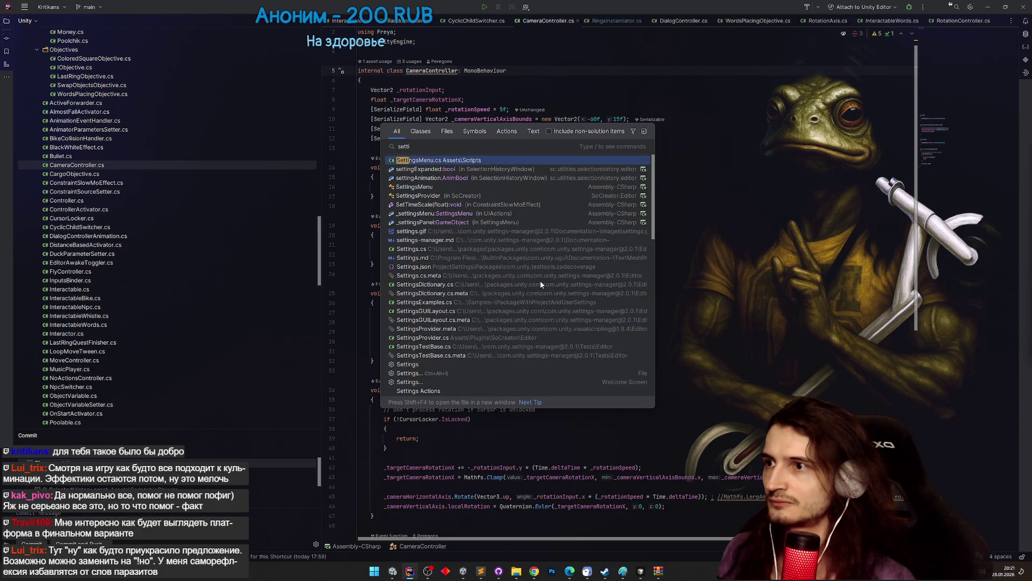
pyautogui.press('Return')
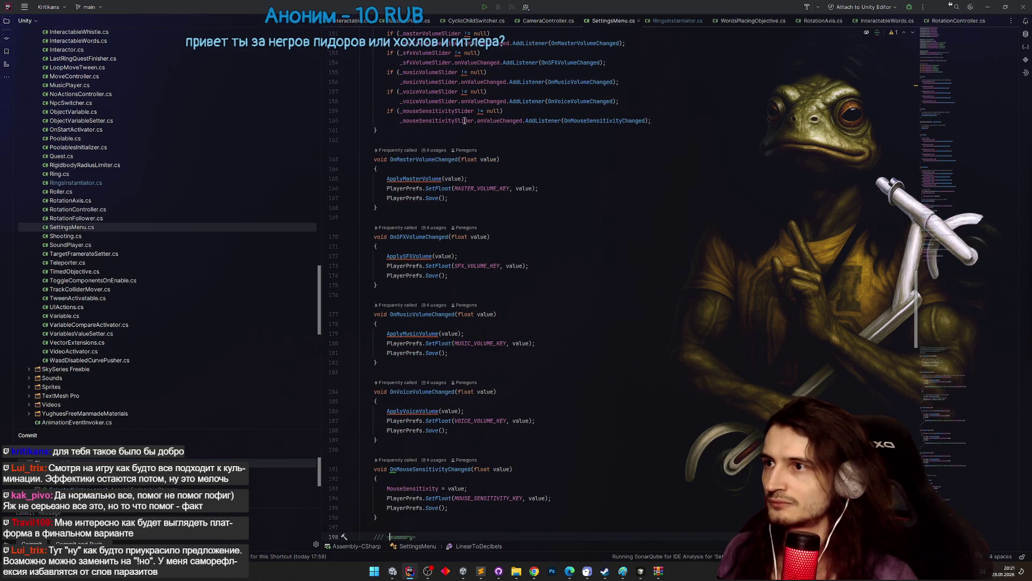
pyautogui.keyDown('ctrl'); pyautogui.click(586, 122); pyautogui.keyUp('ctrl')
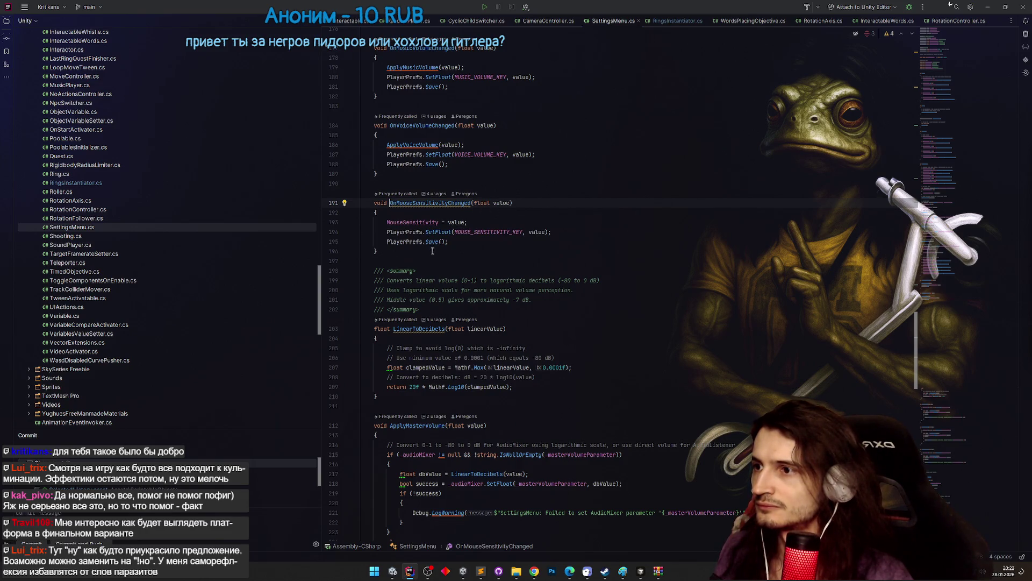
# Go to the static MouseSensitivity property declaration and review its usages.
pyautogui.keyDown('ctrl'); pyautogui.click(434, 222); pyautogui.keyUp('ctrl')
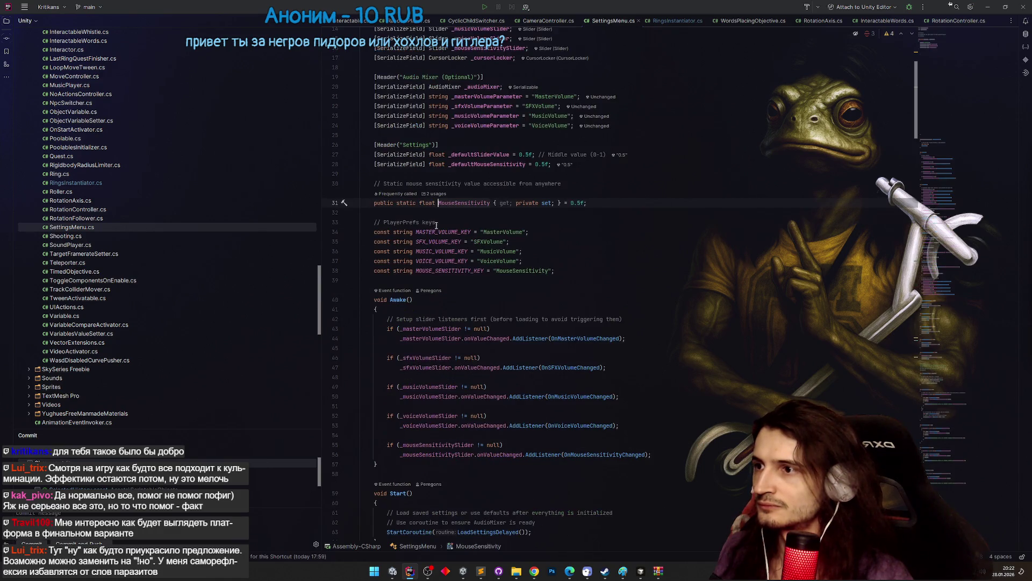
pyautogui.scroll(3, 914, 129)
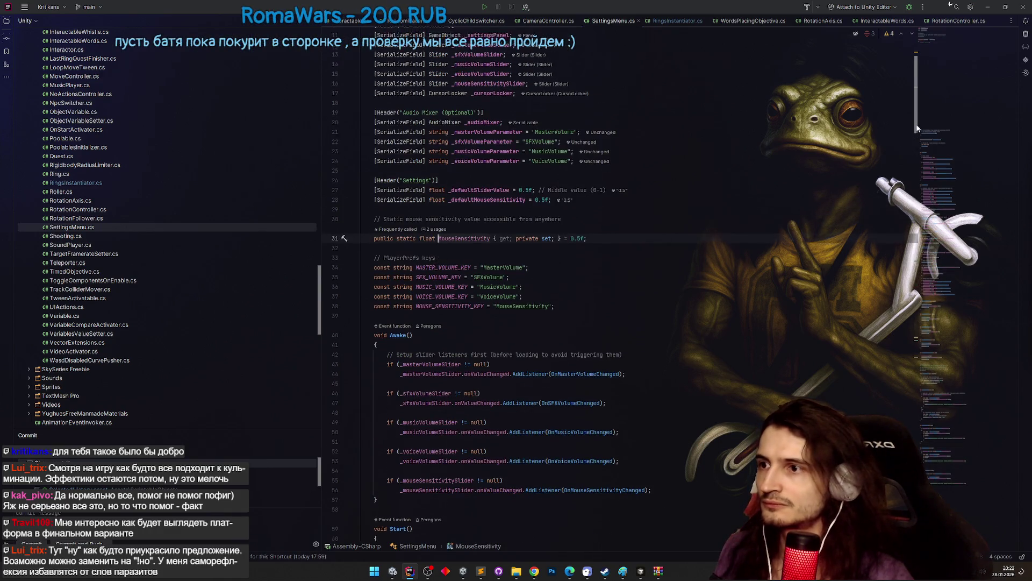
pyautogui.scroll(1, 918, 125)
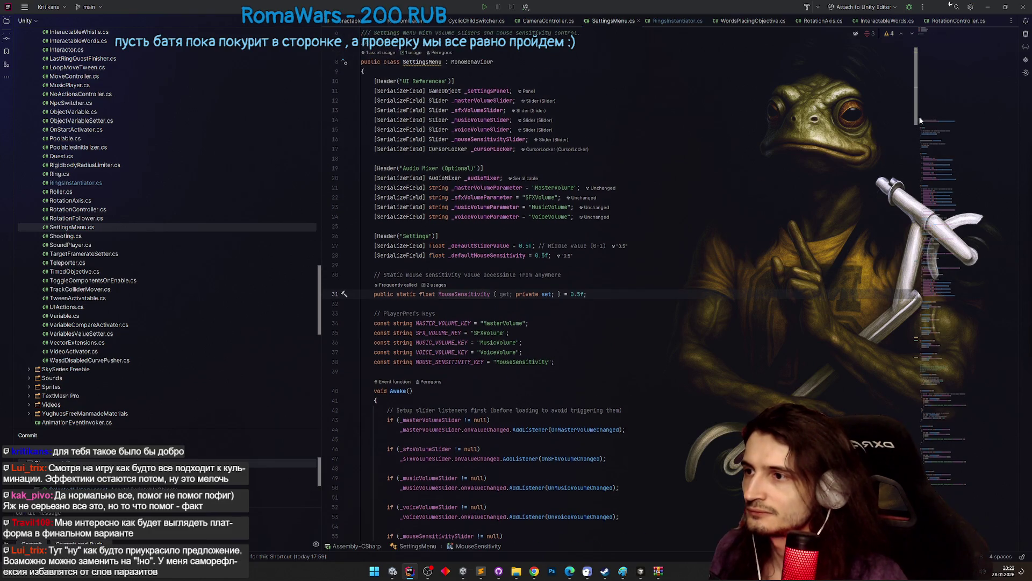
pyautogui.scroll(-1, 919, 120)
pyautogui.hotkey('ctrl', 'b')
pyautogui.click(719, 204)
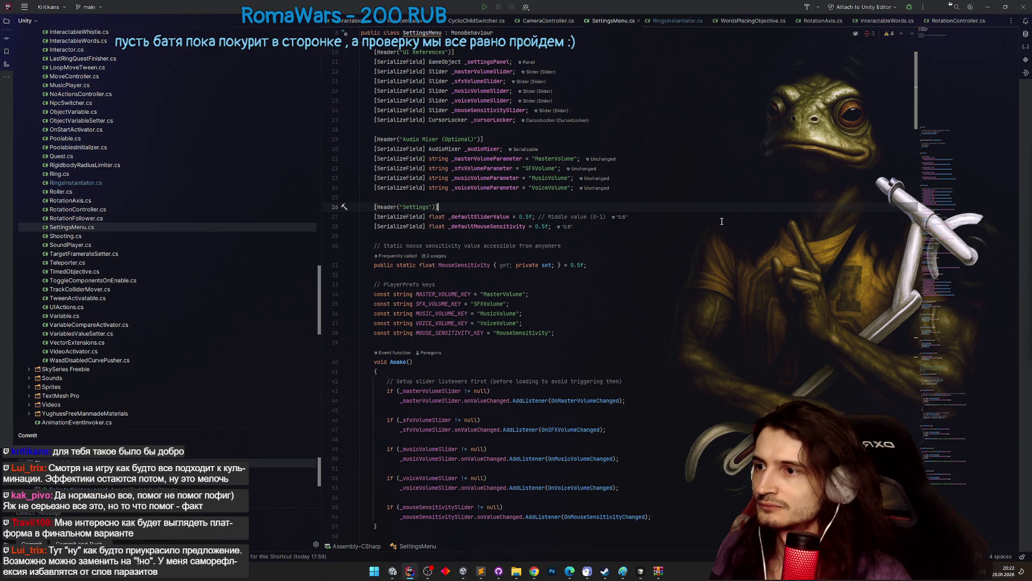
pyautogui.doubleClick(479, 265)
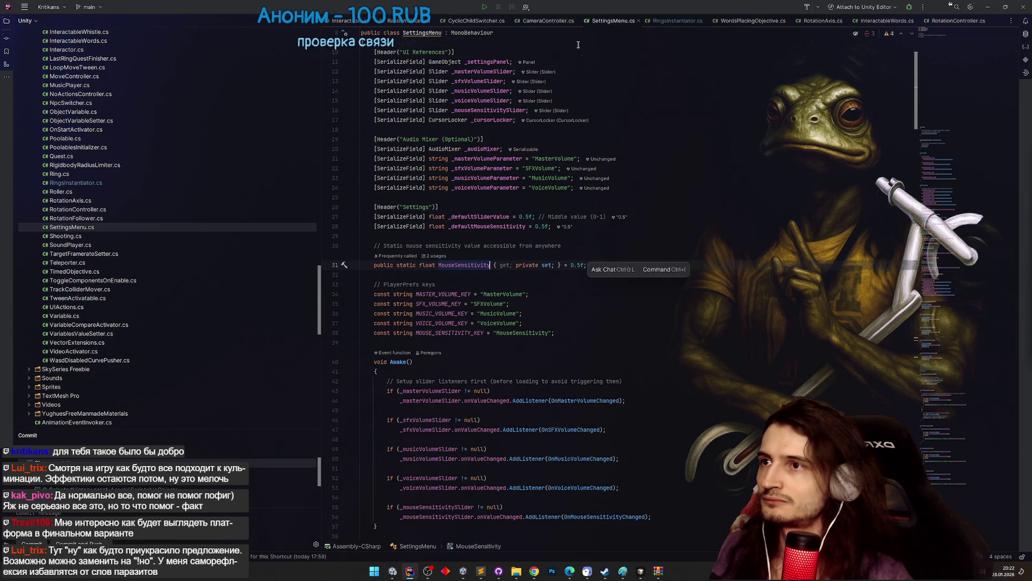
# Switch to CameraController.cs and review its rotation code and _rotationInput occurrences.
pyautogui.click(560, 21)
pyautogui.scroll(-5, 910, 128)
pyautogui.scroll(-4, 908, 187)
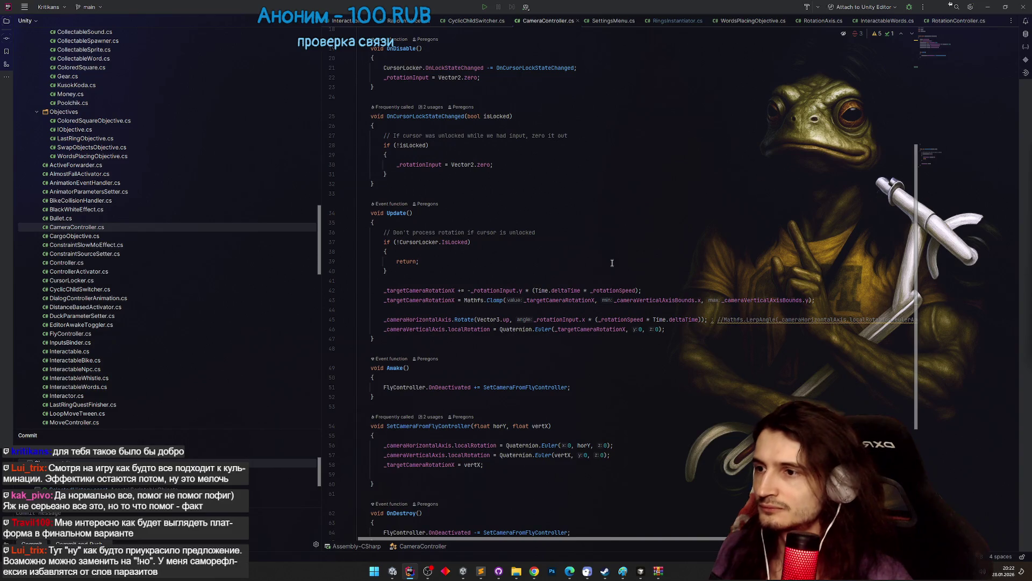
pyautogui.moveTo(914, 333); pyautogui.dragTo(913, 427)
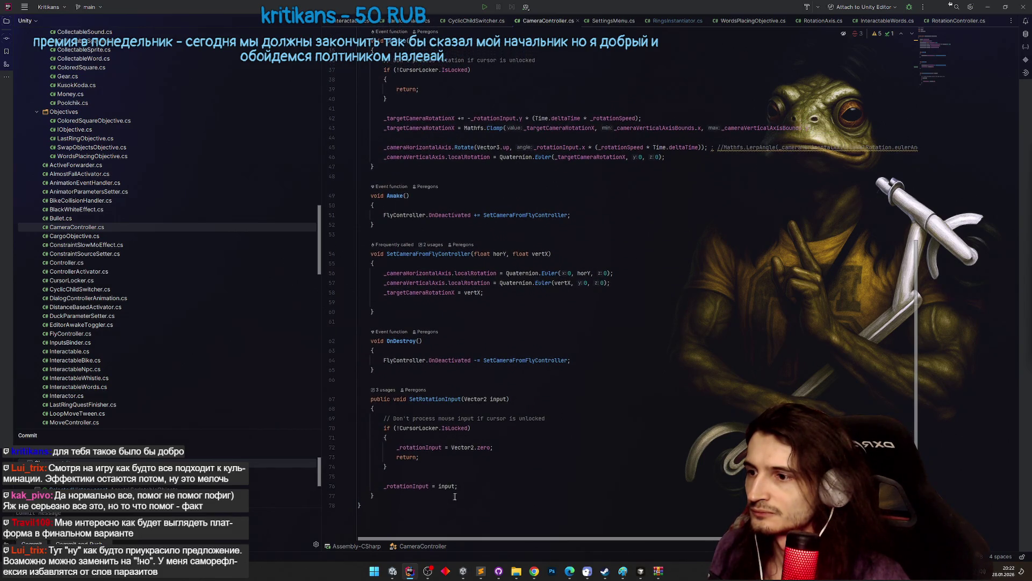
pyautogui.doubleClick(394, 485)
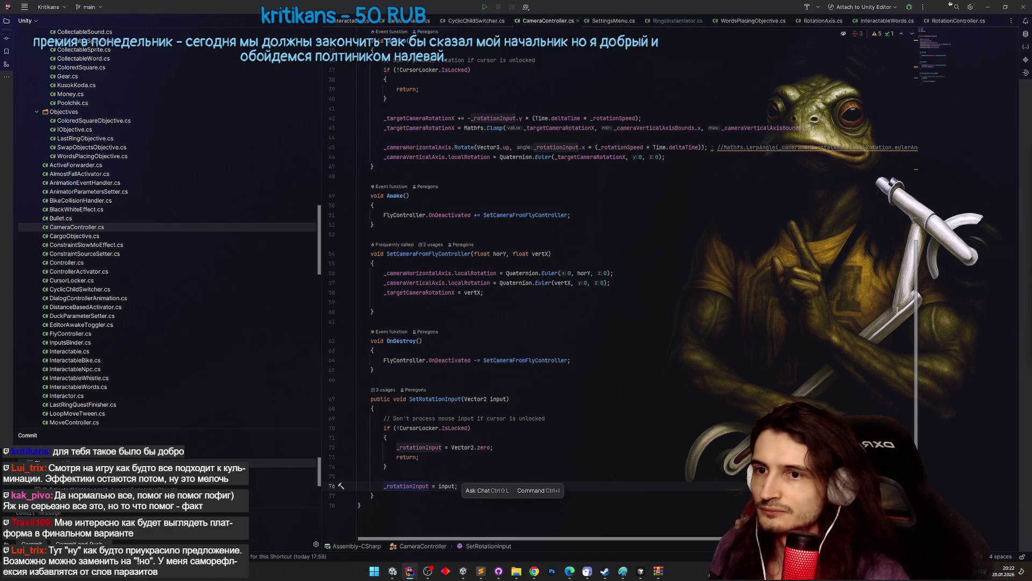
pyautogui.click(895, 302)
pyautogui.scroll(4, 917, 280)
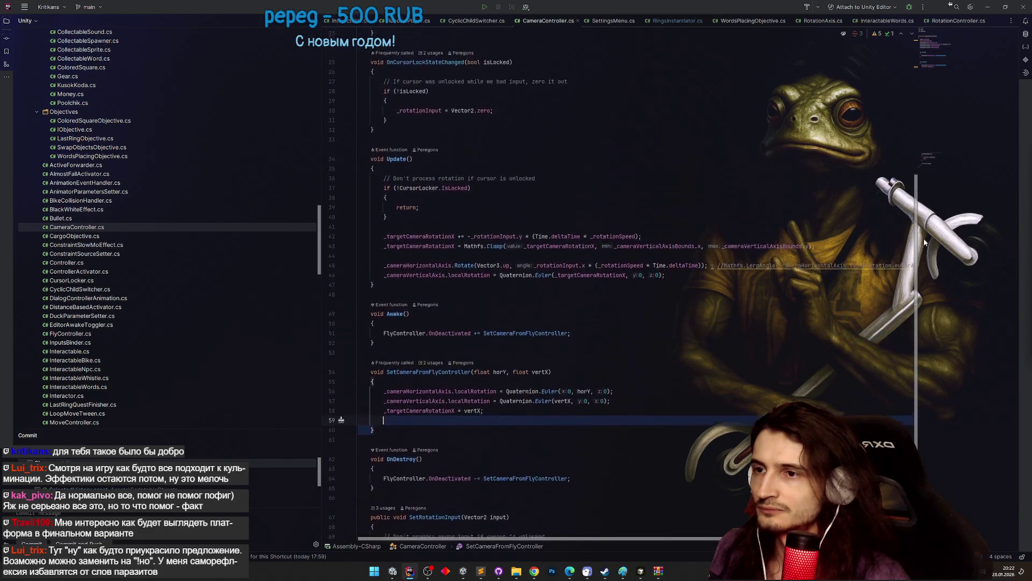
# Multiply the horizontal rotation on line 45 by SettingsMenu.MouseSensitivity.
pyautogui.click(703, 266)
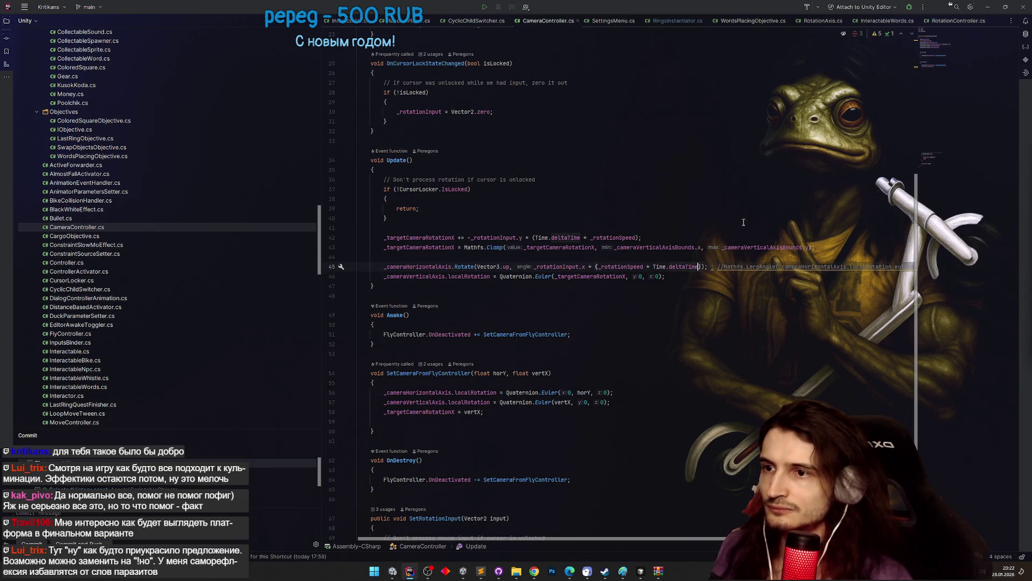
pyautogui.write('* Mou')
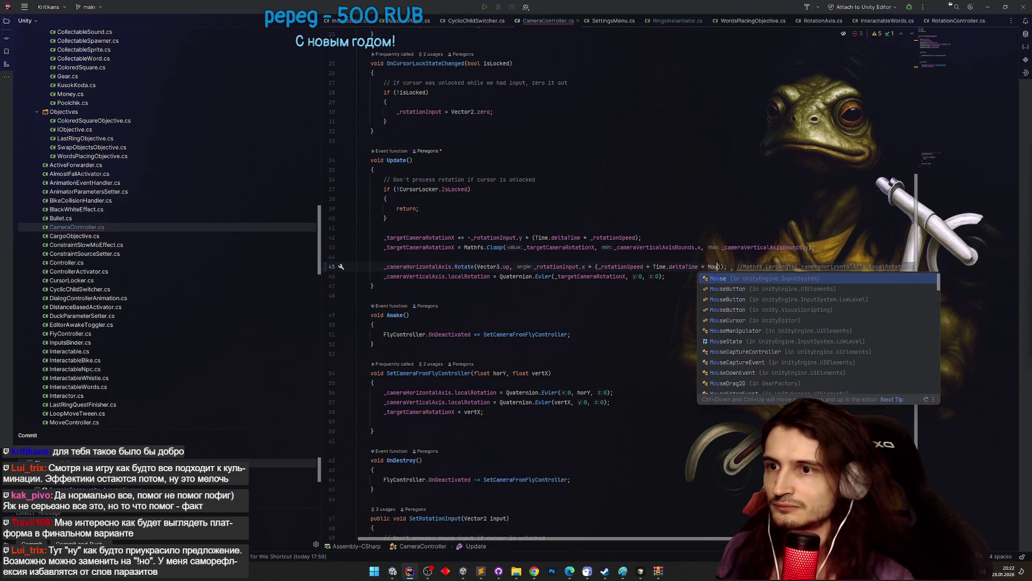
pyautogui.press('Escape')
pyautogui.press('BackSpace')
pyautogui.press('BackSpace')
pyautogui.press('BackSpace')
pyautogui.write('s')
pyautogui.press('Return')
pyautogui.write('.')
pyautogui.press('Return')
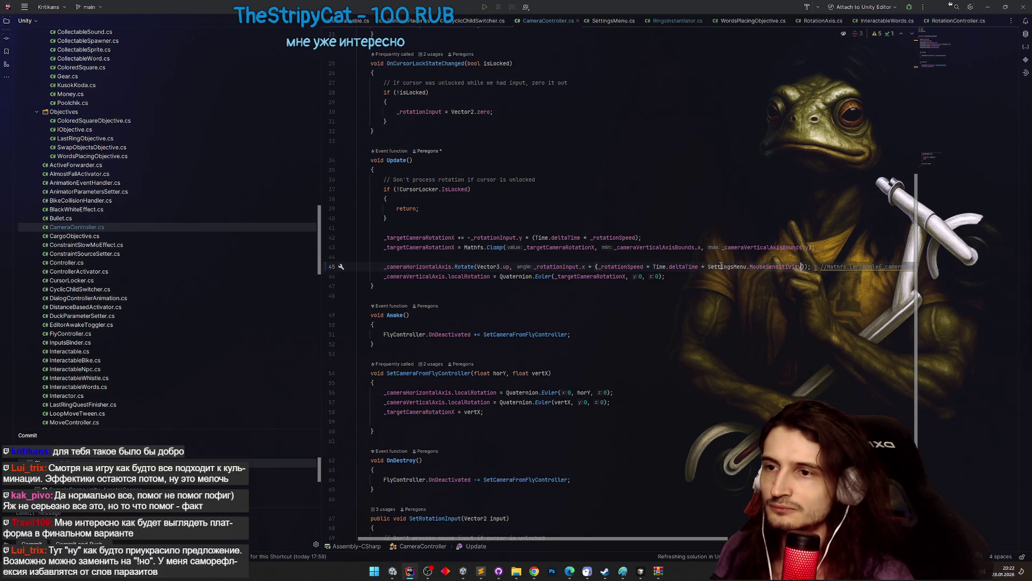
pyautogui.click(715, 285)
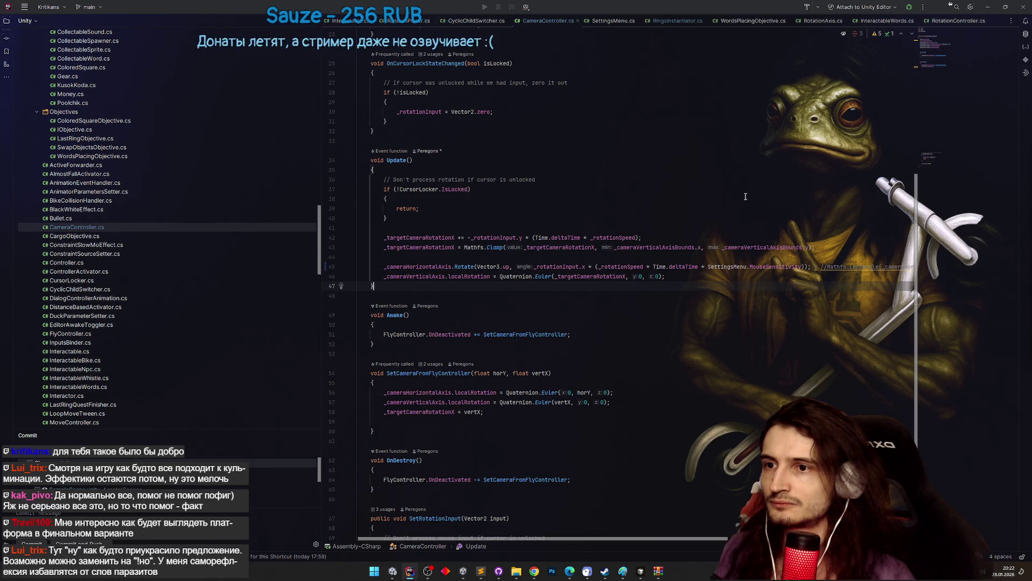
# Back in SettingsMenu.cs, find the MouseSensitivity use in LoadSettings on line 146.
pyautogui.hotkey('ctrl', '-')
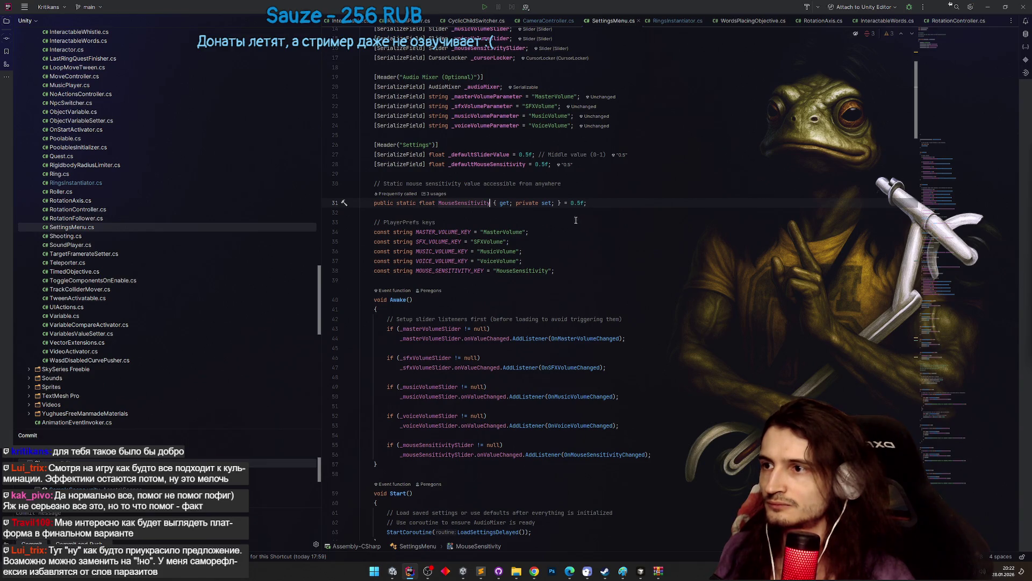
pyautogui.hotkey('ctrl', 'f')
pyautogui.press('Return')
pyautogui.press('Return')
pyautogui.press('Return')
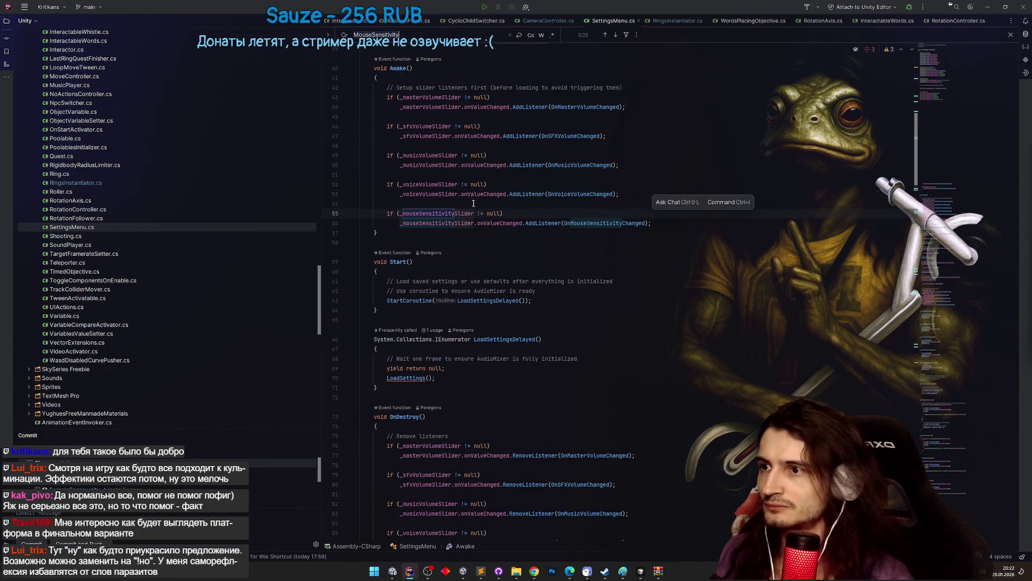
pyautogui.press('Return')
pyautogui.press('Return')
pyautogui.press('Return')
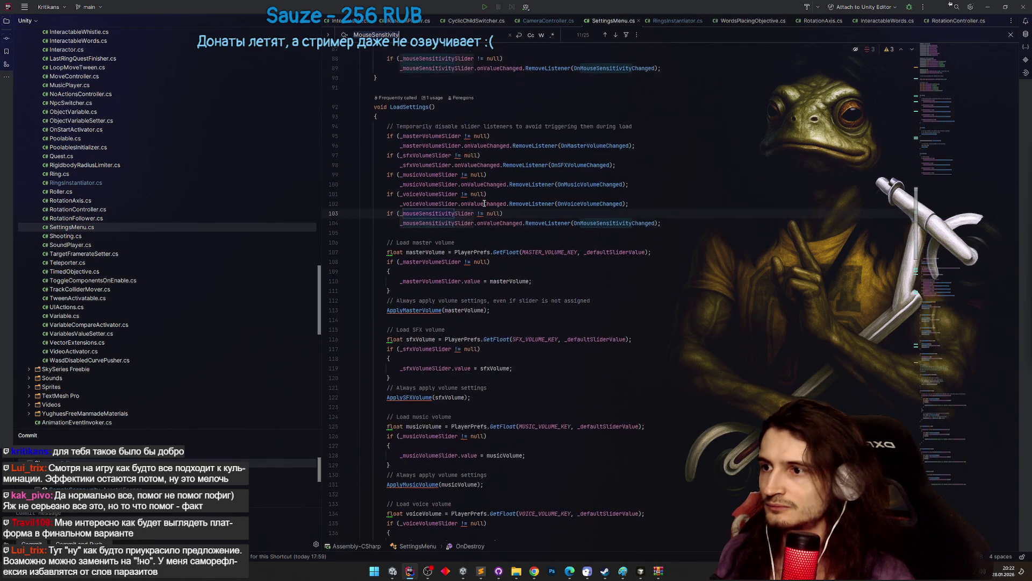
pyautogui.press('Return')
pyautogui.press('Return')
pyautogui.press('Return')
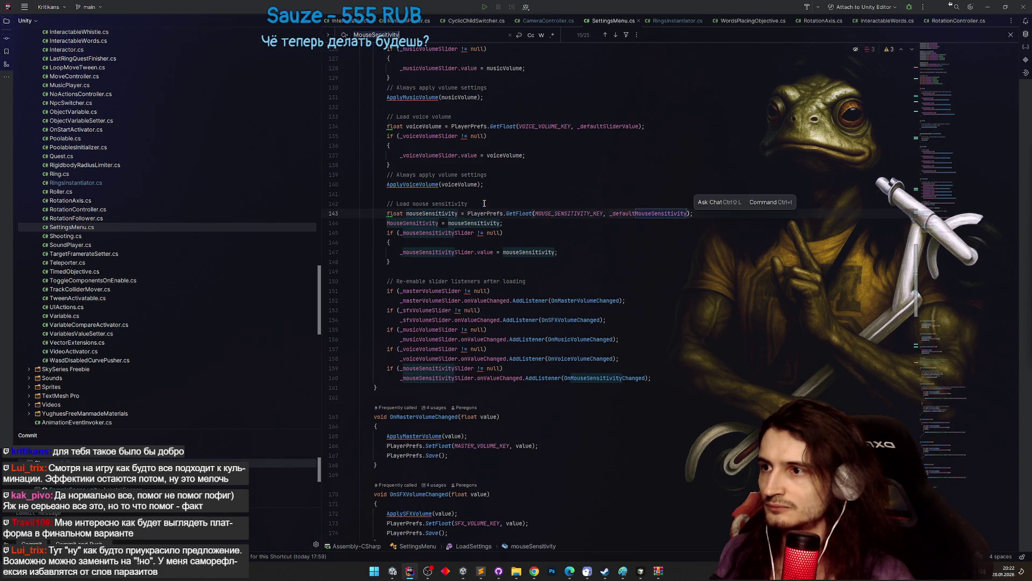
pyautogui.press('Return')
pyautogui.click(611, 237)
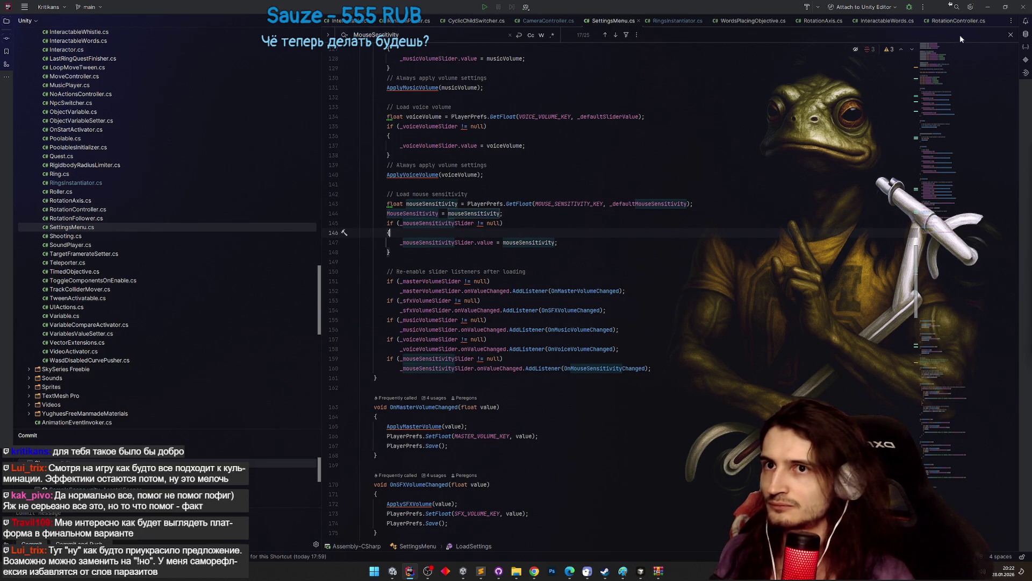
pyautogui.hotkey('alt', 'Tab')
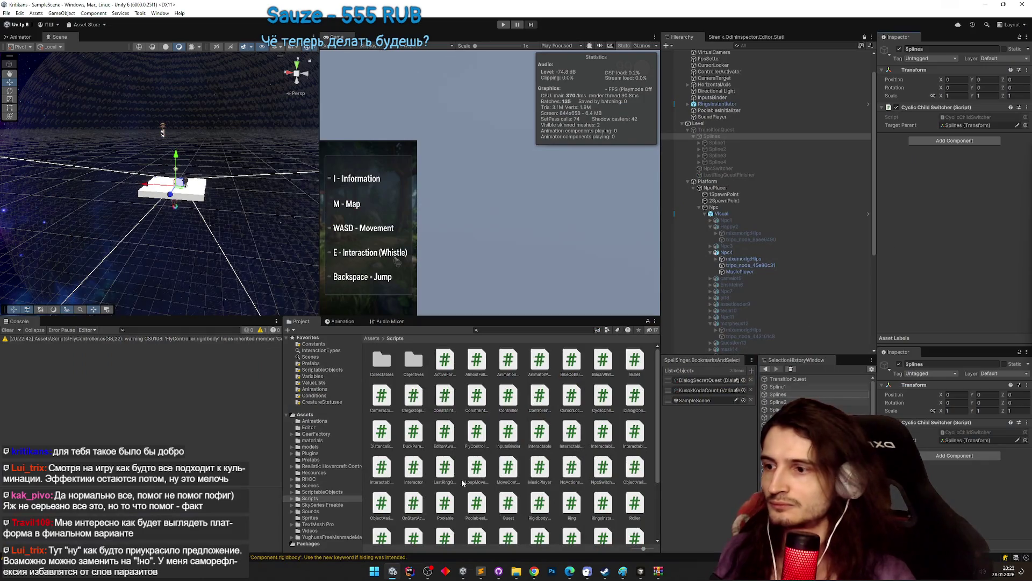
# Set the CameraController's Rotation Speed to 10 in the Inspector.
pyautogui.click(413, 573)
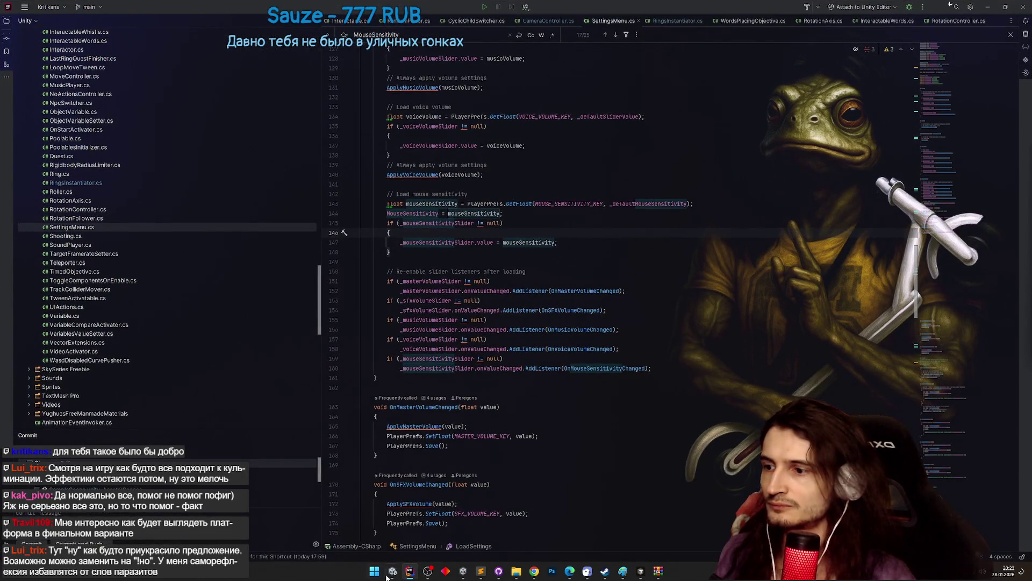
pyautogui.click(385, 577)
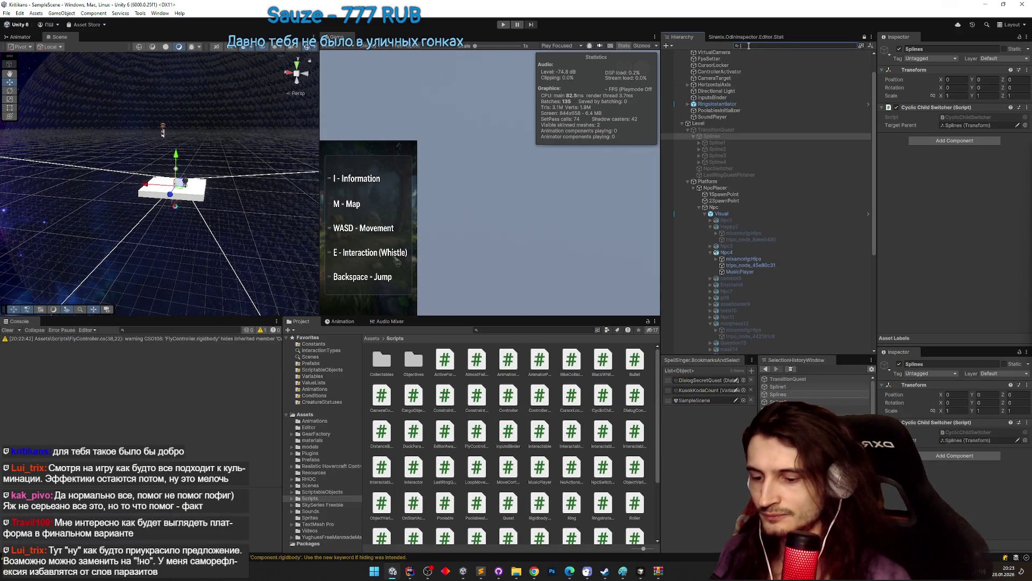
pyautogui.write('camerac')
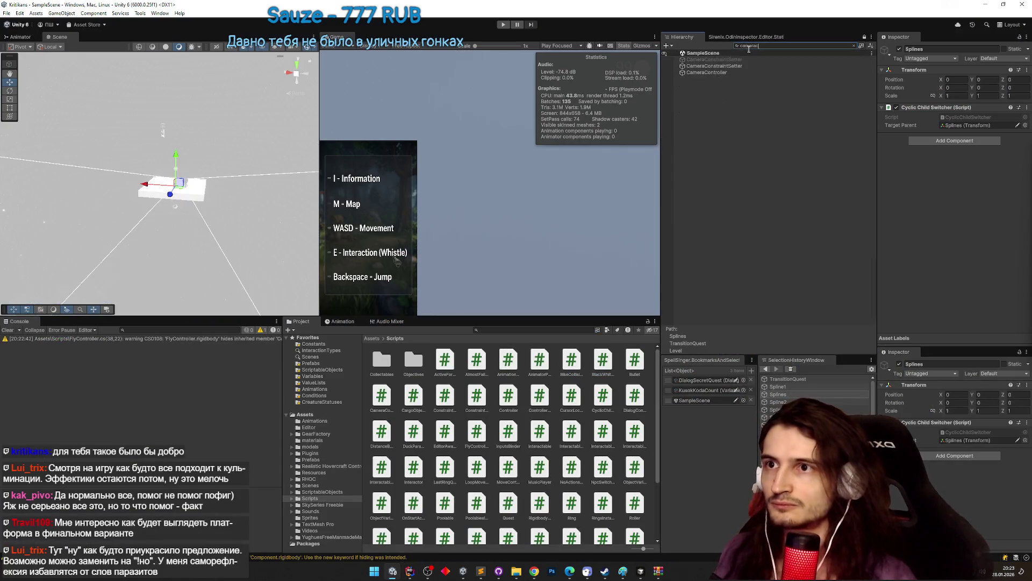
pyautogui.click(706, 72)
pyautogui.click(954, 125)
pyautogui.write('10')
pyautogui.click(562, 168)
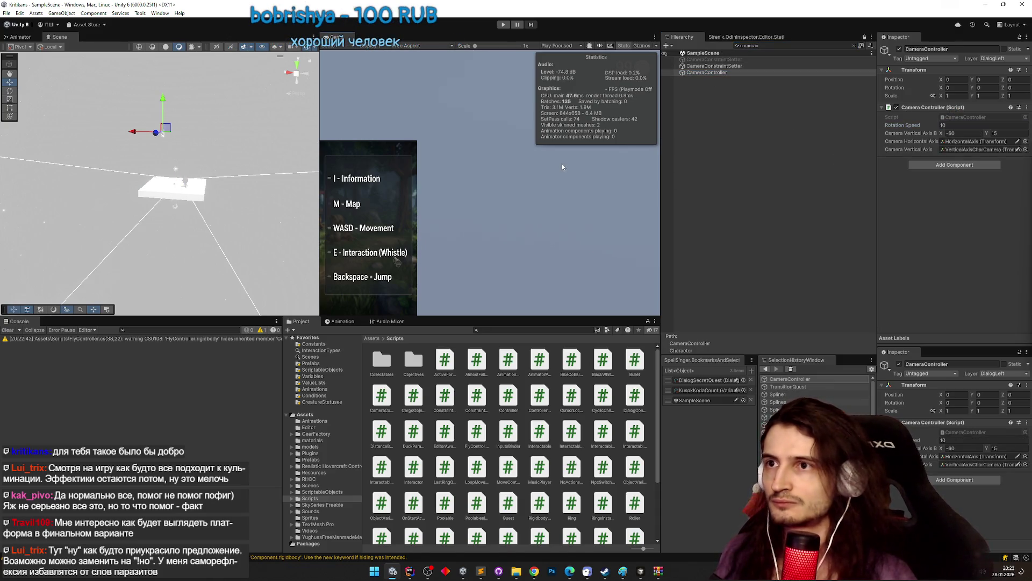
# Play-test the game with the mouse sensitivity slider at maximum, then stop.
pyautogui.hotkey('ctrl', 'p')
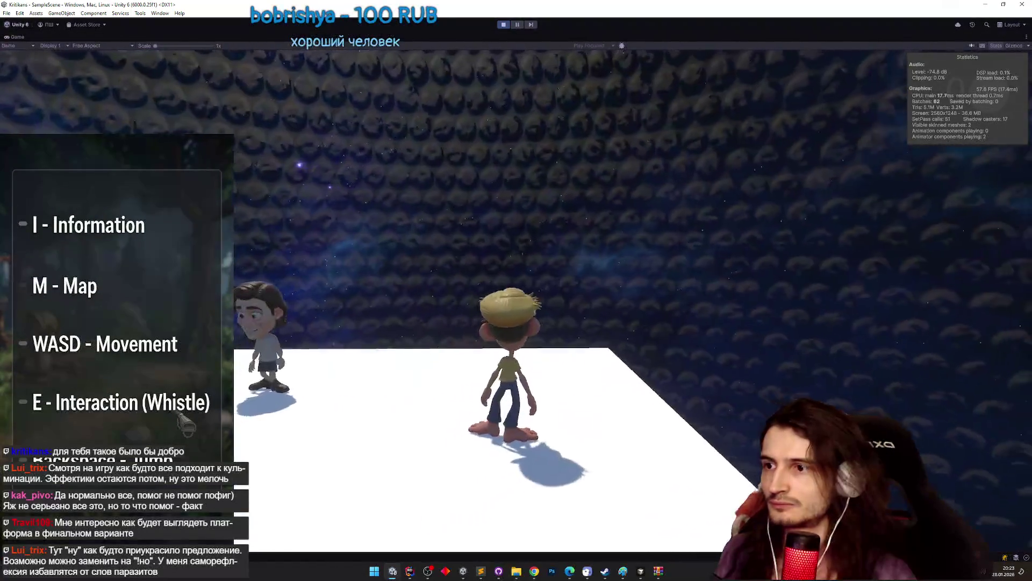
pyautogui.press('Escape')
pyautogui.moveTo(640, 395); pyautogui.dragTo(766, 395)
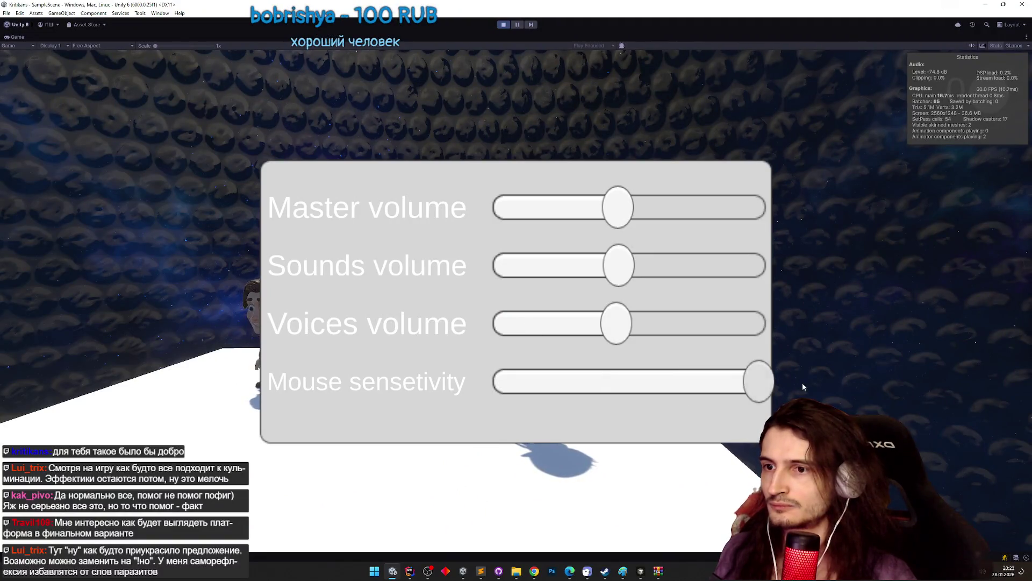
pyautogui.press('Escape')
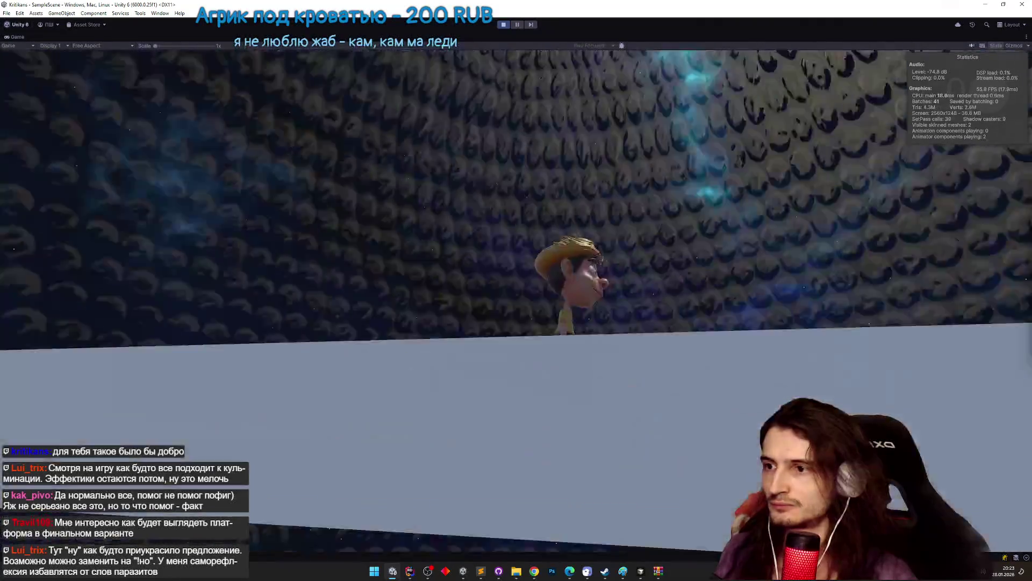
pyautogui.press('Escape')
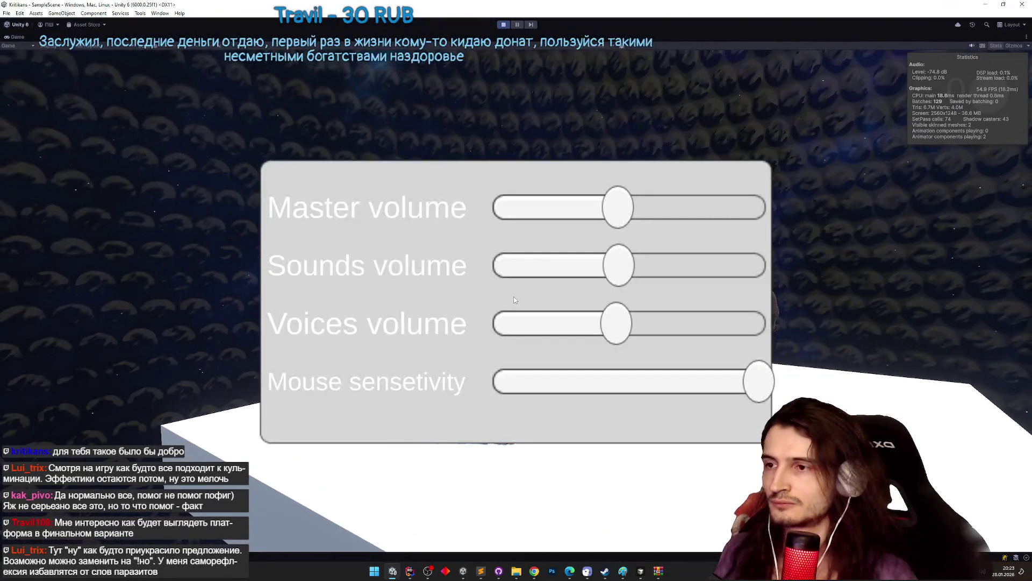
pyautogui.hotkey('ctrl', 'p')
pyautogui.click(409, 571)
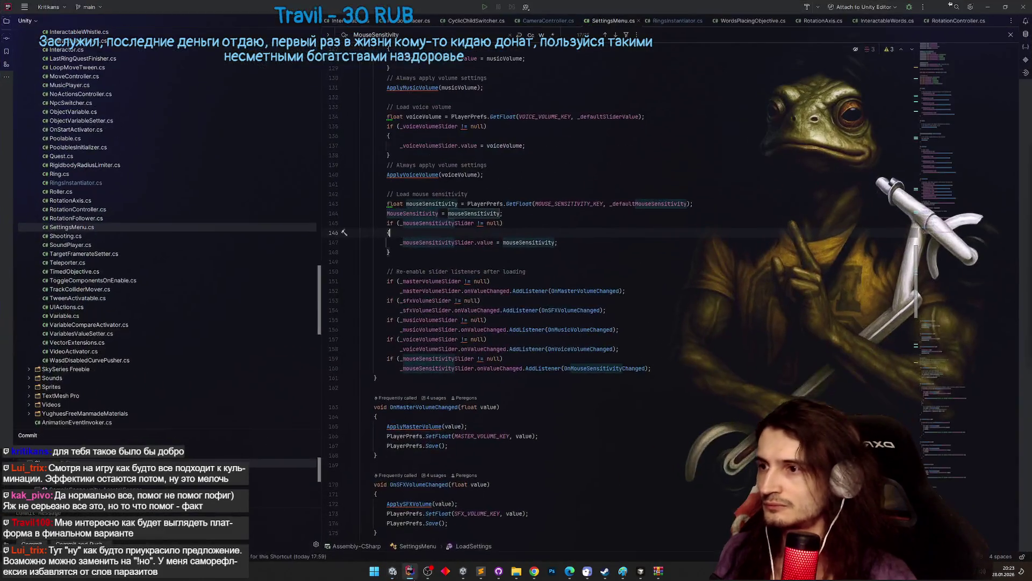
# Jump from line 144 in LoadSettings to the MouseSensitivity declaration on line 31.
pyautogui.click(470, 213)
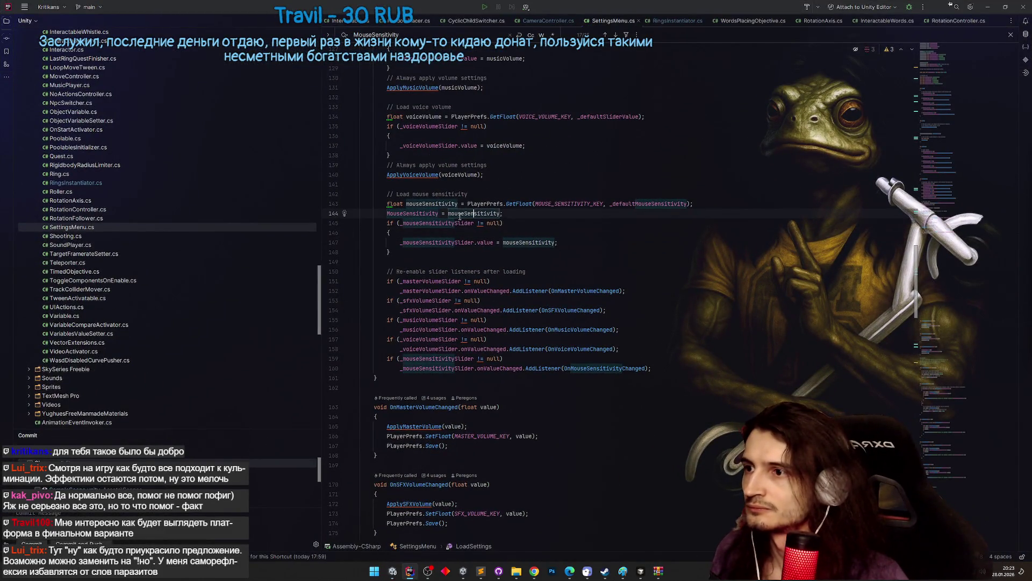
pyautogui.keyDown('ctrl'); pyautogui.click(427, 214); pyautogui.keyUp('ctrl')
pyautogui.hotkey('ctrl', 'alt', 'Left')
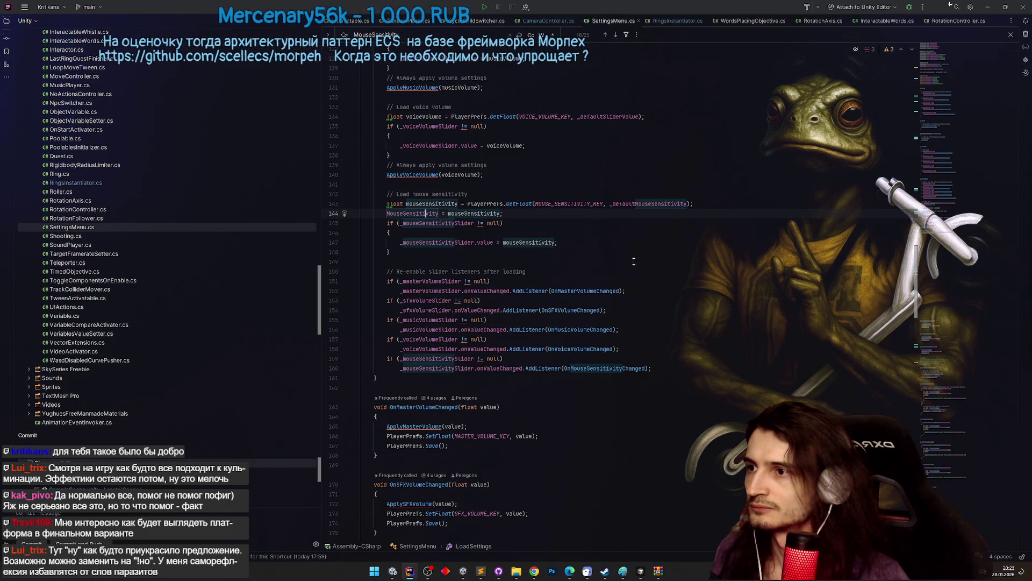
pyautogui.hotkey('ctrl', 'b')
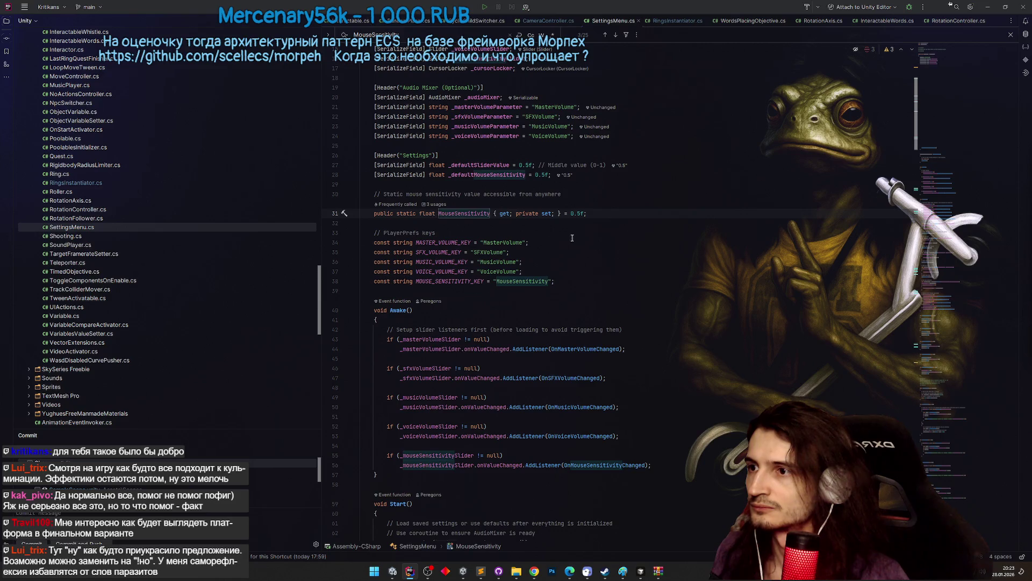
# Duplicate the MouseSensitivity declaration and rename the copy to sensitivity.
pyautogui.click(613, 197)
pyautogui.press('Return')
pyautogui.press('Return')
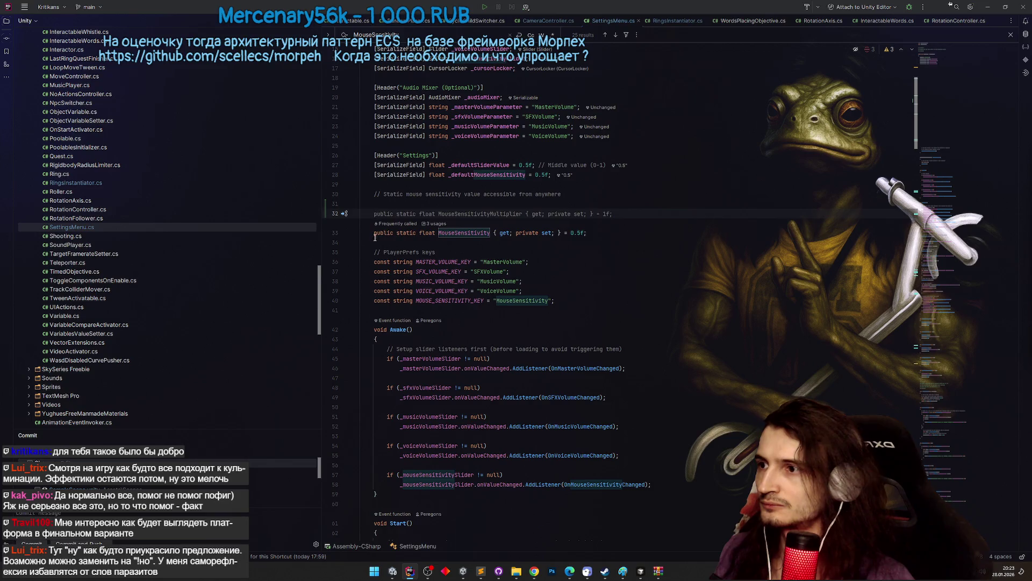
pyautogui.click(376, 233)
pyautogui.hotkey('shift', 'End')
pyautogui.hotkey('ctrl', 'c')
pyautogui.click(495, 214)
pyautogui.hotkey('ctrl', 'v')
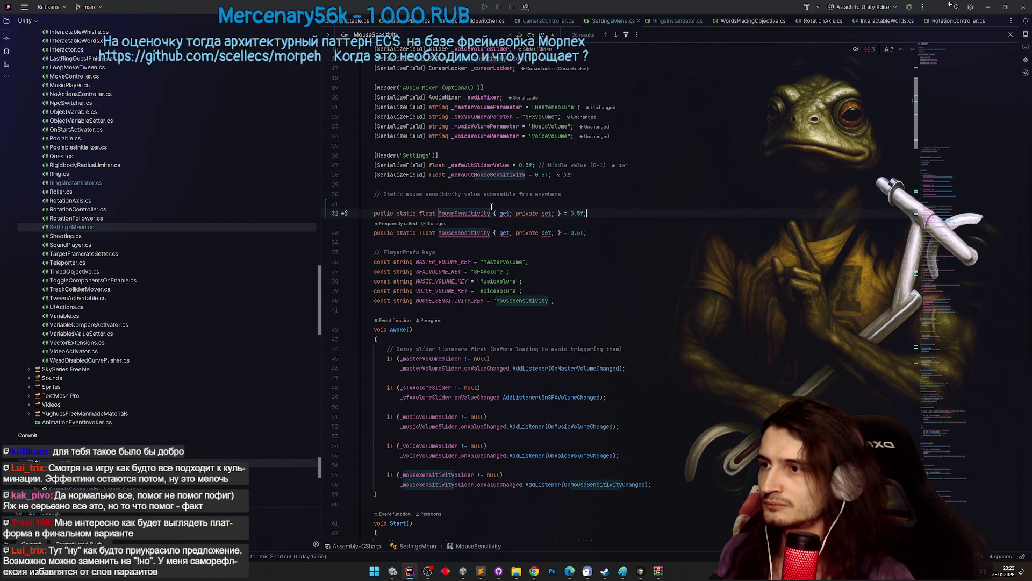
pyautogui.doubleClick(484, 214)
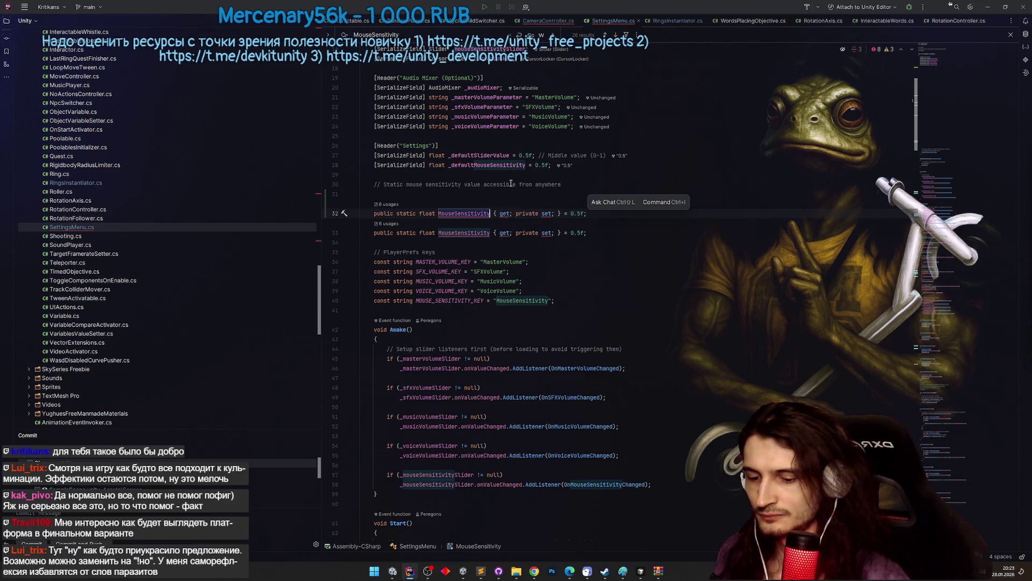
pyautogui.write('Modified')
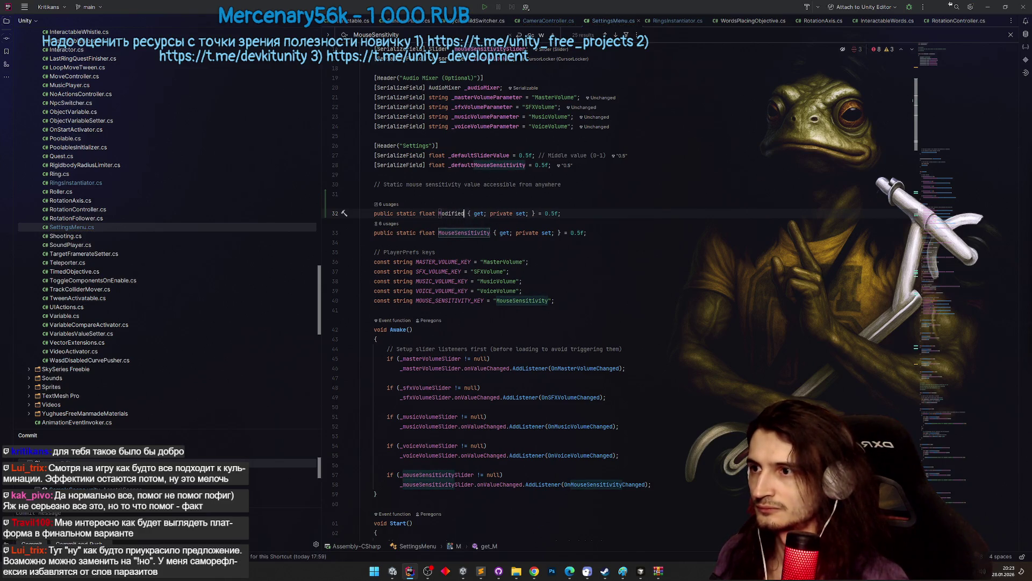
pyautogui.hotkey('ctrl', 'BackSpace')
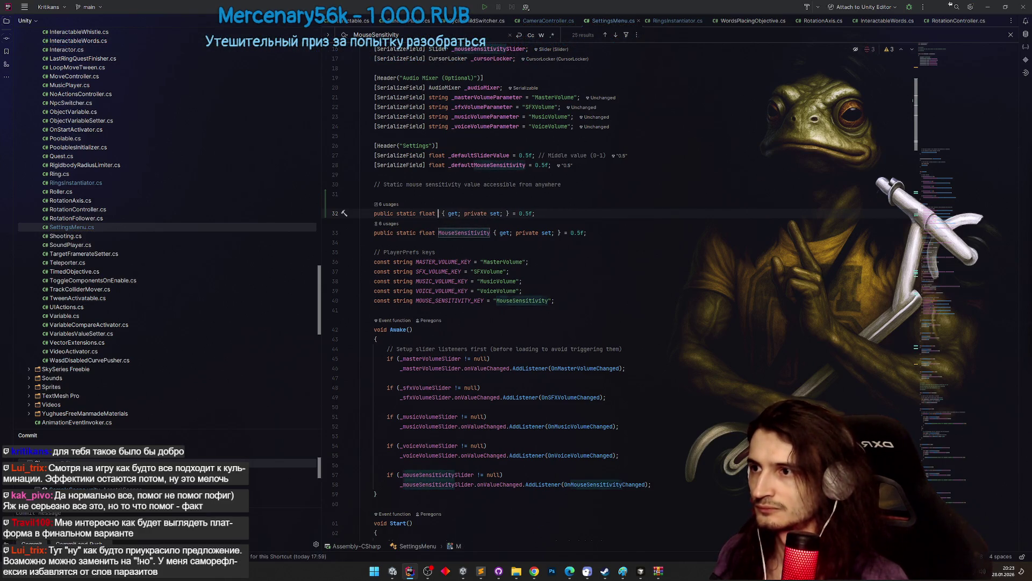
pyautogui.write('sen')
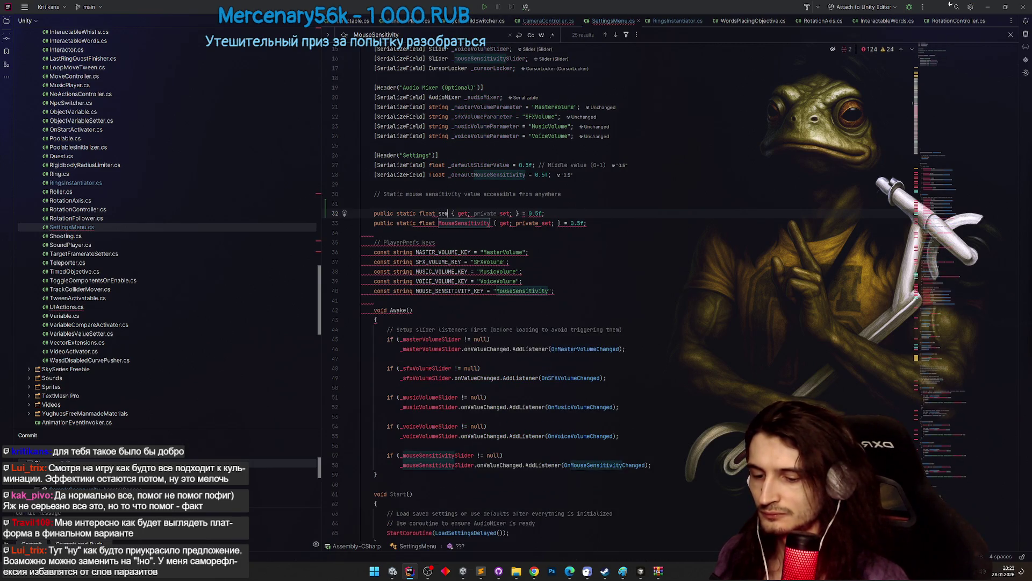
pyautogui.press('BackSpace')
pyautogui.write('nsiti')
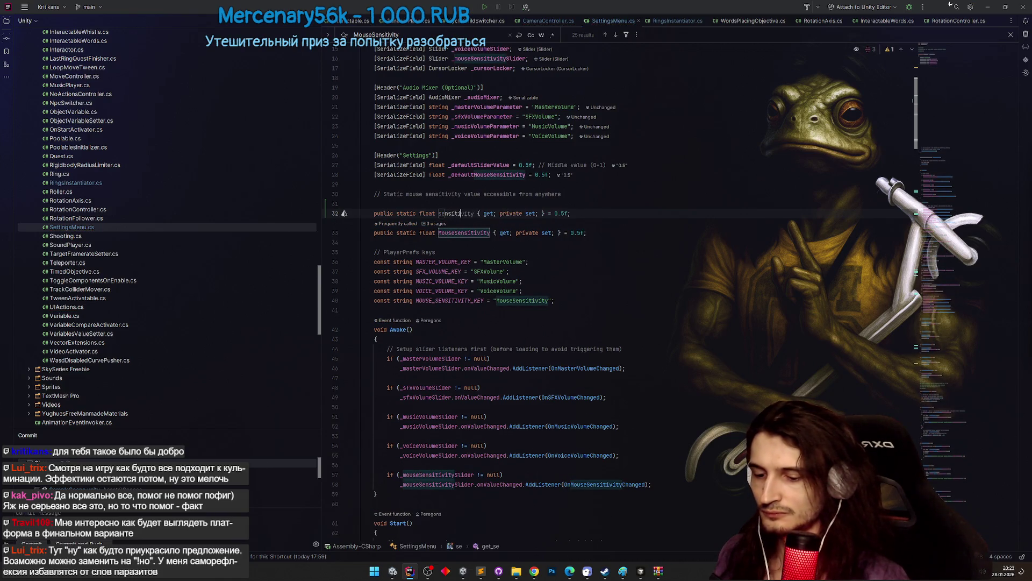
pyautogui.press('Tab')
# Make sensitivity return Mathfs.MouseSensitivity and import the Mathfs reference.
pyautogui.click(626, 208)
pyautogui.click(587, 213)
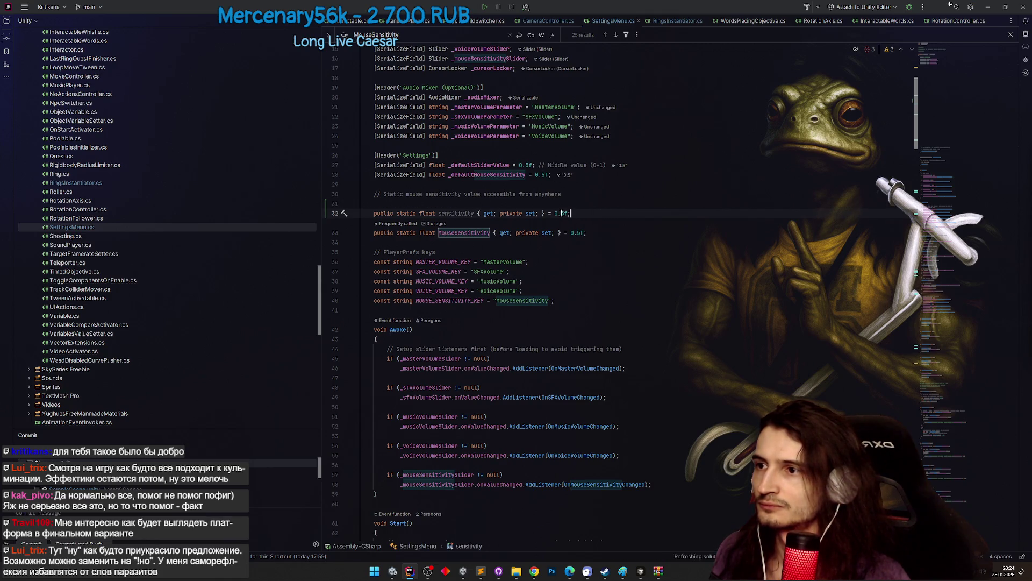
pyautogui.hotkey('ctrl', 'BackSpace')
pyautogui.hotkey('ctrl', 'BackSpace')
pyautogui.hotkey('ctrl', 'BackSpace')
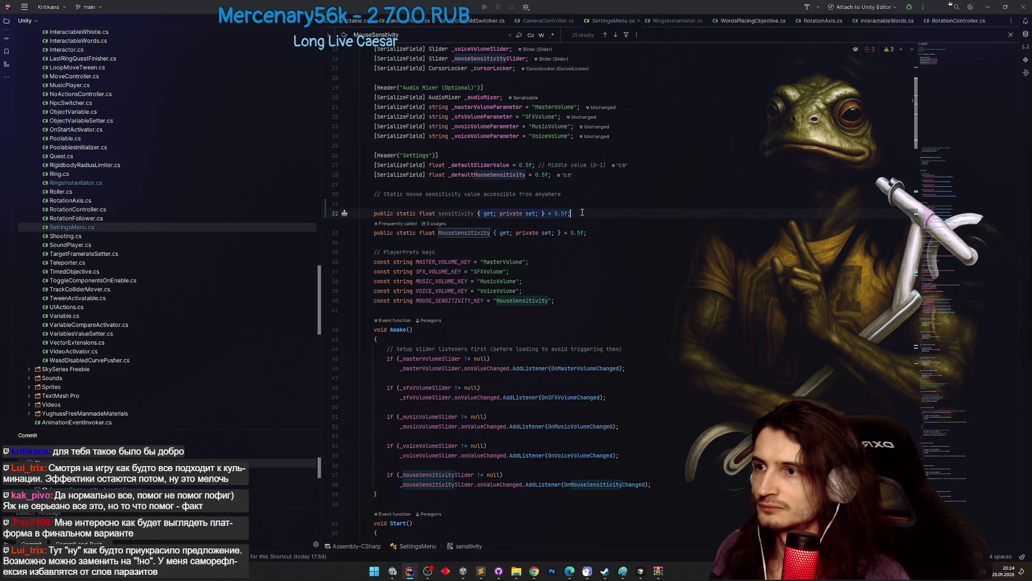
pyautogui.write('=>')
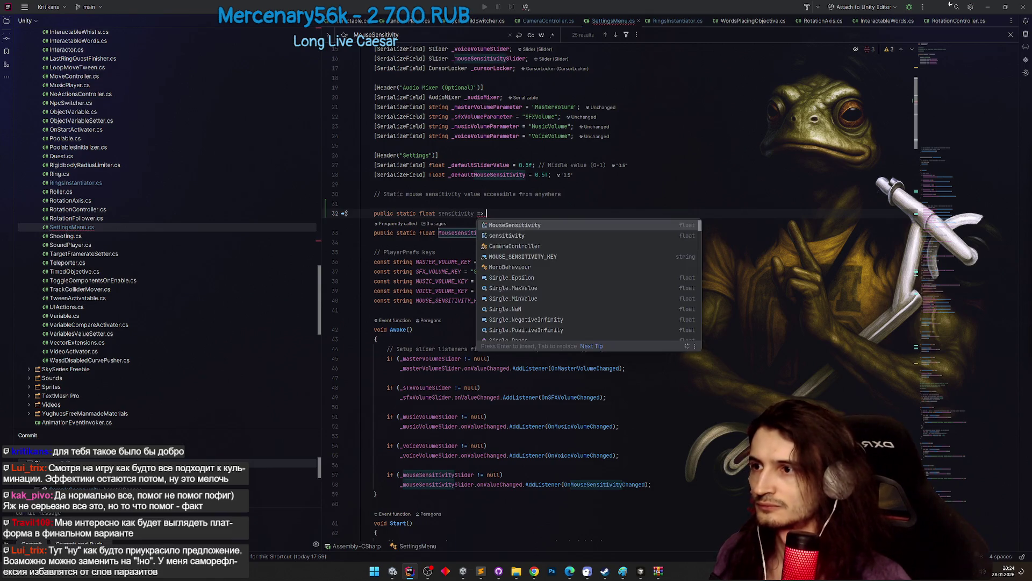
pyautogui.press('Escape')
pyautogui.write('MouseSensitivity.')
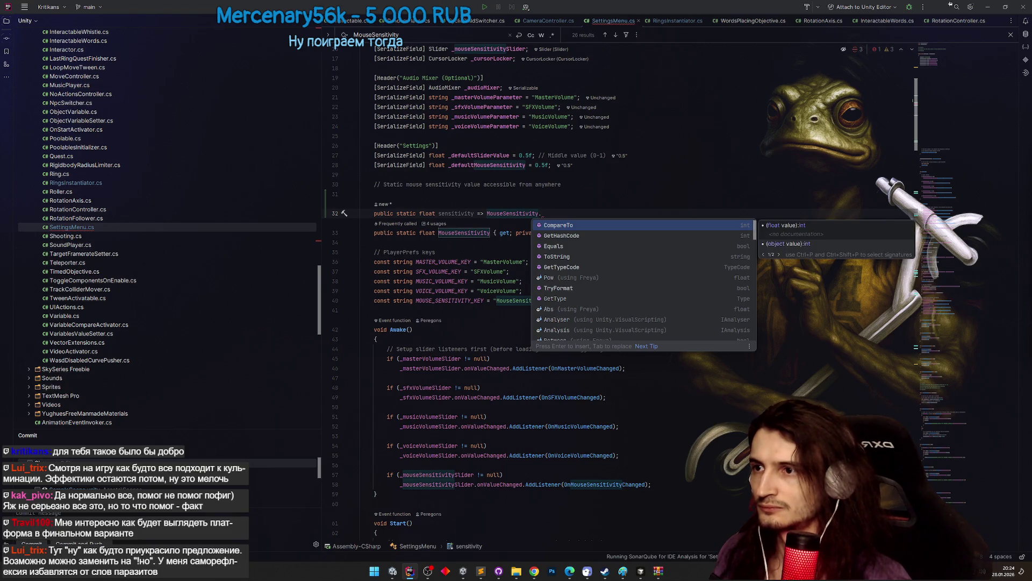
pyautogui.press('Escape')
pyautogui.press('Left')
pyautogui.press('Left')
pyautogui.press('Left')
pyautogui.click(500, 214)
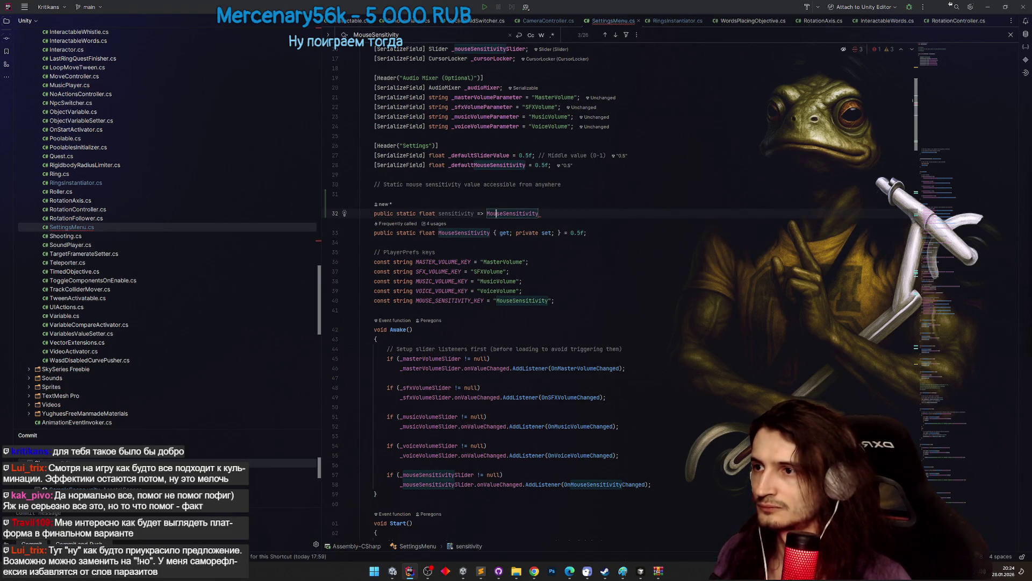
pyautogui.write('Mathf.')
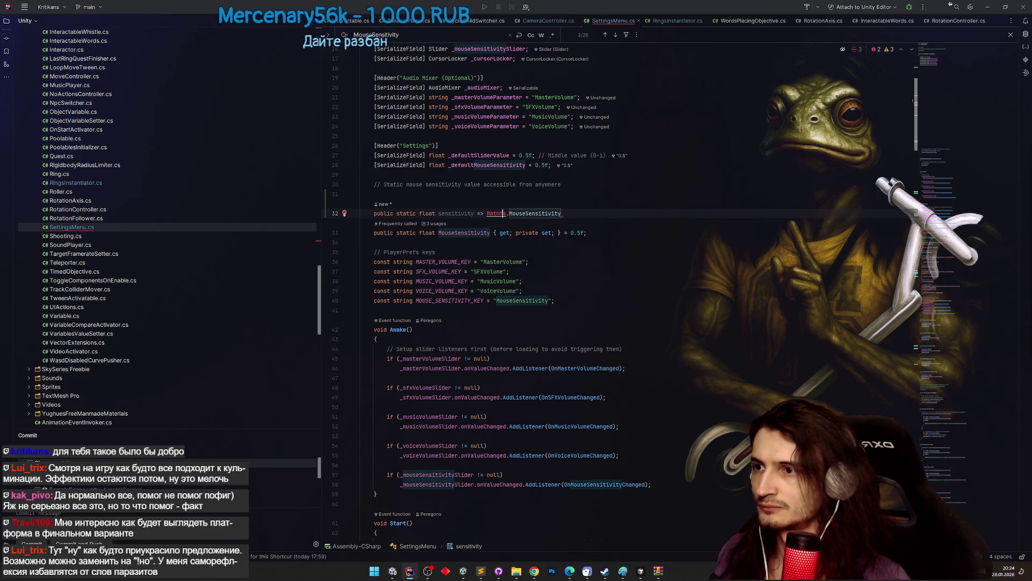
pyautogui.press('super')
pyautogui.click(496, 214)
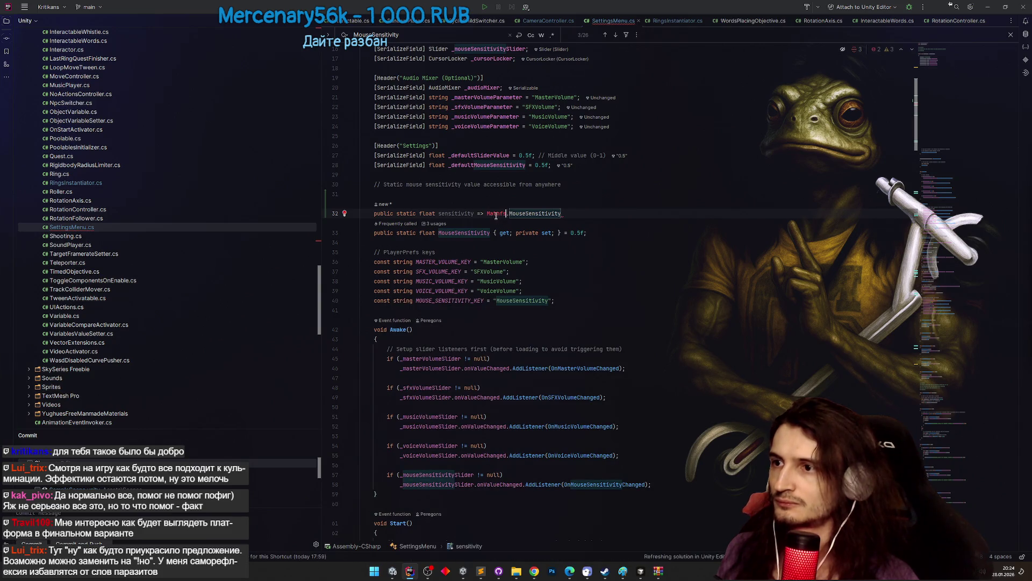
pyautogui.hotkey('alt', 'Return')
pyautogui.press('Return')
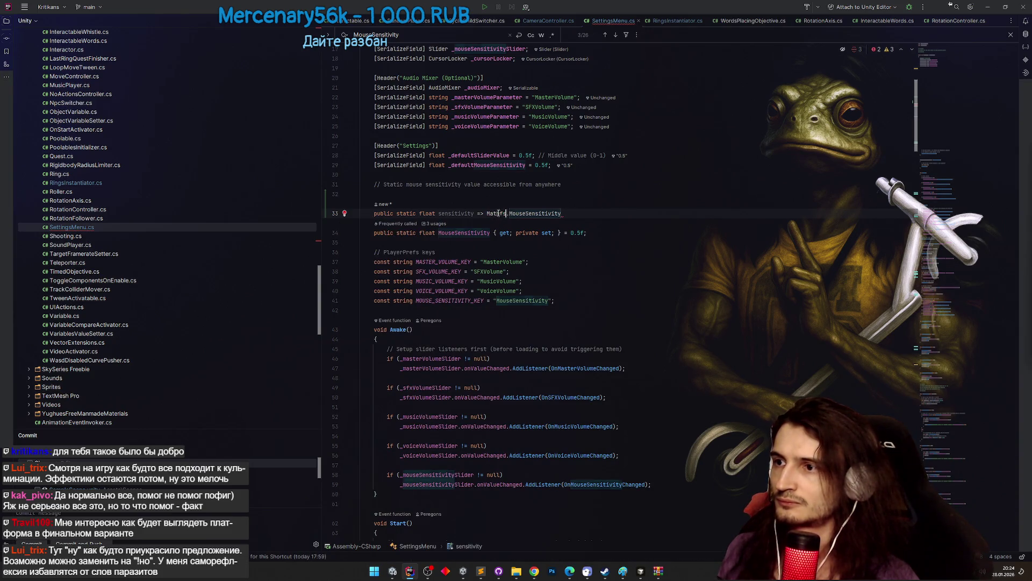
# Undo the sensitivity property and step through MouseSensitivity usages with F3.
pyautogui.click(522, 232)
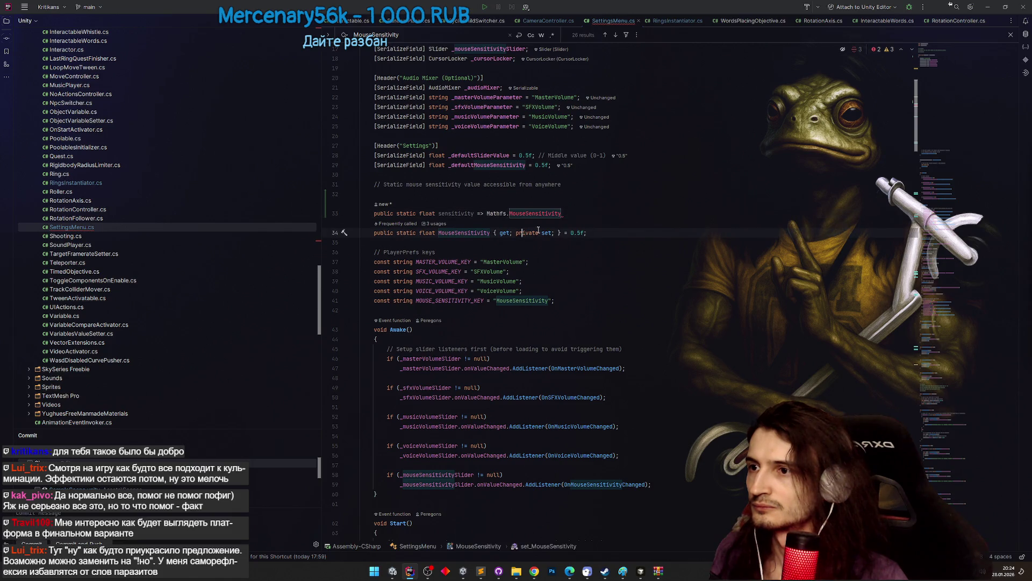
pyautogui.hotkey('ctrl', 'z')
pyautogui.hotkey('ctrl', 'z')
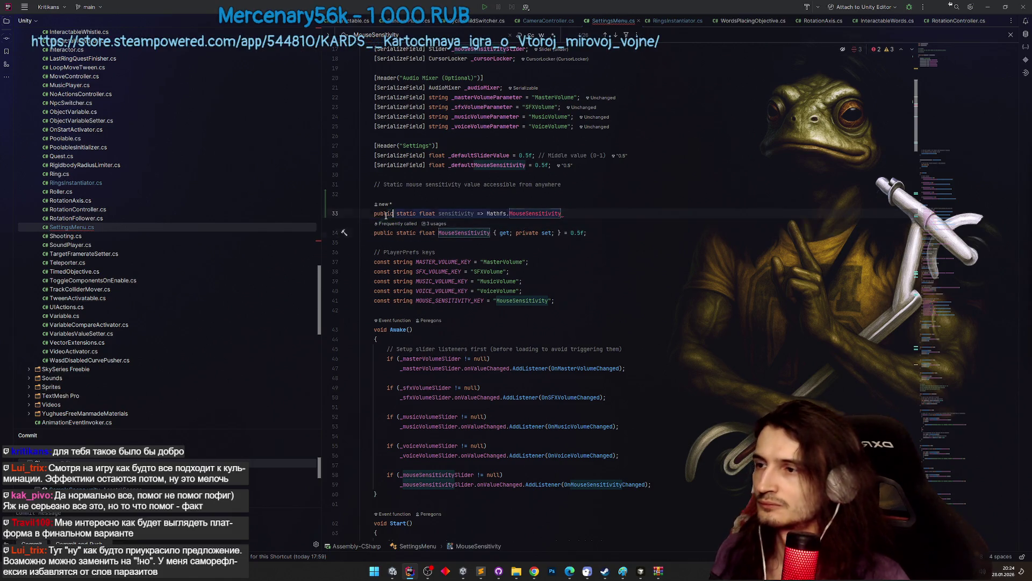
pyautogui.doubleClick(464, 213)
pyautogui.press('F3')
pyautogui.press('F3')
pyautogui.press('F3')
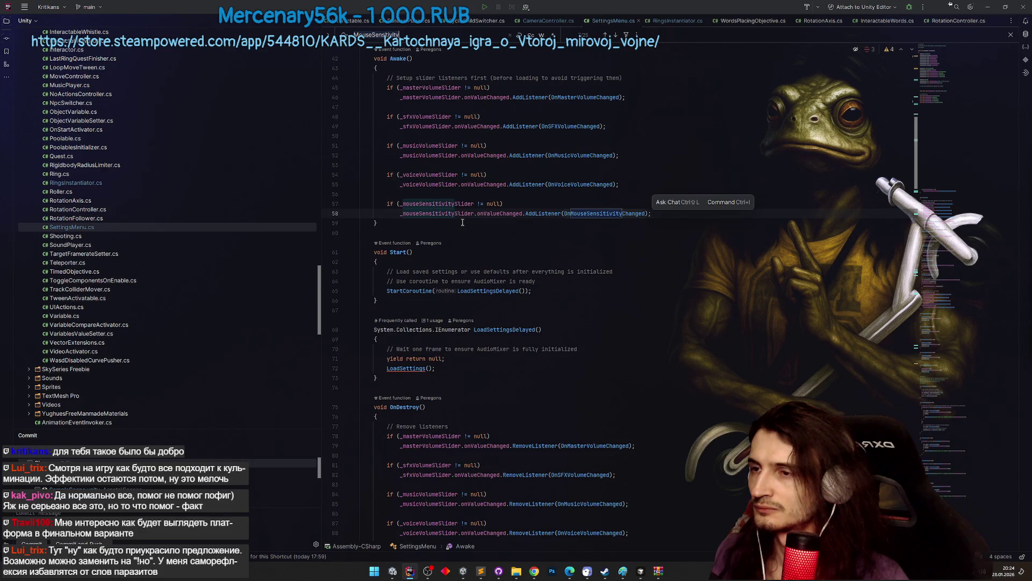
# Wrap the LoadSettings sensitivity assignment in a Mathfs.InverseLerp call.
pyautogui.press('F3')
pyautogui.press('F3')
pyautogui.press('F3')
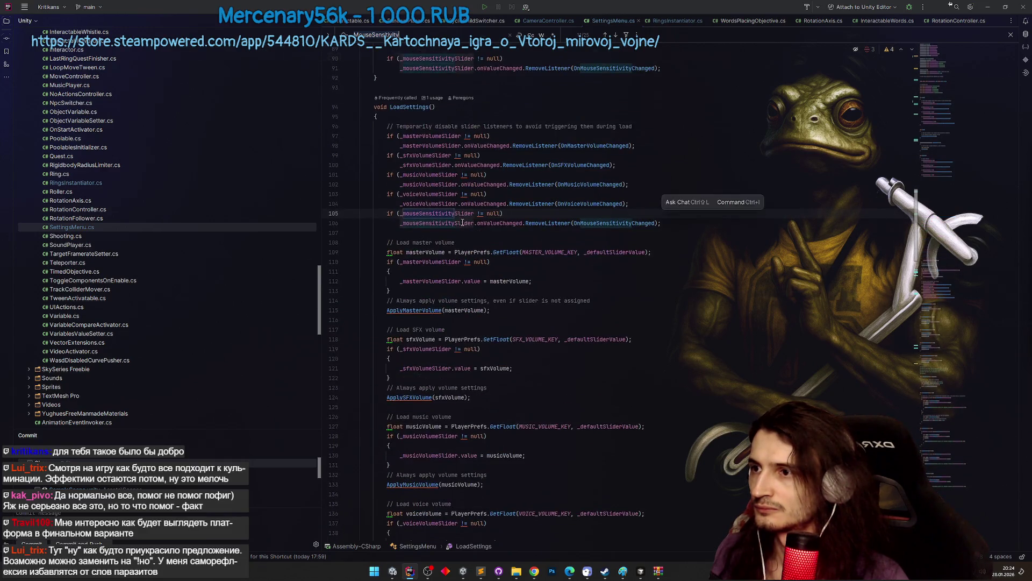
pyautogui.press('F3')
pyautogui.press('F3')
pyautogui.press('F3')
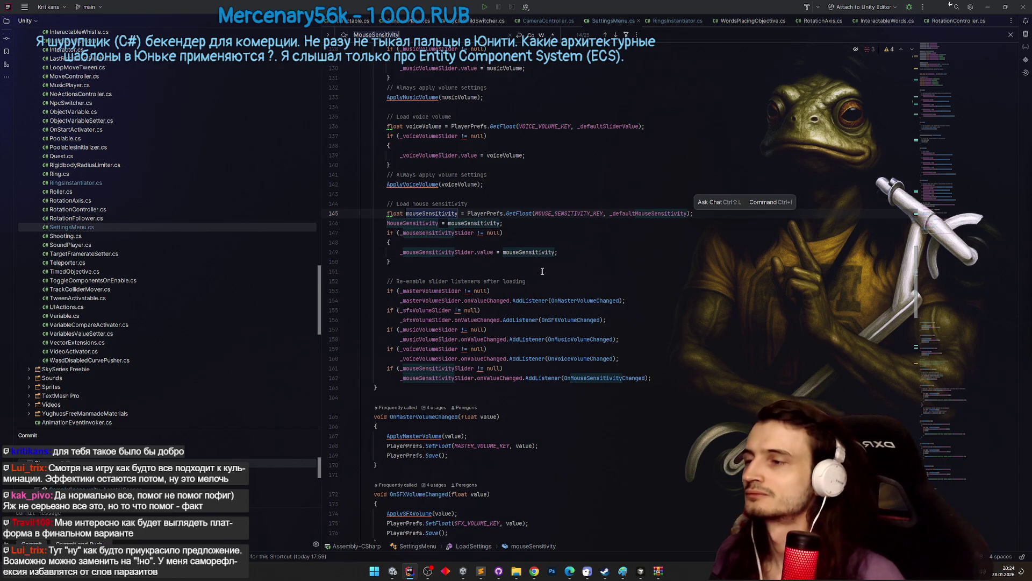
pyautogui.click(500, 224)
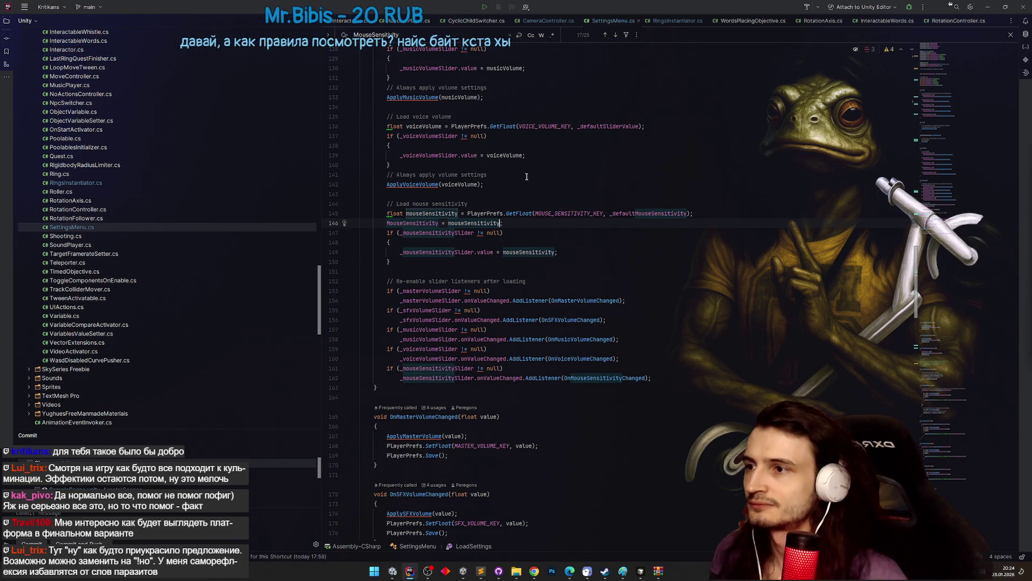
pyautogui.write('Mathfs.')
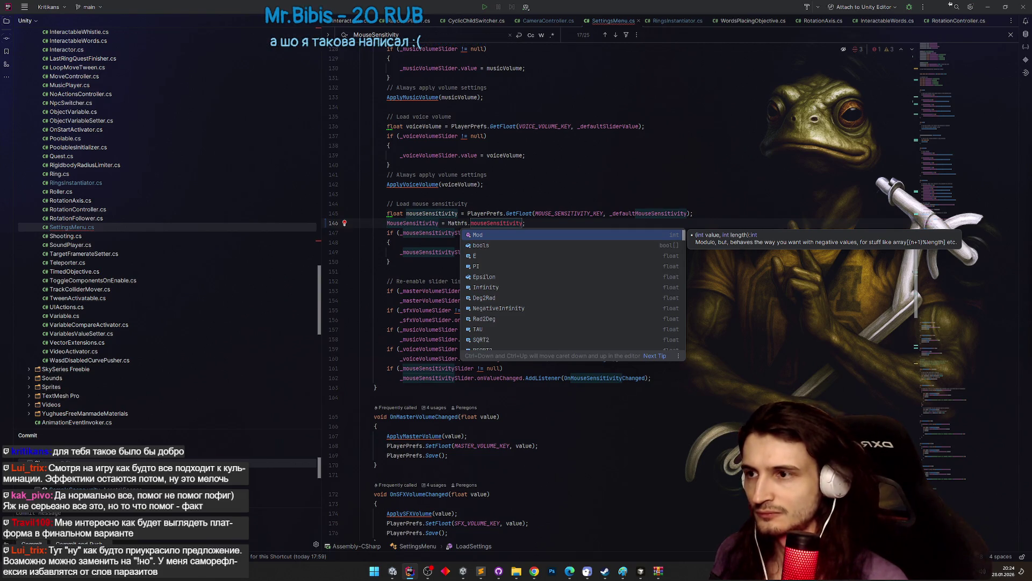
pyautogui.write('Inve')
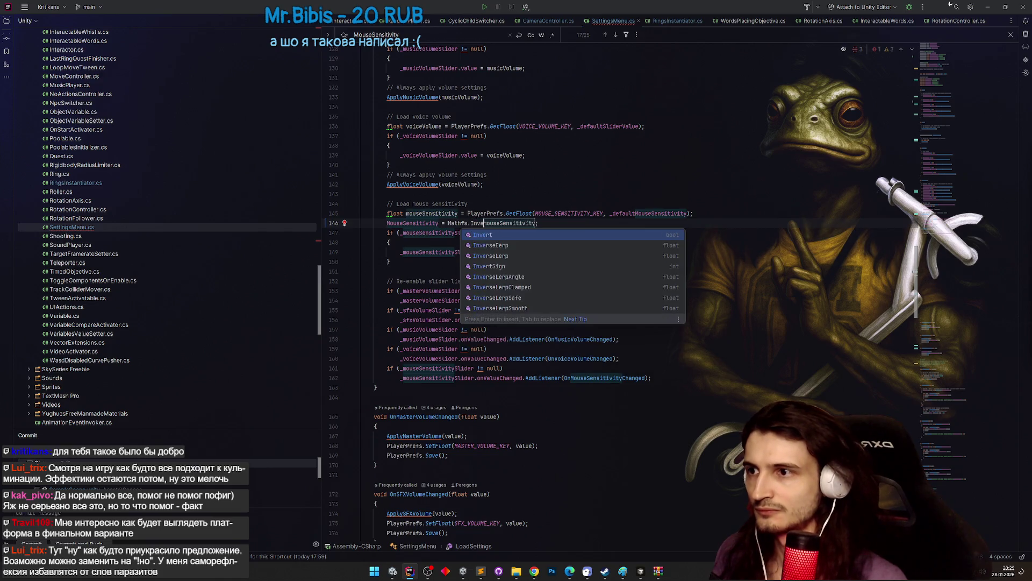
pyautogui.press('Down')
pyautogui.press('Down')
pyautogui.press('Return')
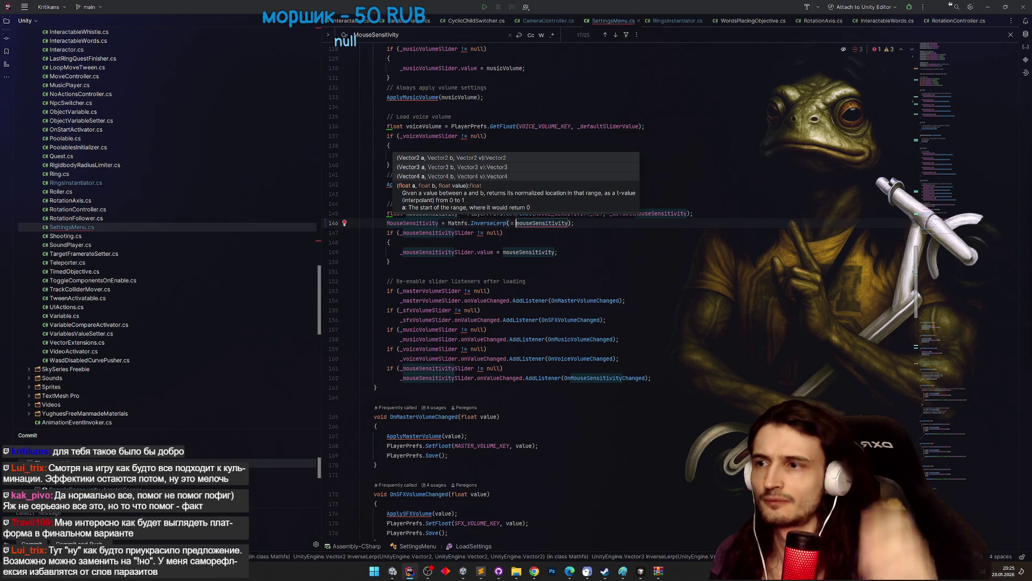
# Set the InverseLerp bounds to 0.01f and 10f around mouseSensitivity.
pyautogui.write('0.01f')
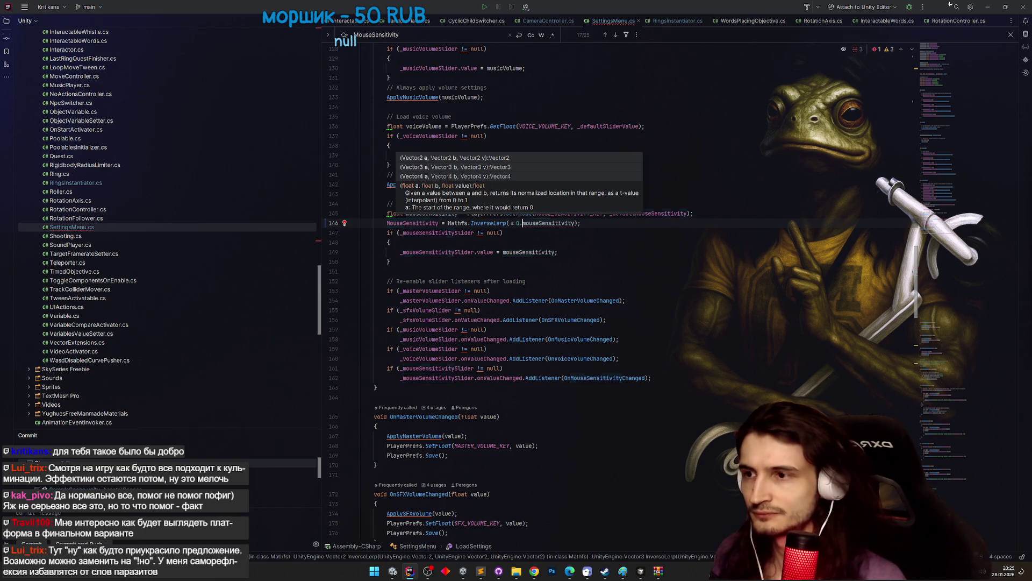
pyautogui.write(', 1f,')
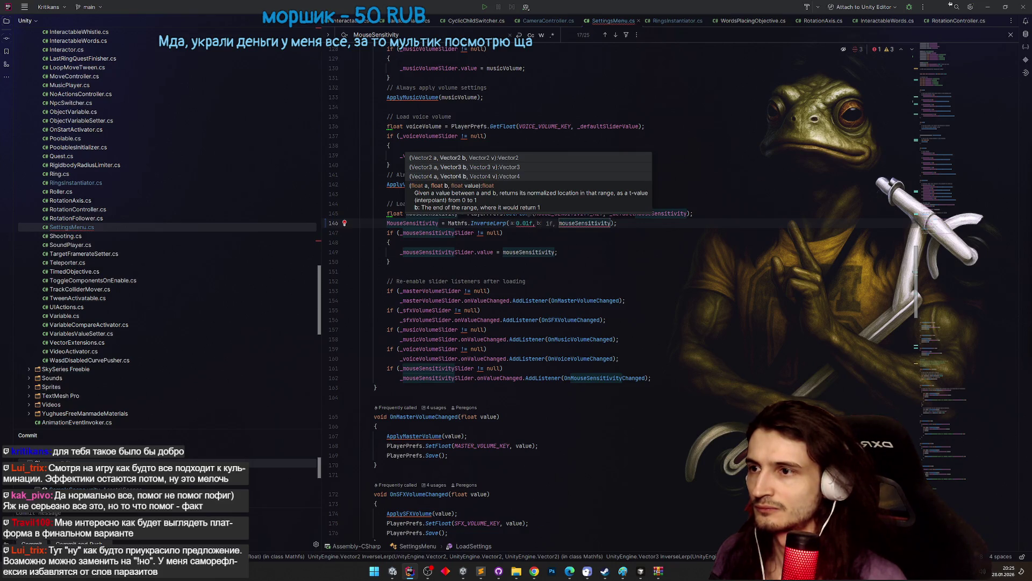
pyautogui.press('Delete')
pyautogui.press('Delete')
pyautogui.press('Delete')
pyautogui.write('f')
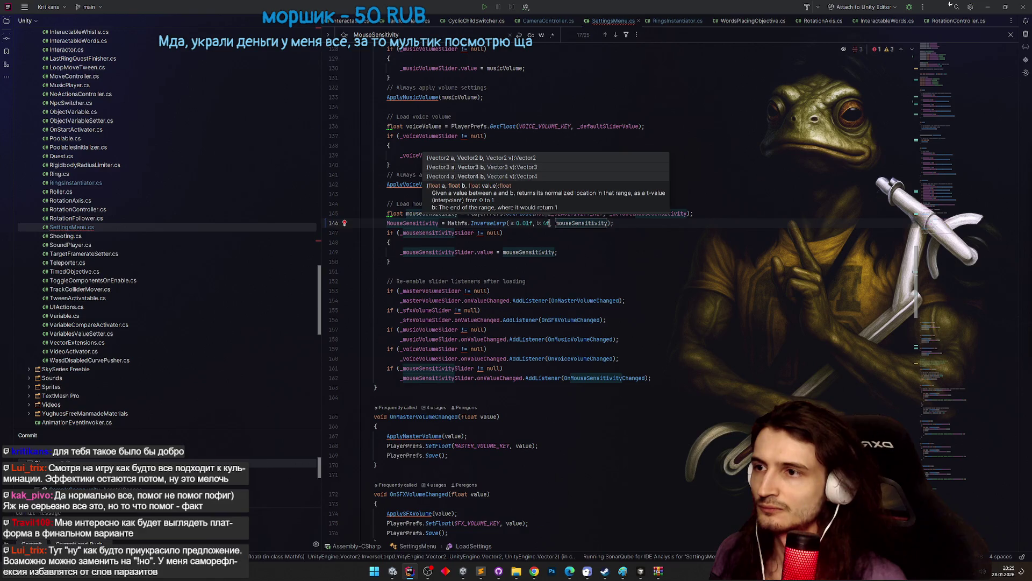
pyautogui.press('Right')
pyautogui.press('Right')
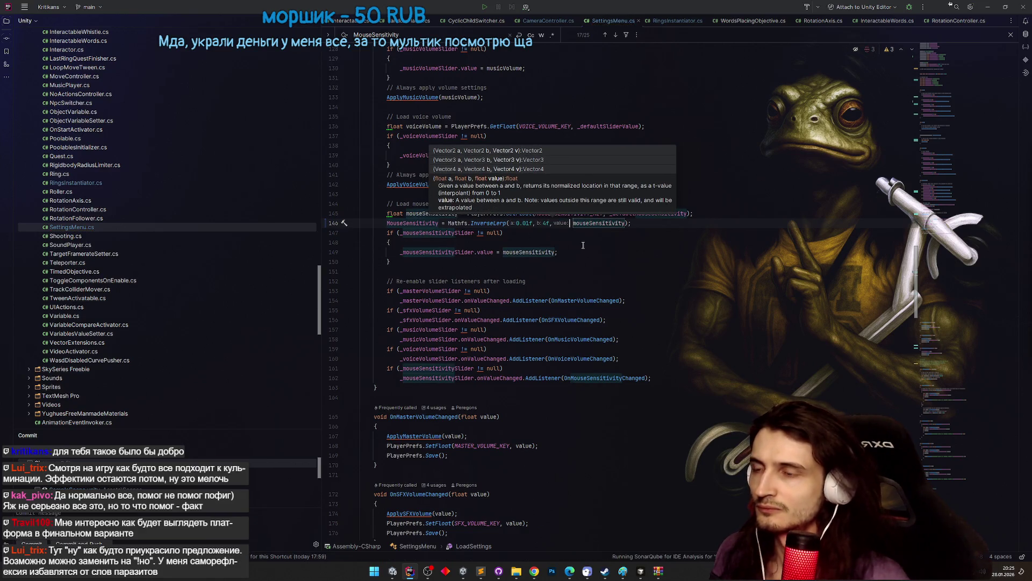
pyautogui.click(586, 243)
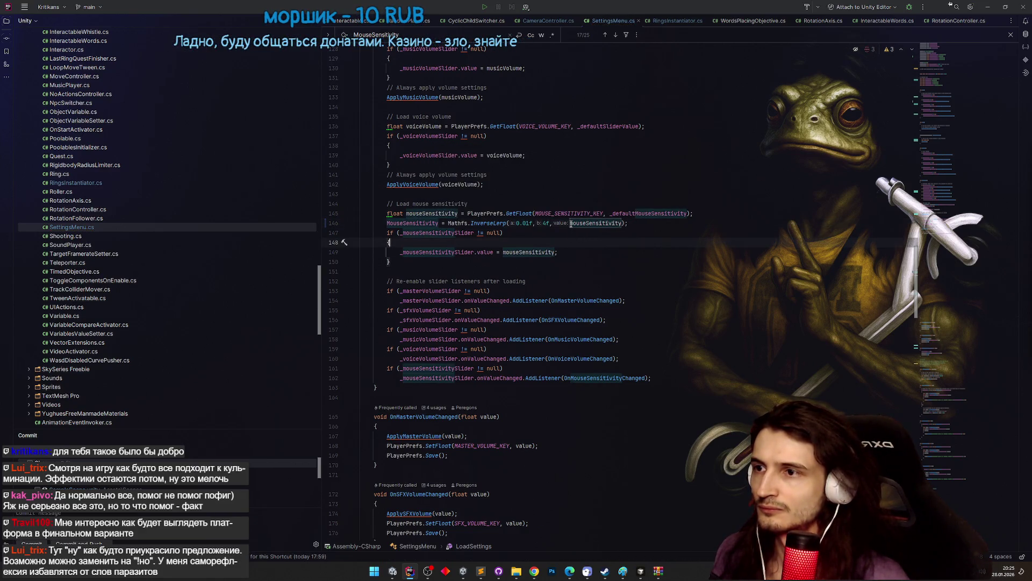
pyautogui.click(546, 223)
pyautogui.press('BackSpace')
pyautogui.write('10')
pyautogui.click(569, 230)
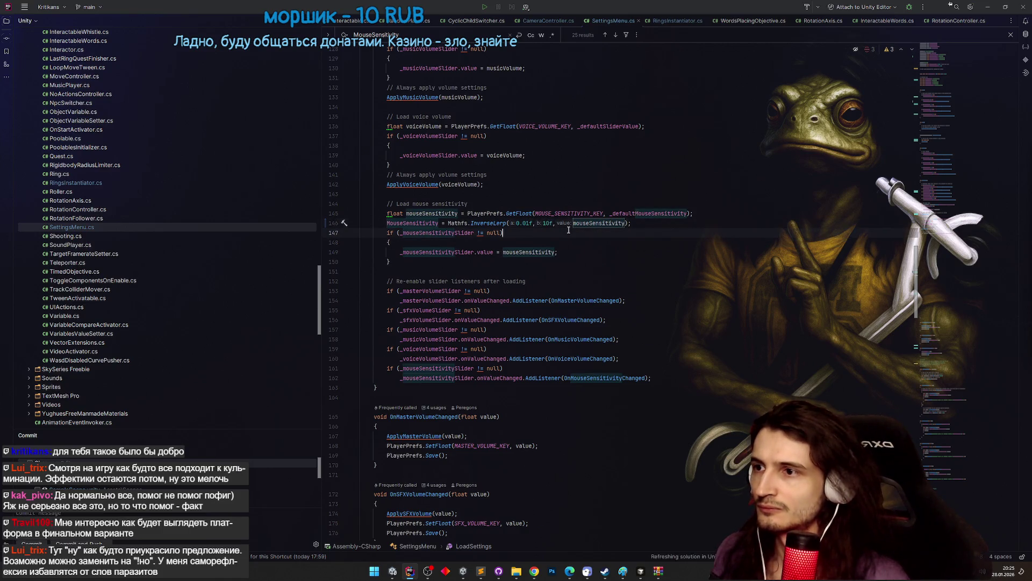
pyautogui.click(571, 223)
pyautogui.press('Down')
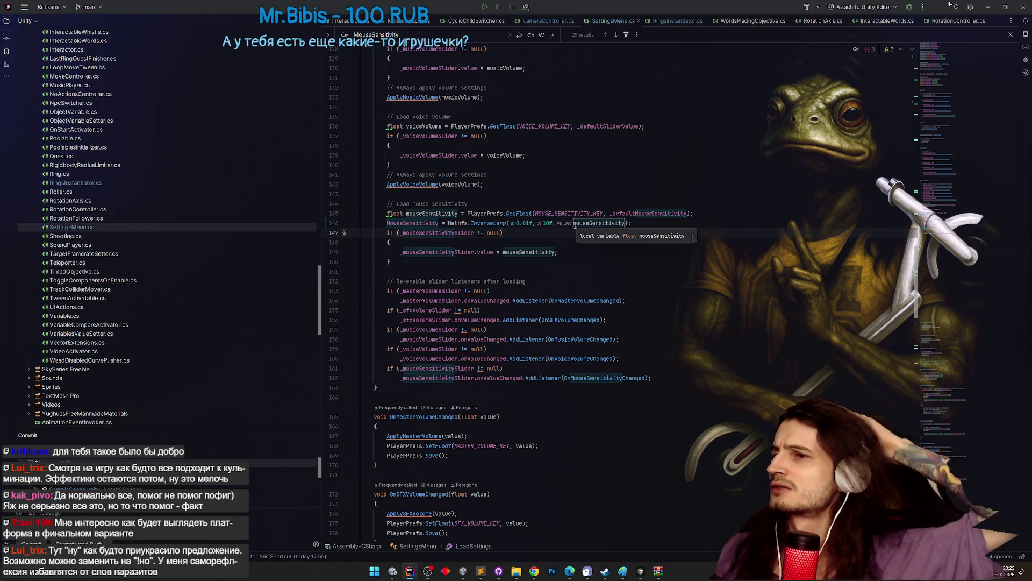
# Change InverseLerp to Lerp on line 146.
pyautogui.moveTo(494, 225); pyautogui.dragTo(471, 225)
pyautogui.press('BackSpace')
pyautogui.click(601, 253)
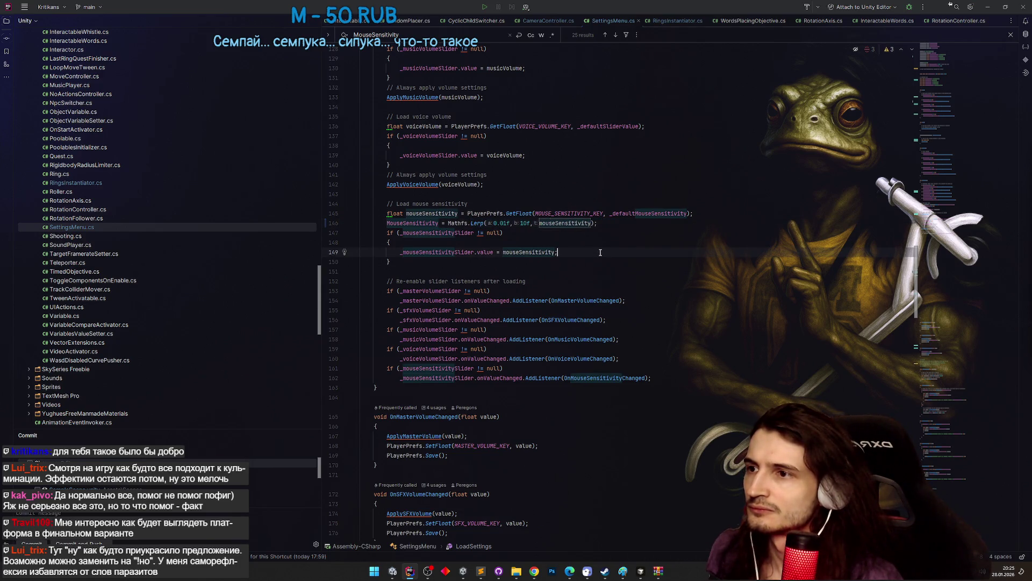
# Paste the Lerp expression over value in OnMouseSensitivityChanged and start Unity's play mode.
pyautogui.doubleClick(423, 225)
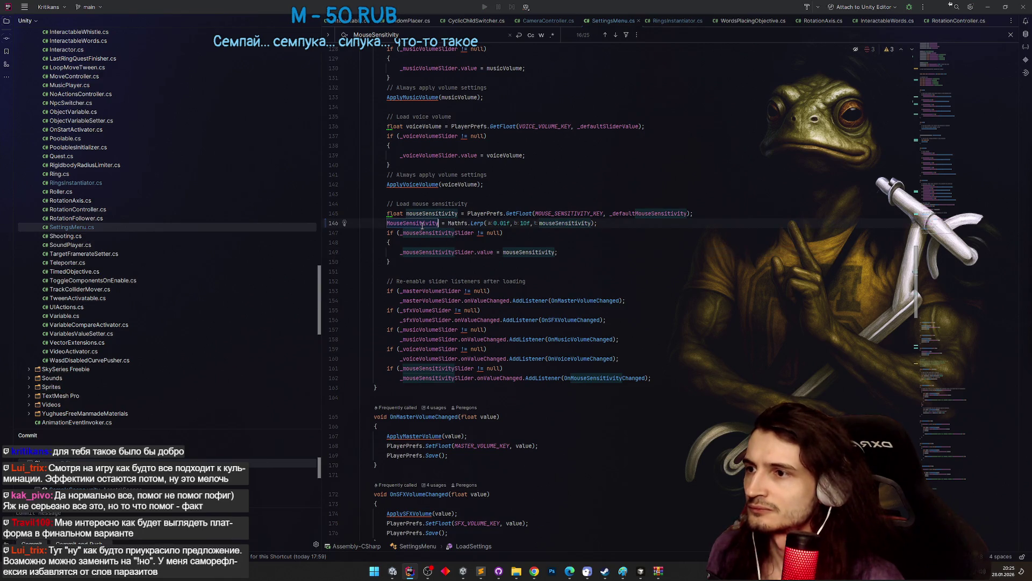
pyautogui.click(595, 378)
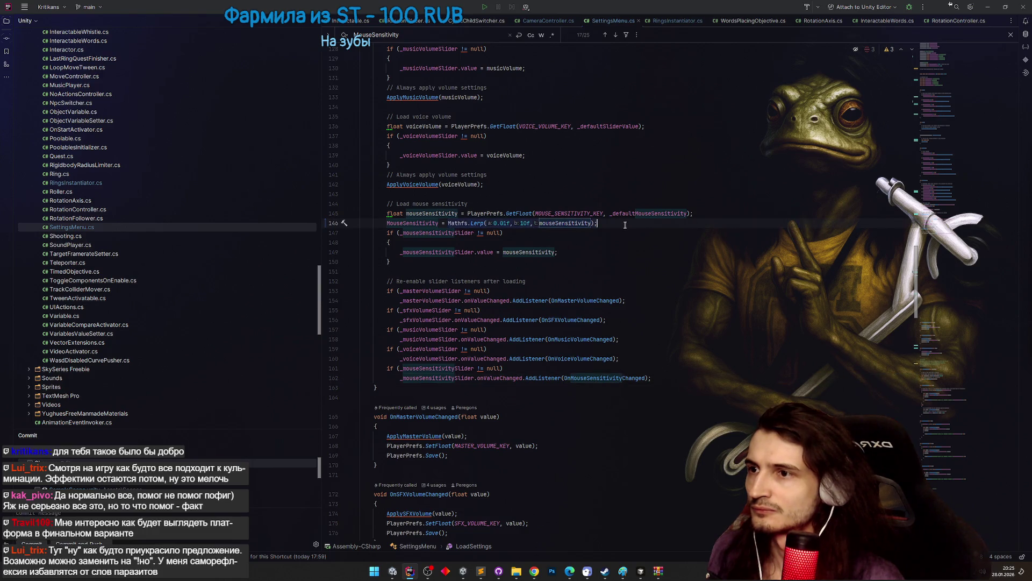
pyautogui.keyDown('ctrl'); pyautogui.click(600, 378); pyautogui.keyUp('ctrl')
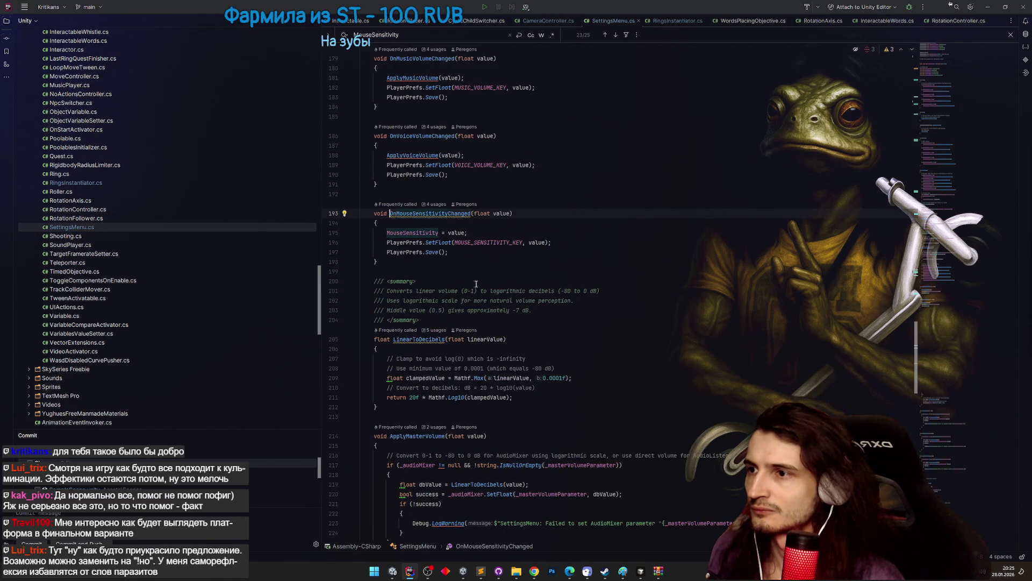
pyautogui.doubleClick(449, 232)
pyautogui.write('Mathfs.Lerp(0.01f,10f,mouseSensitivity)')
pyautogui.hotkey('alt', 'Tab')
pyautogui.hotkey('ctrl', 'p')
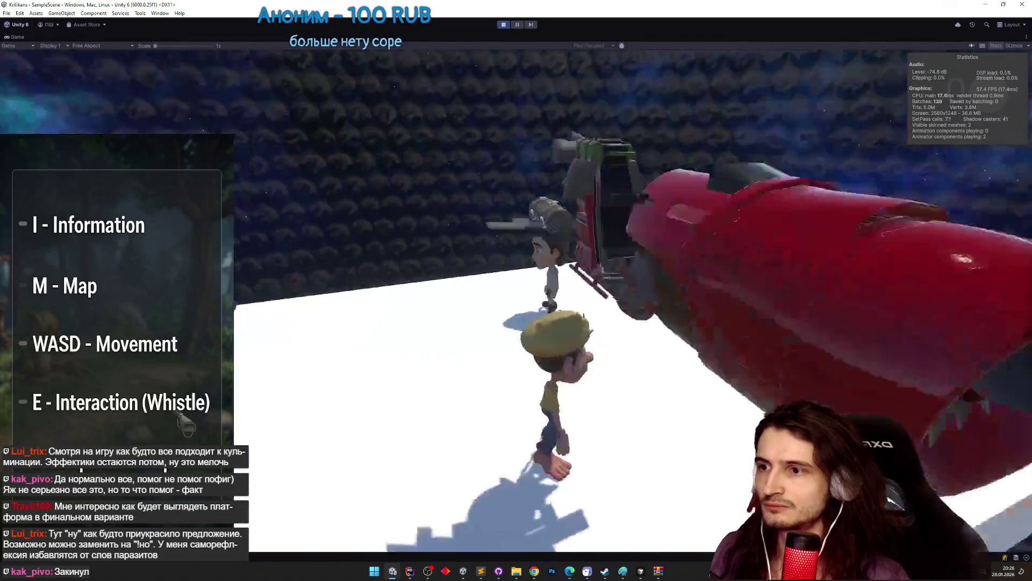
# In Play mode, drag the Mouse sensitivity slider to the middle, then stop the game.
pyautogui.press('Escape')
pyautogui.press('Escape')
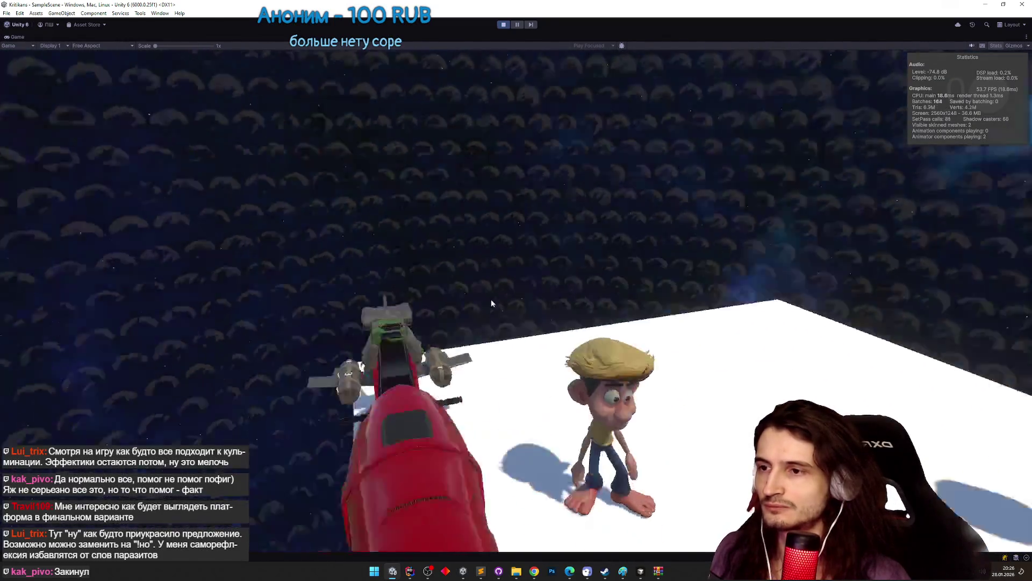
pyautogui.press('Escape')
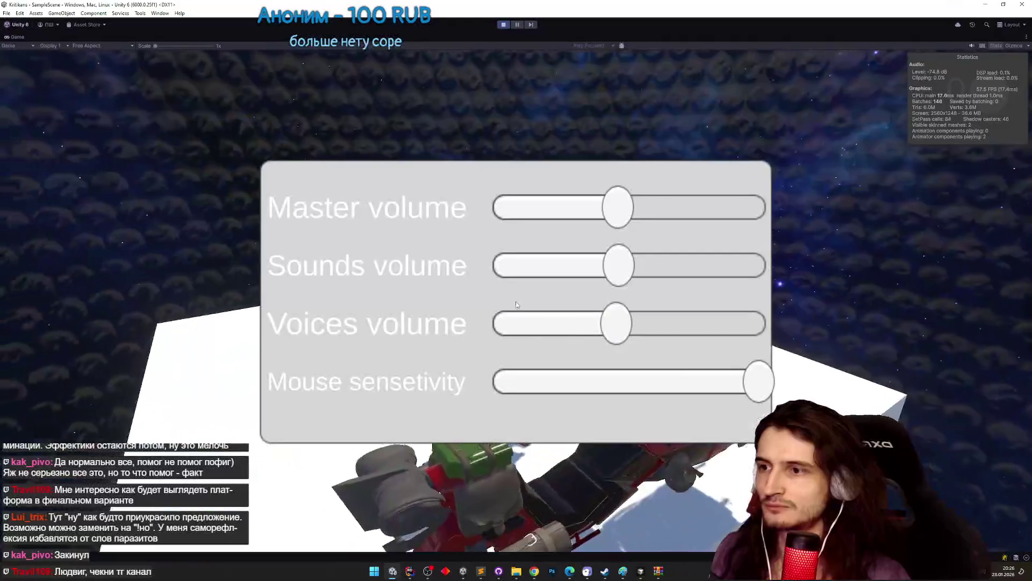
pyautogui.moveTo(709, 377); pyautogui.dragTo(613, 384)
pyautogui.press('Escape')
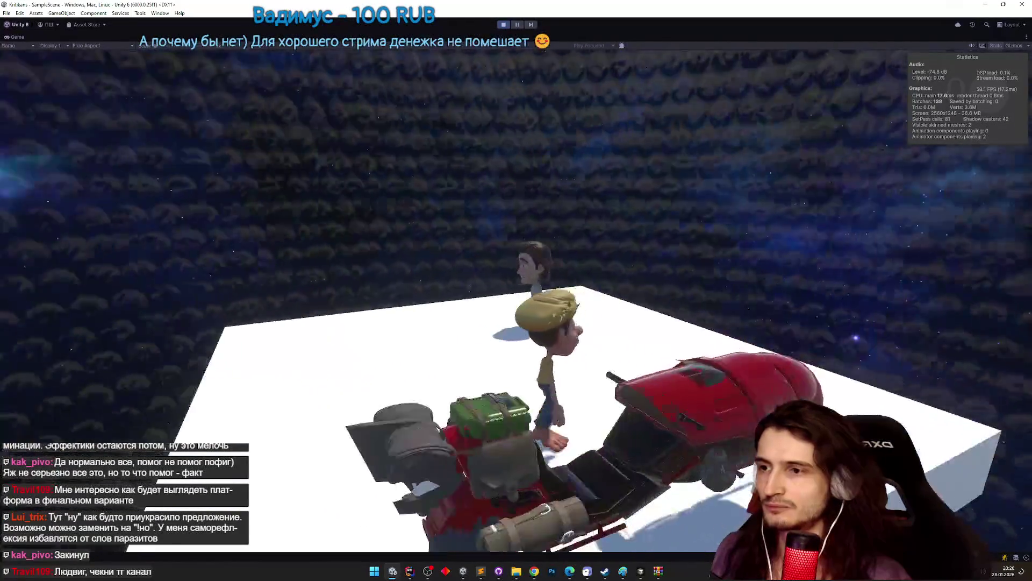
pyautogui.hotkey('ctrl', 'p')
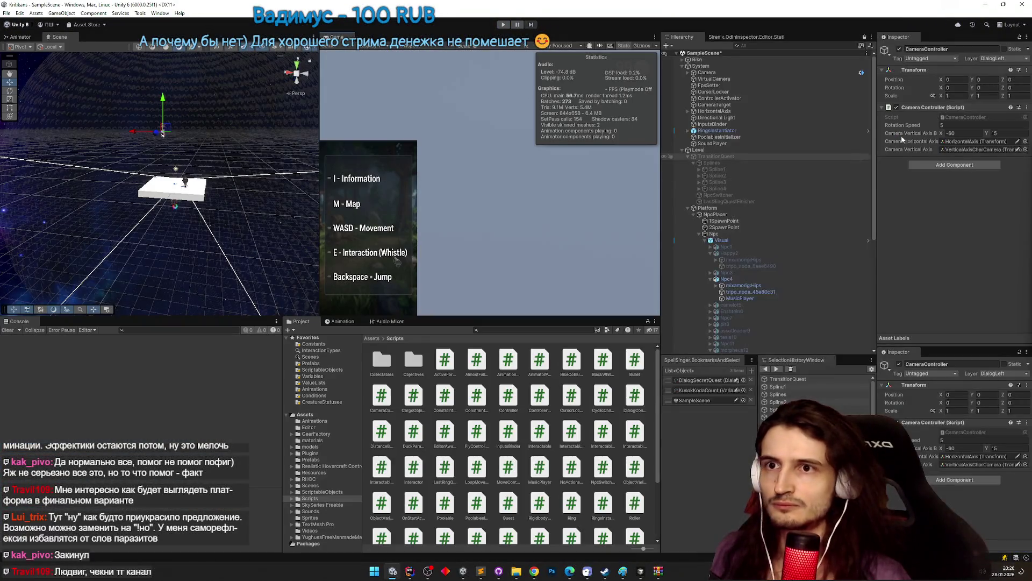
# Set camera Rotation Speed to 2.5, then replay, walk and raise the sensitivity before stopping.
pyautogui.click(946, 126)
pyautogui.write('2.5')
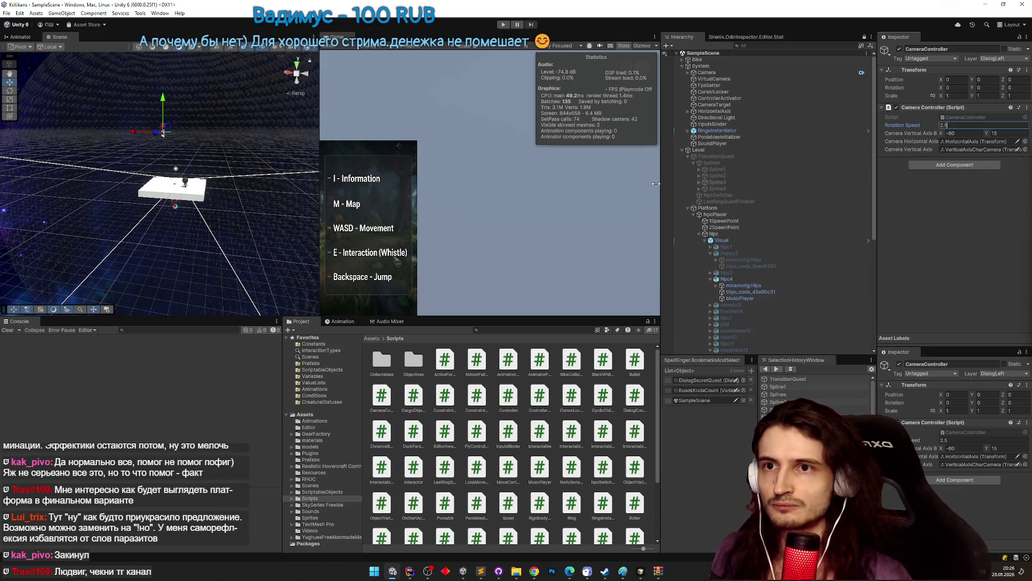
pyautogui.hotkey('ctrl', 'p')
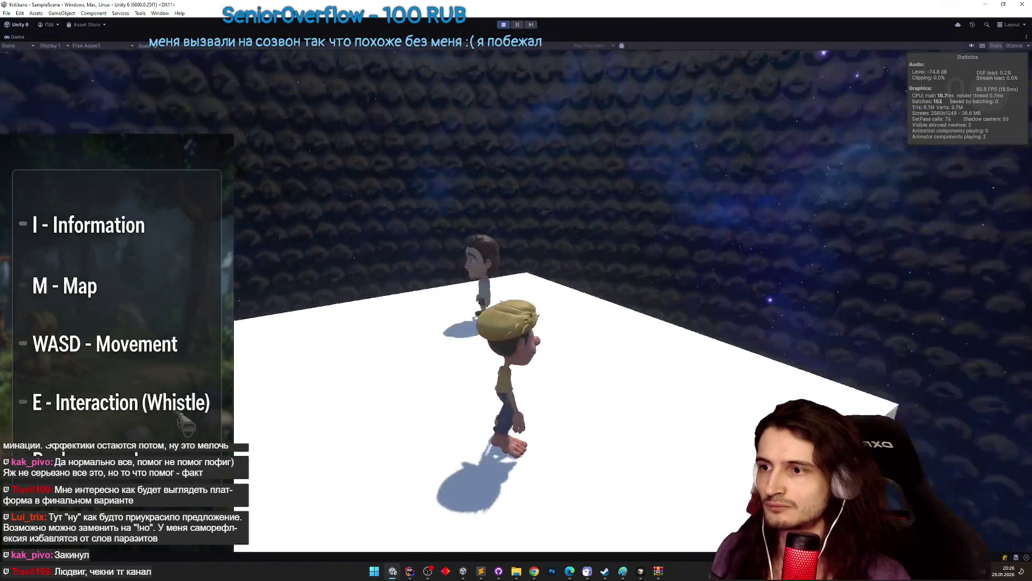
pyautogui.press('e')
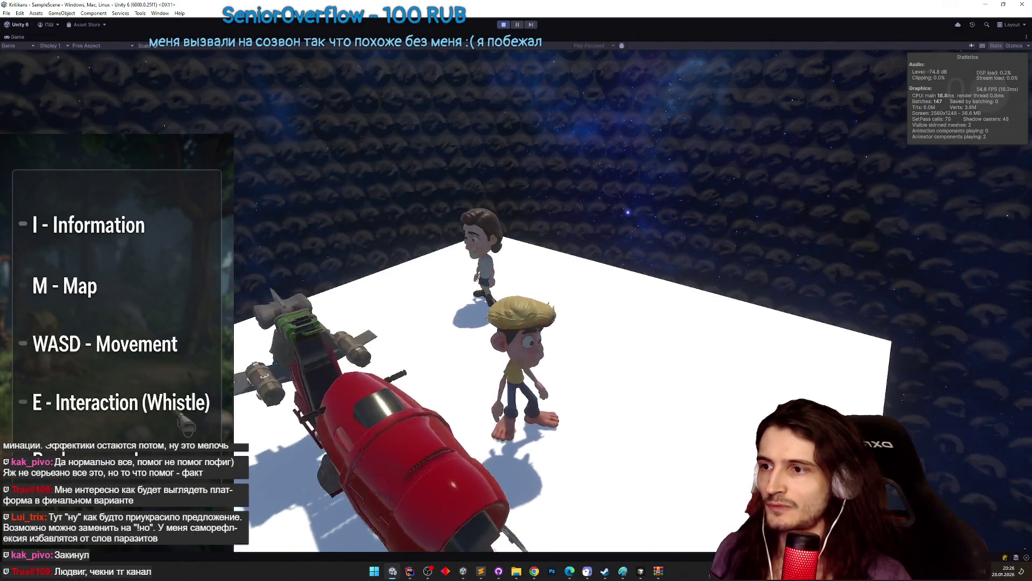
pyautogui.press('Escape')
pyautogui.moveTo(615, 380); pyautogui.dragTo(638, 380)
pyautogui.press('Escape')
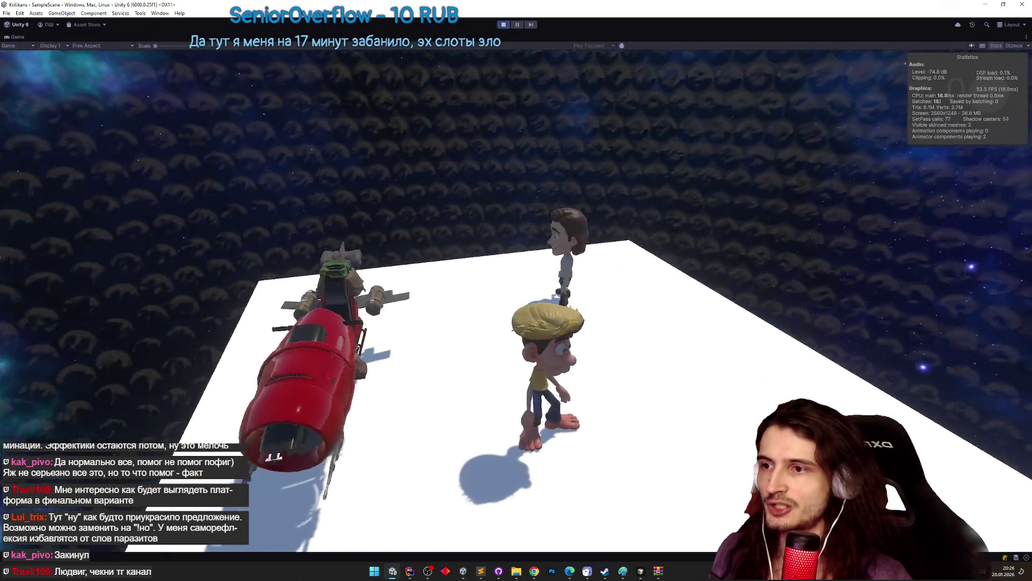
pyautogui.press('Escape')
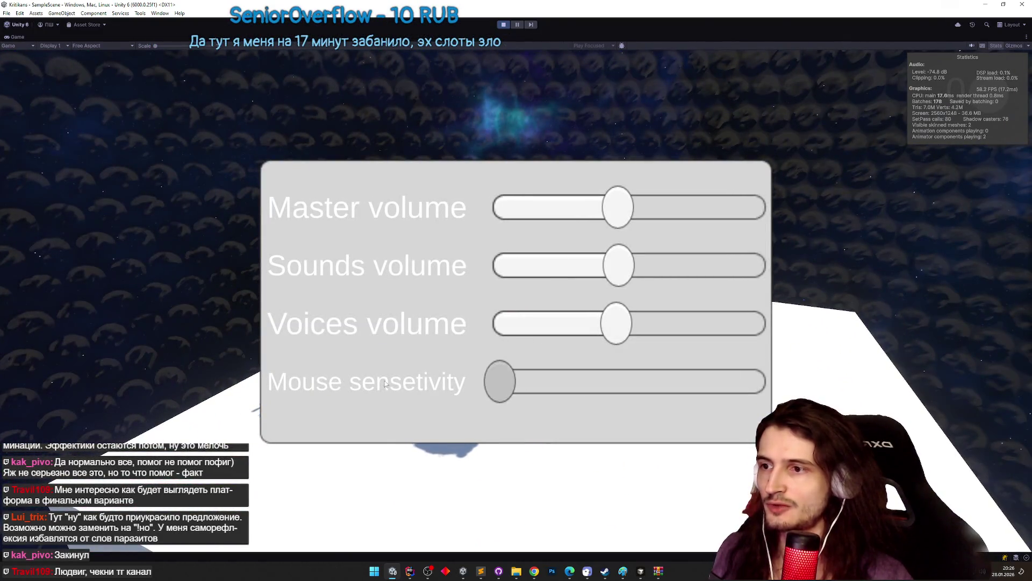
pyautogui.press('Escape')
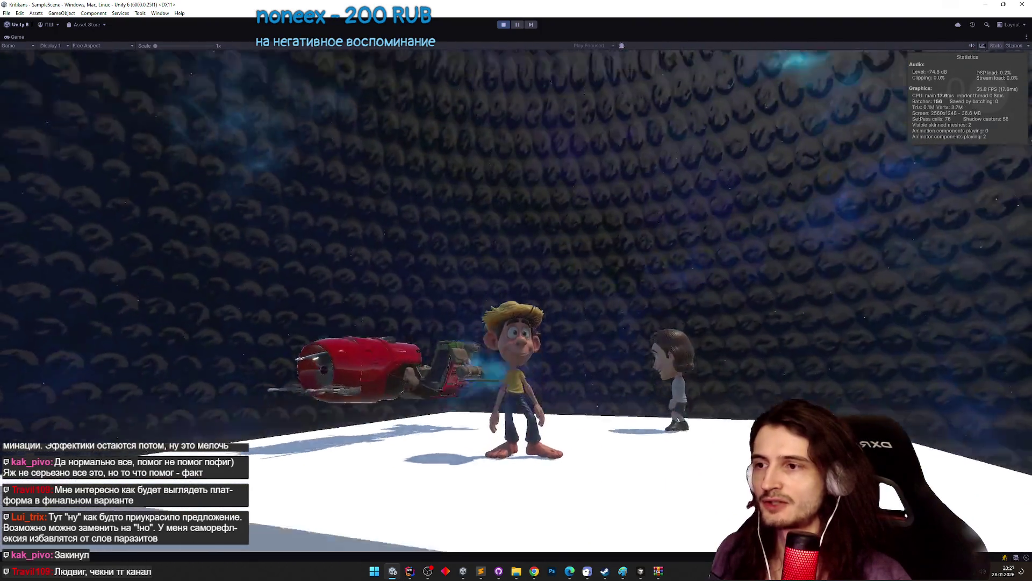
pyautogui.hotkey('ctrl', 'p')
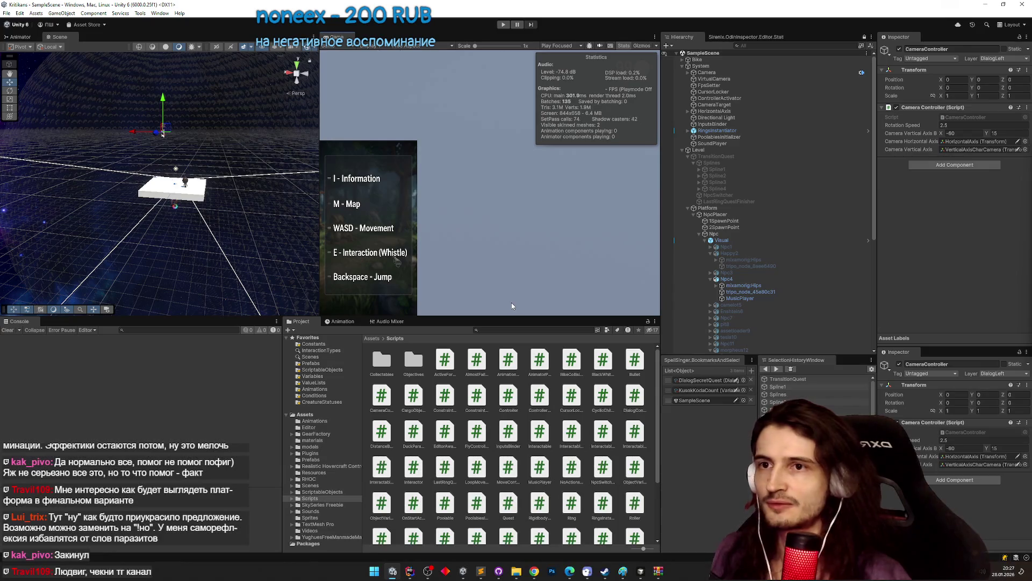
# Open CameraController in Rider and multiply the vertical input by MouseSensitivity.
pyautogui.doubleClick(965, 117)
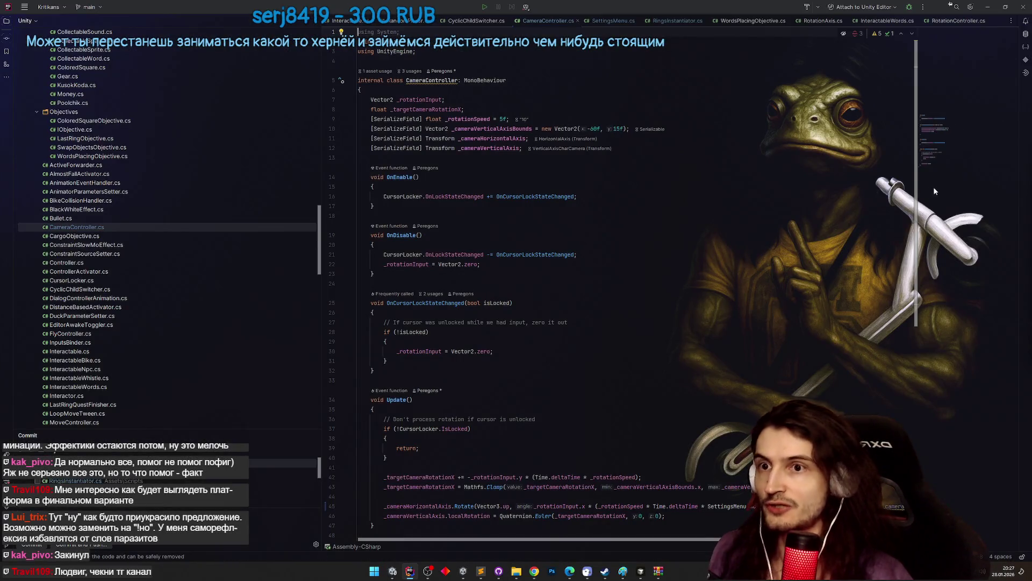
pyautogui.moveTo(915, 193); pyautogui.dragTo(898, 314)
pyautogui.click(704, 285)
pyautogui.click(801, 284)
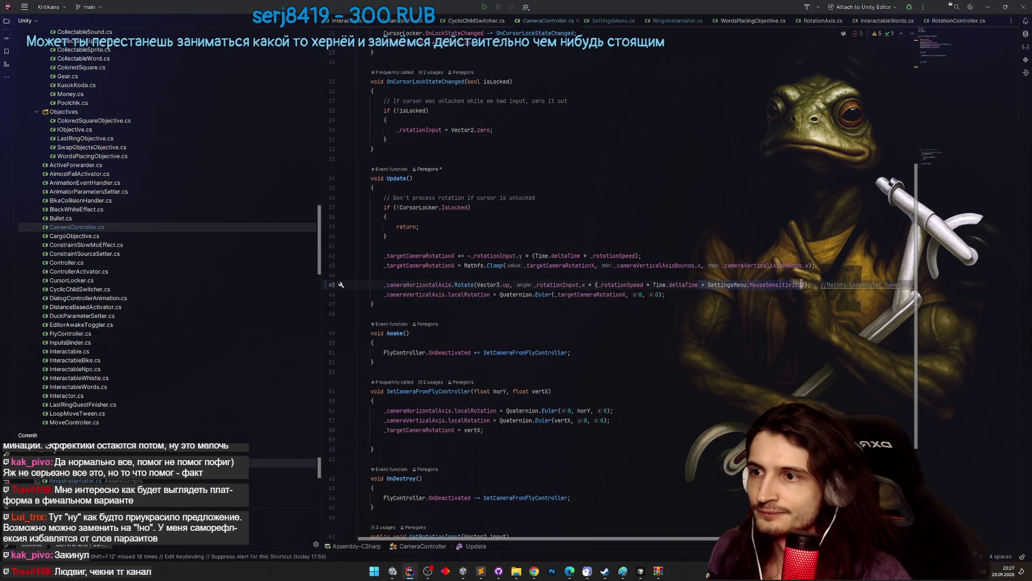
pyautogui.click(744, 248)
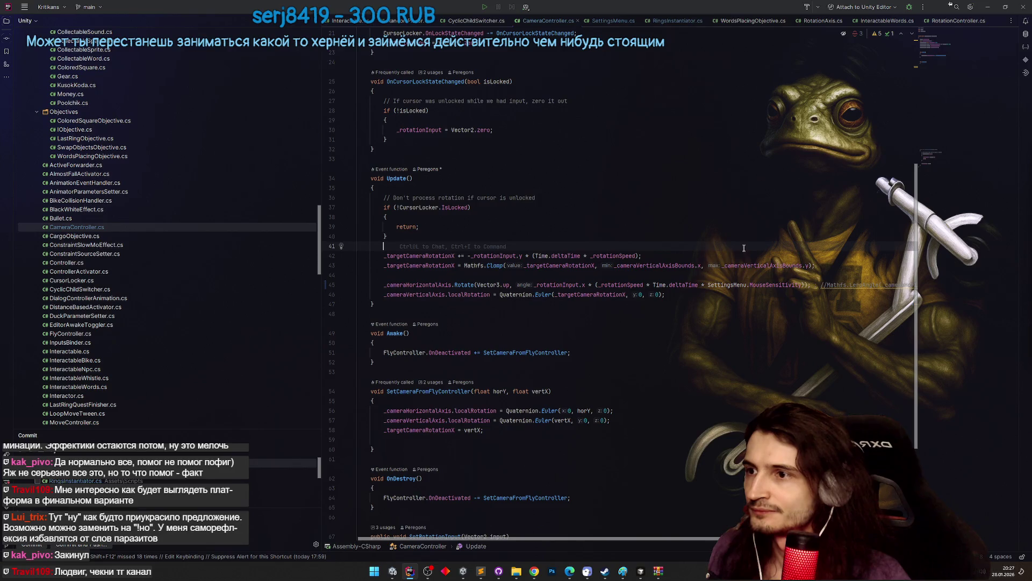
pyautogui.click(638, 255)
pyautogui.write('* SettingsMenu.MouseSensitivity')
pyautogui.click(644, 215)
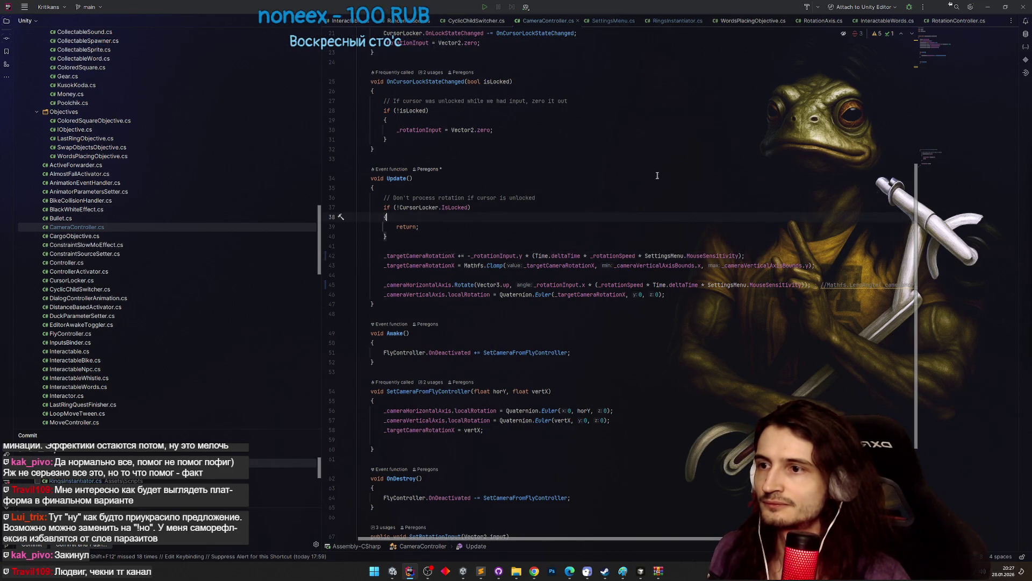
pyautogui.click(505, 246)
# Declare var modifier = (Time.deltaTime * _rotationSpeed * SettingsMenu.MouseSensitivity); in Update.
pyautogui.press('Return')
pyautogui.write('var modifi')
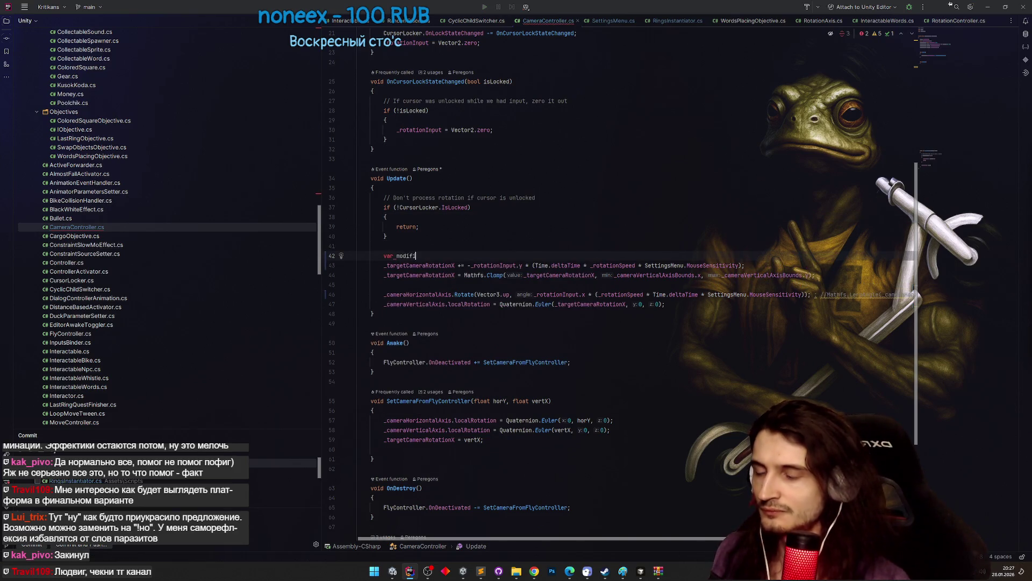
pyautogui.write('er =')
pyautogui.click(418, 227)
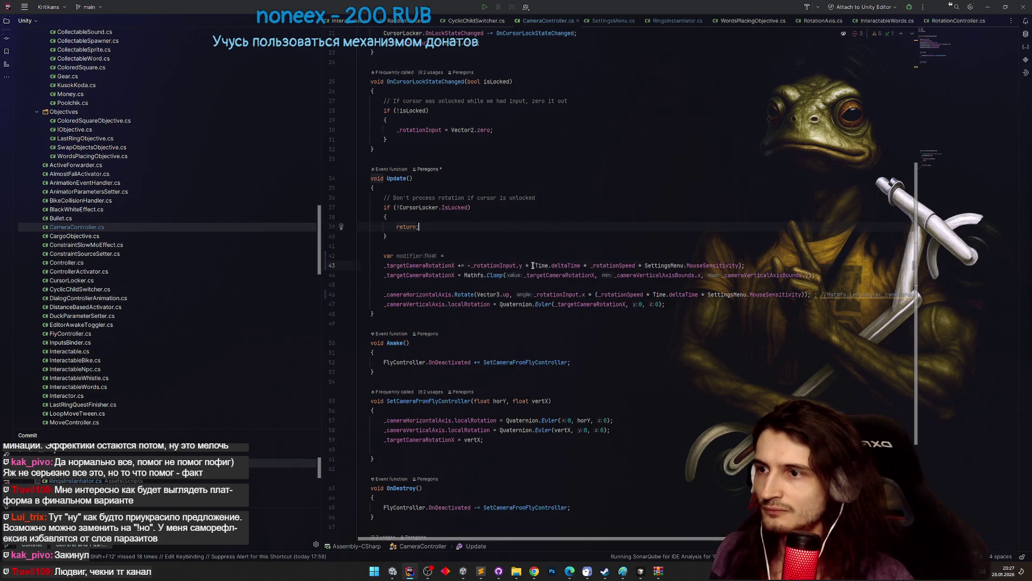
pyautogui.click(533, 265)
pyautogui.write('(')
pyautogui.moveTo(742, 265); pyautogui.dragTo(533, 265)
pyautogui.hotkey('ctrl', 'x')
pyautogui.click(445, 256)
pyautogui.hotkey('ctrl', 'v')
pyautogui.write(';')
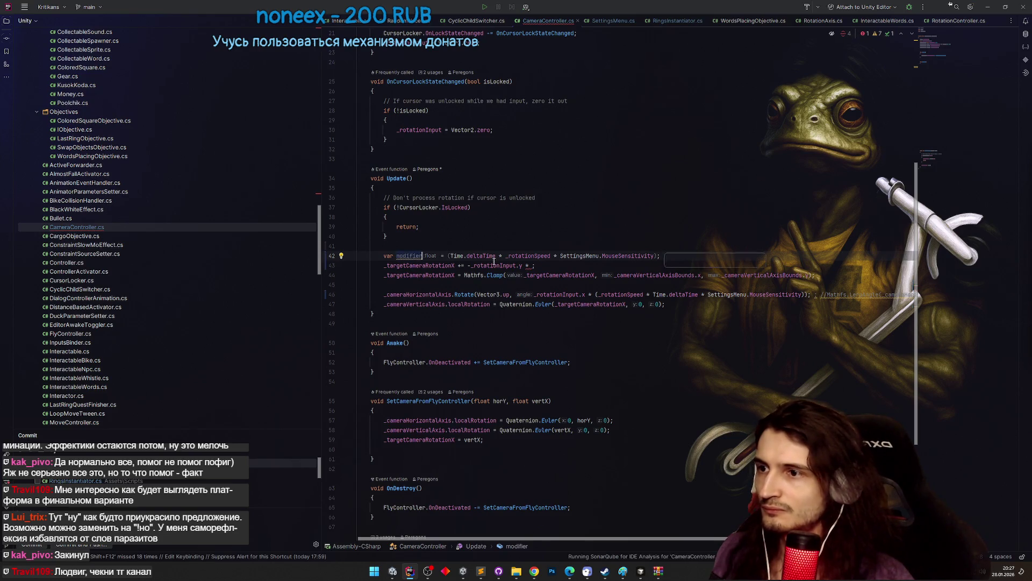
# Replace both rotation expressions with modifier, then return to Unity to recompile.
pyautogui.click(529, 265)
pyautogui.write('modifier')
pyautogui.moveTo(597, 295); pyautogui.dragTo(810, 294)
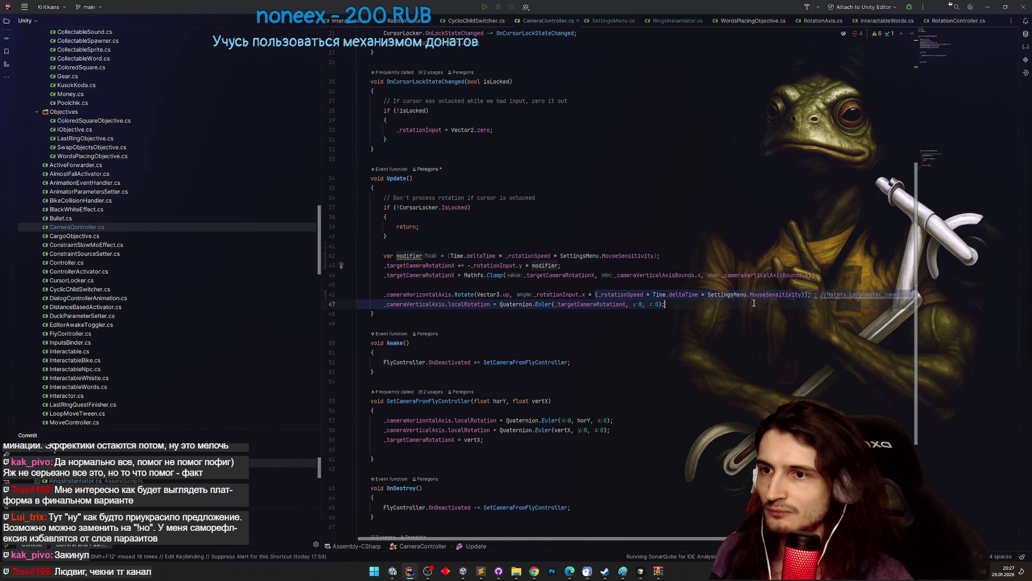
pyautogui.write('modifier')
pyautogui.click(811, 222)
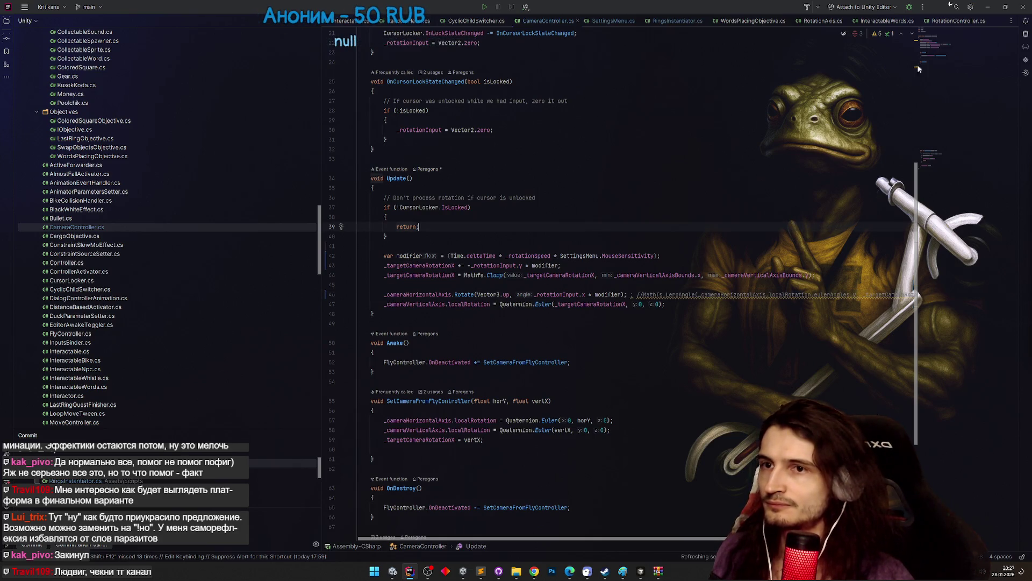
pyautogui.click(987, 10)
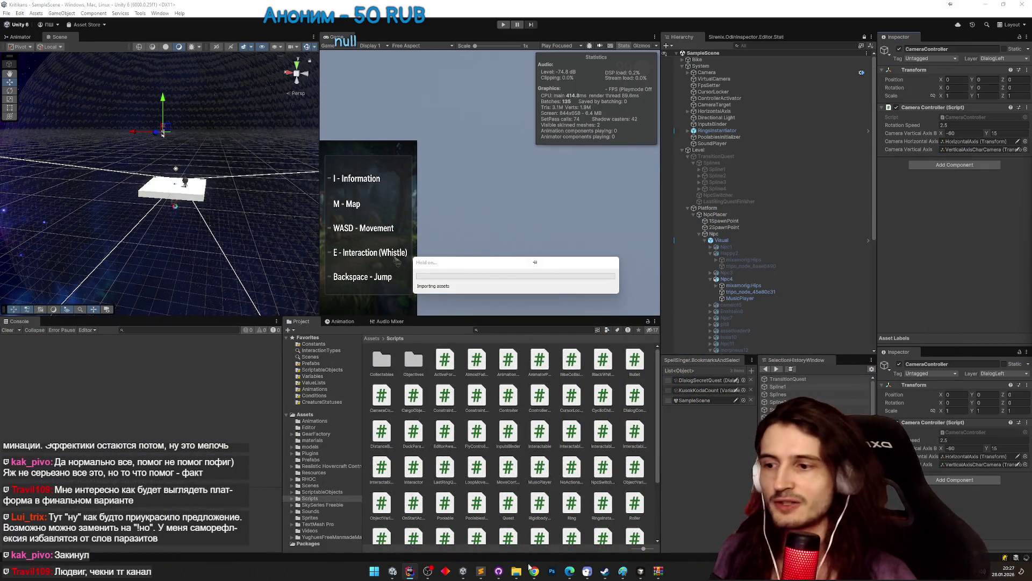
# Open the ПерегонСтримляне group chat in Telegram Web.
pyautogui.moveTo(534, 573)
pyautogui.click(532, 532)
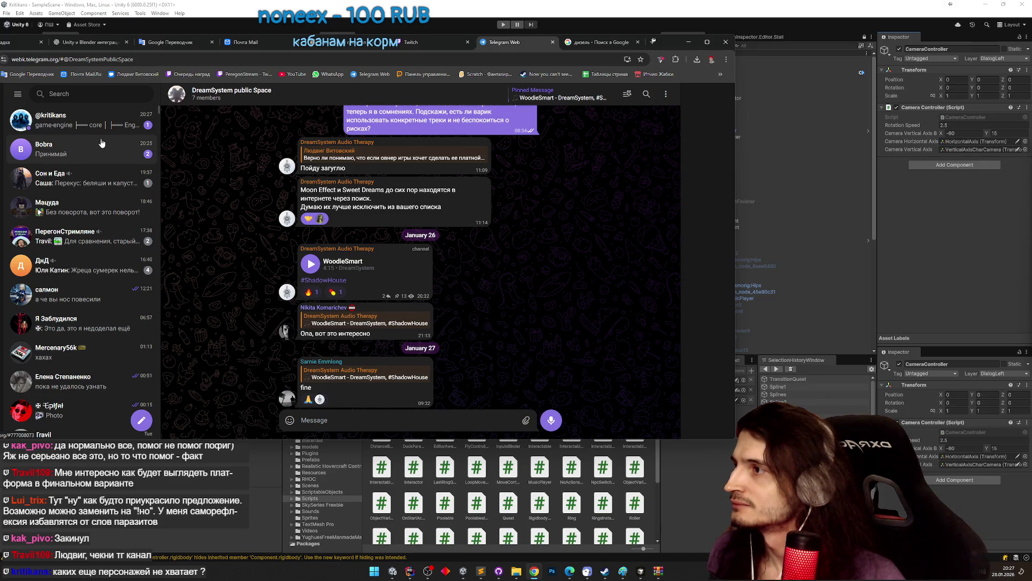
pyautogui.click(92, 238)
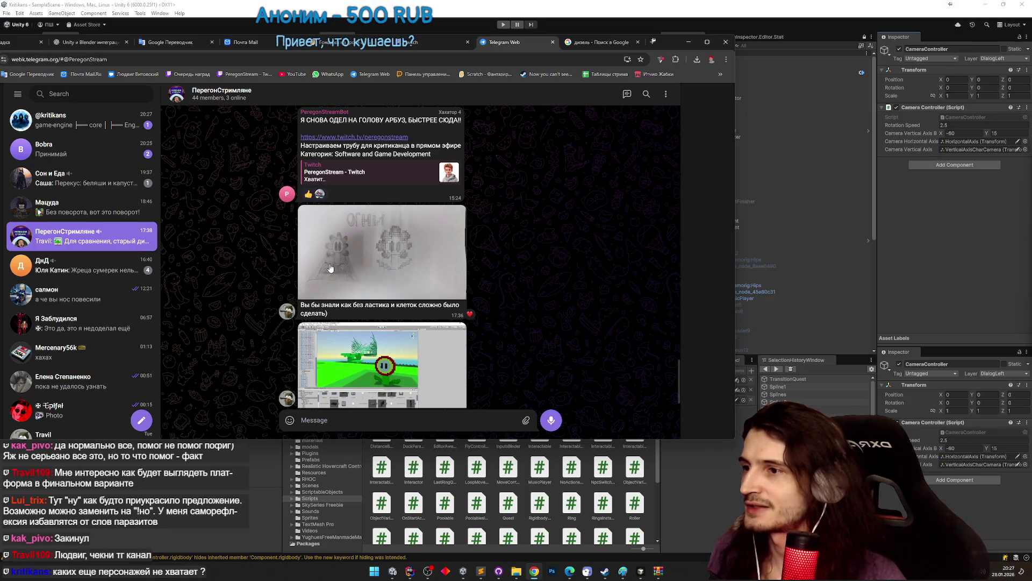
# View the drawing photo and the old-design Unity screenshot full size, then minimize the browser.
pyautogui.click(330, 268)
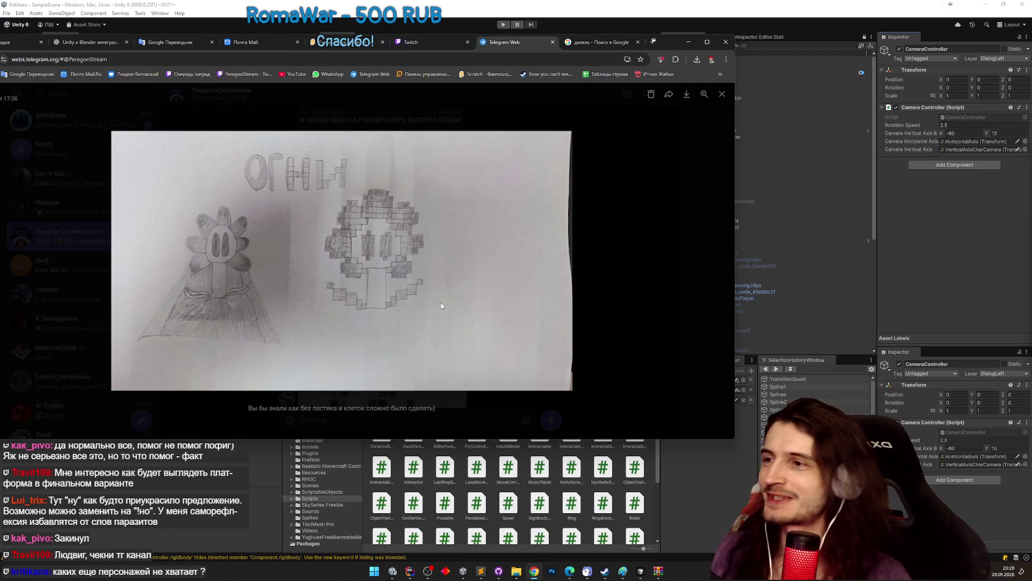
pyautogui.click(614, 220)
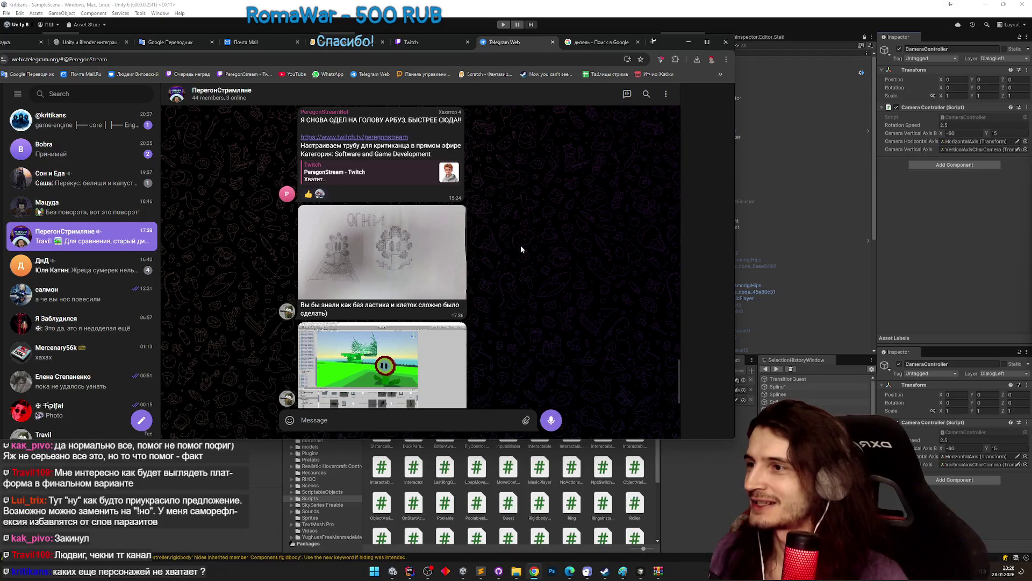
pyautogui.scroll(-1, 520, 258)
pyautogui.click(402, 329)
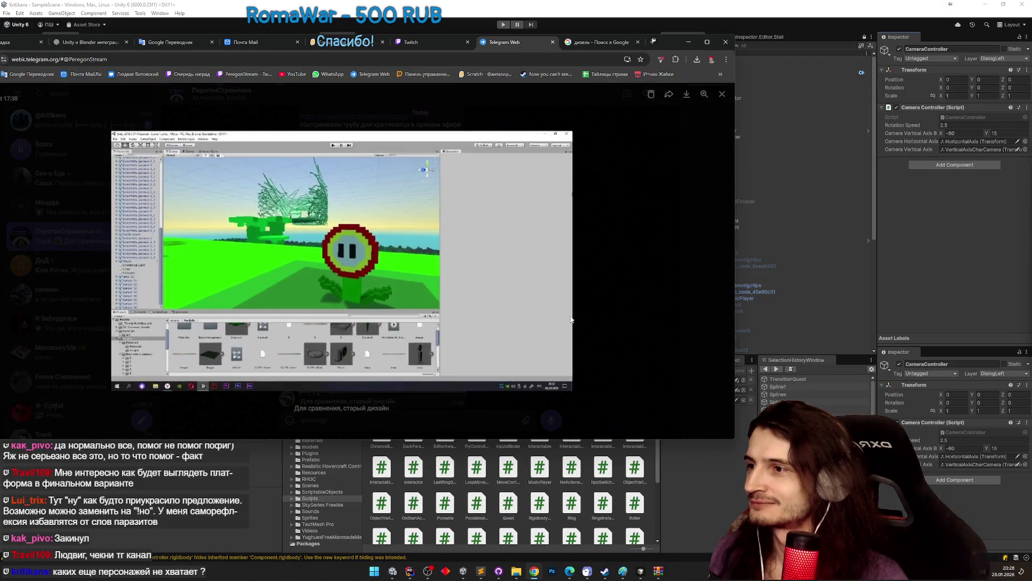
pyautogui.click(619, 269)
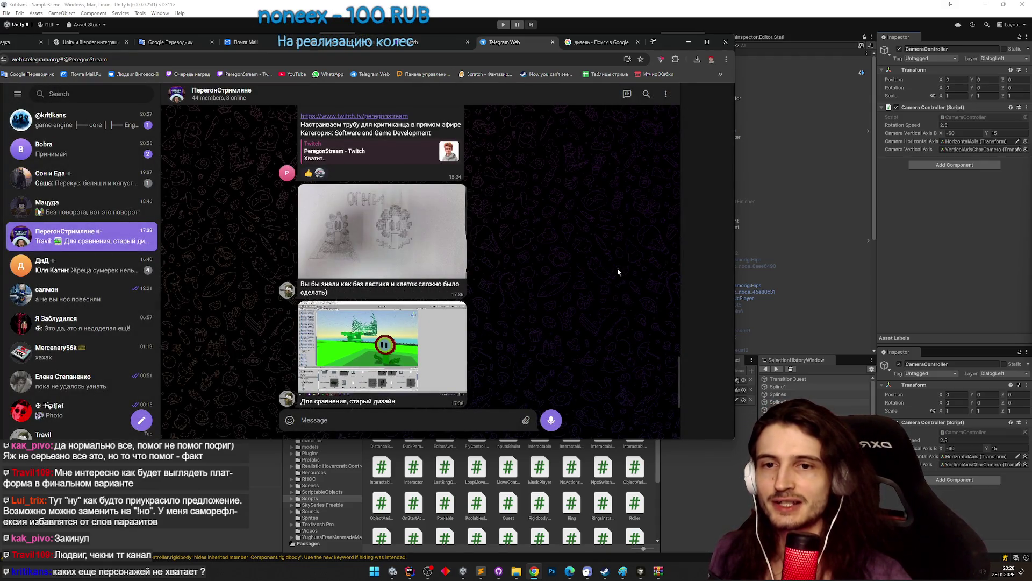
pyautogui.click(689, 42)
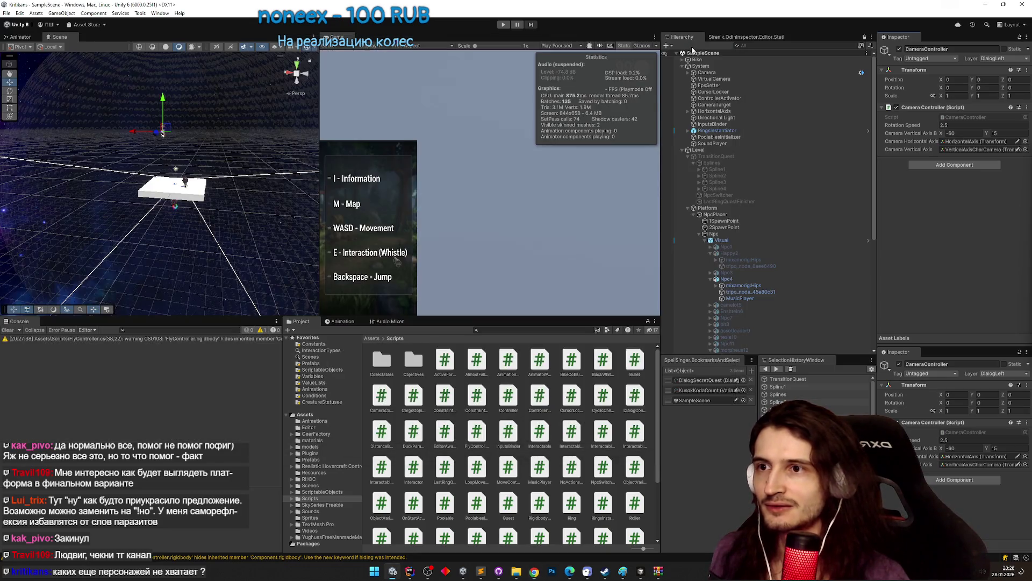
# Close both WinRAR windows and glance at the TZ.todo task list.
pyautogui.moveTo(872, 172); pyautogui.dragTo(873, 209)
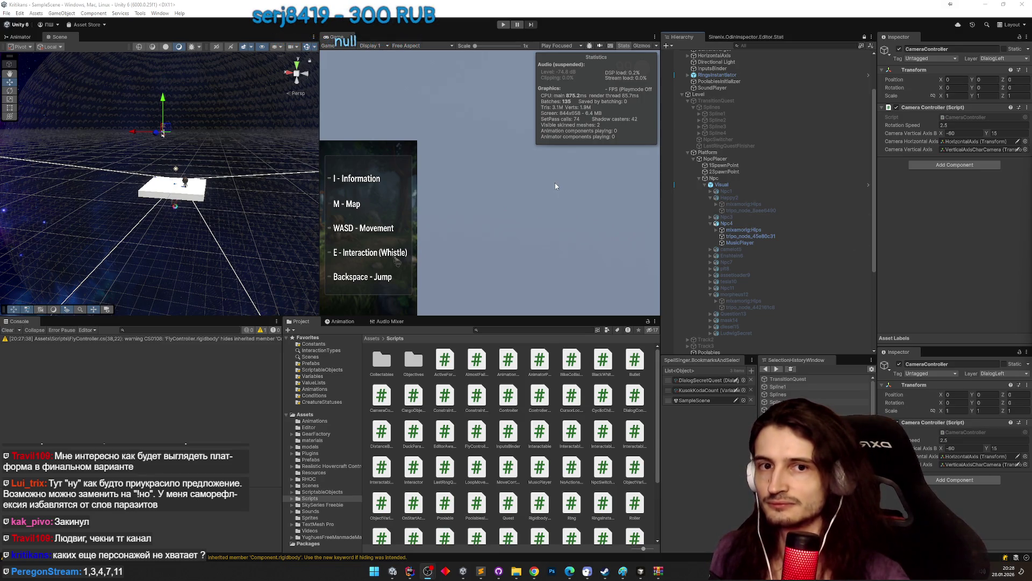
pyautogui.moveTo(658, 571)
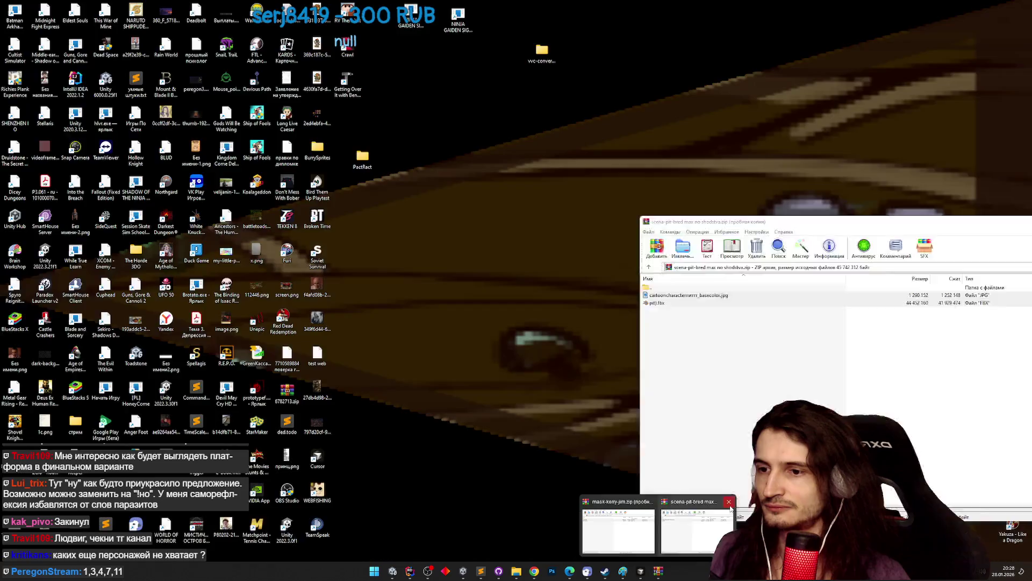
pyautogui.click(728, 501)
pyautogui.click(690, 501)
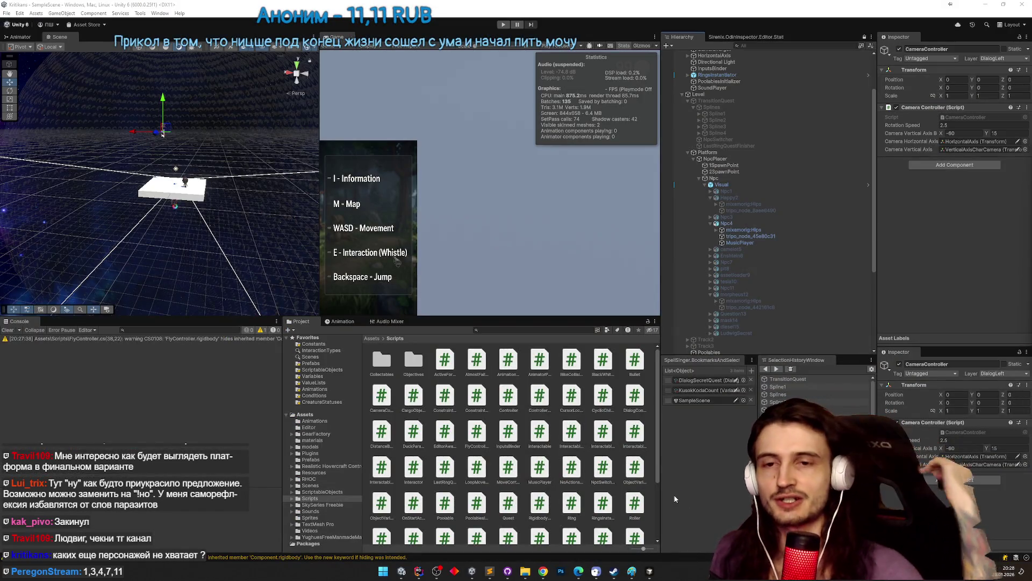
pyautogui.click(491, 572)
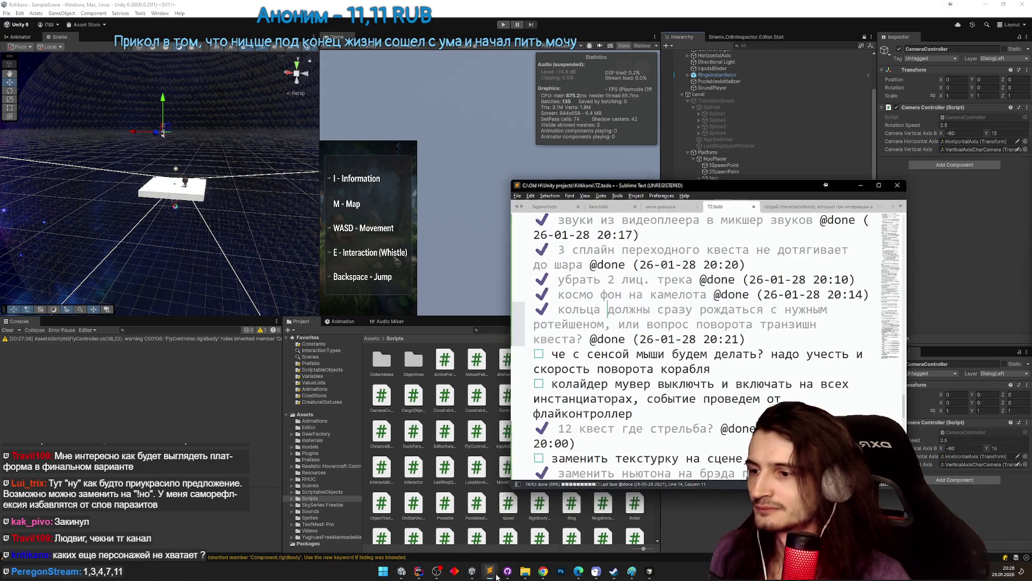
# Back in Unity, start Play mode with Maximize On Play, restarting it once.
pyautogui.click(505, 272)
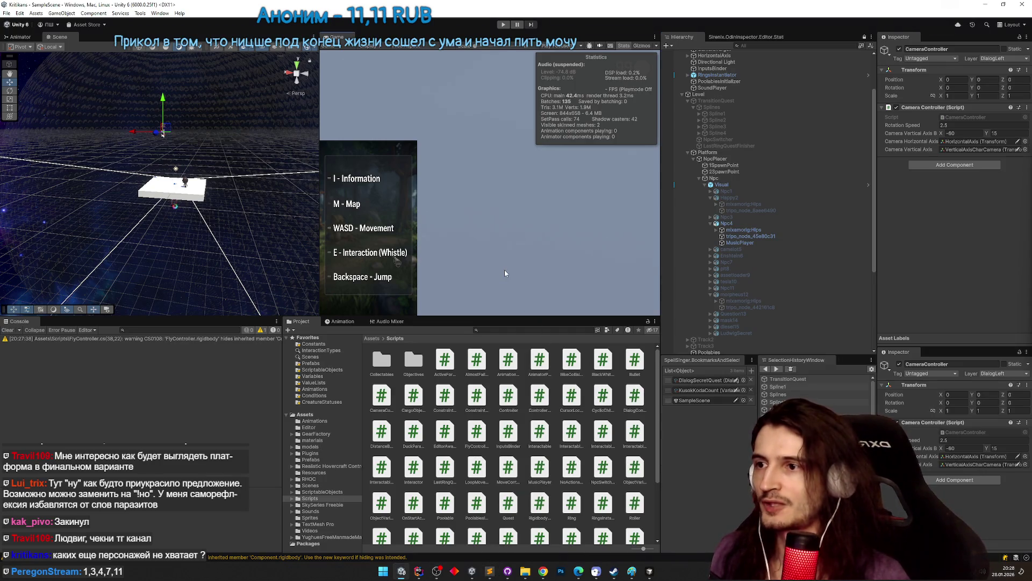
pyautogui.hotkey('ctrl', 'p')
pyautogui.hotkey('ctrl', 'p')
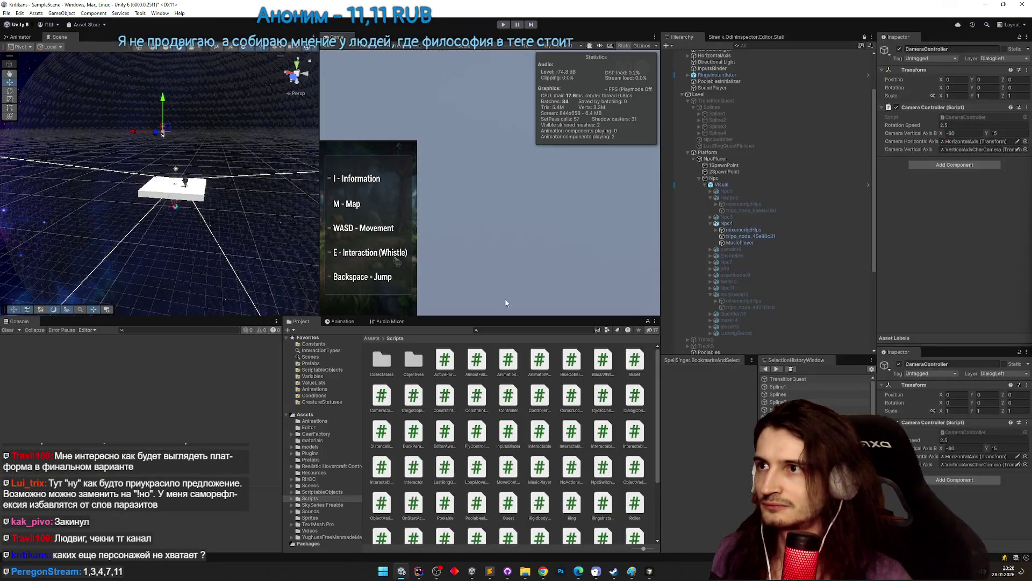
pyautogui.hotkey('ctrl', 'p')
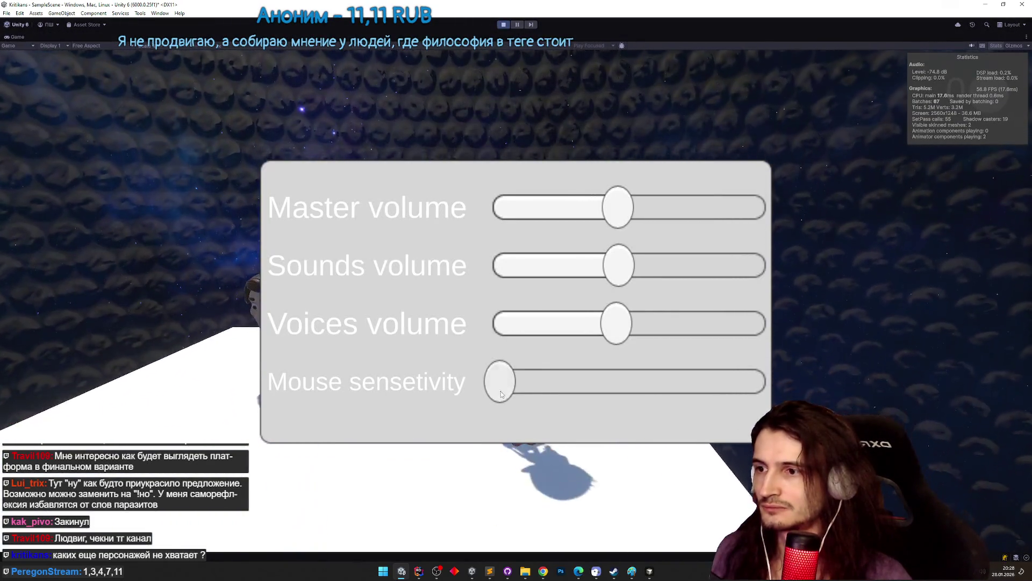
# Raise the Mouse sensitivity slider in two increments in the in-game settings panel.
pyautogui.click(536, 381)
pyautogui.press('Escape')
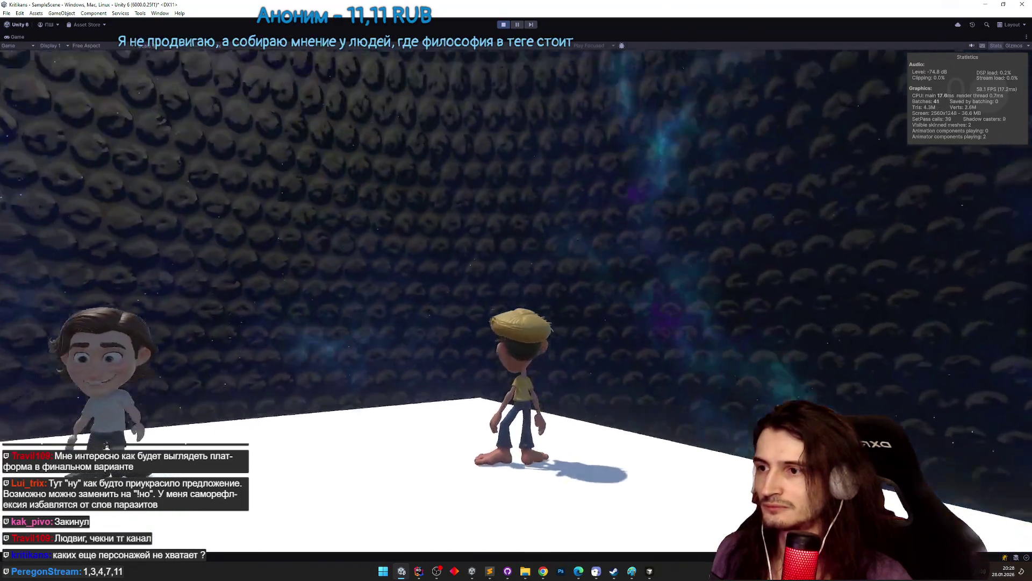
pyautogui.press('Escape')
pyautogui.click(606, 380)
pyautogui.press('Escape')
# Walk the character and turn the camera, then stop Play mode.
pyautogui.press('w')
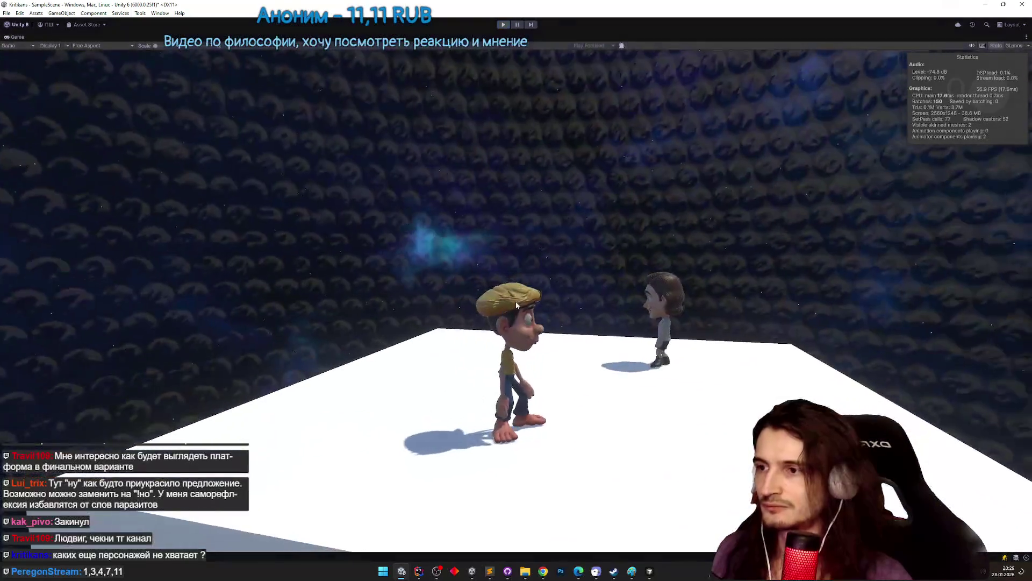
pyautogui.hotkey('ctrl', 'p')
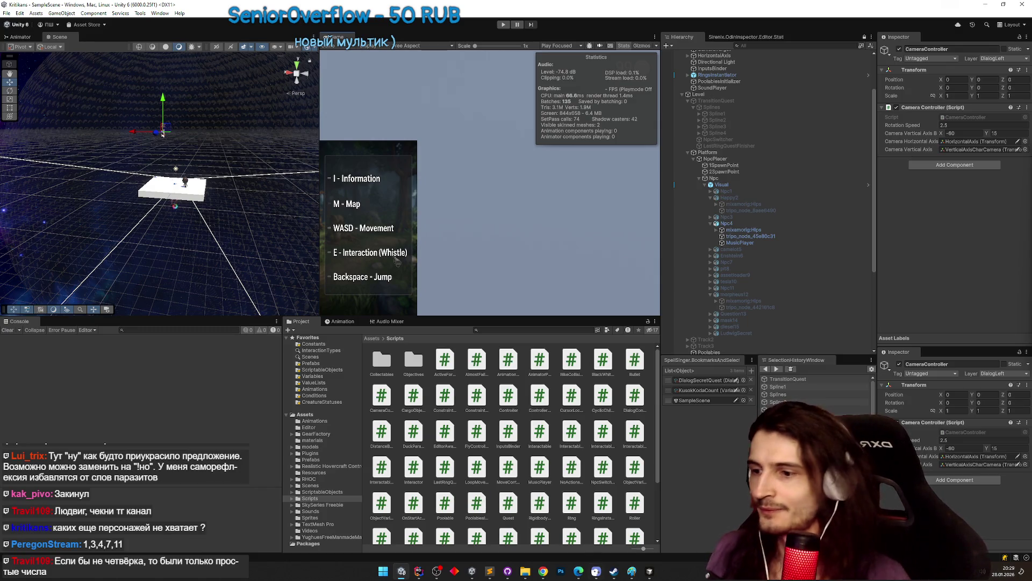
pyautogui.click(542, 572)
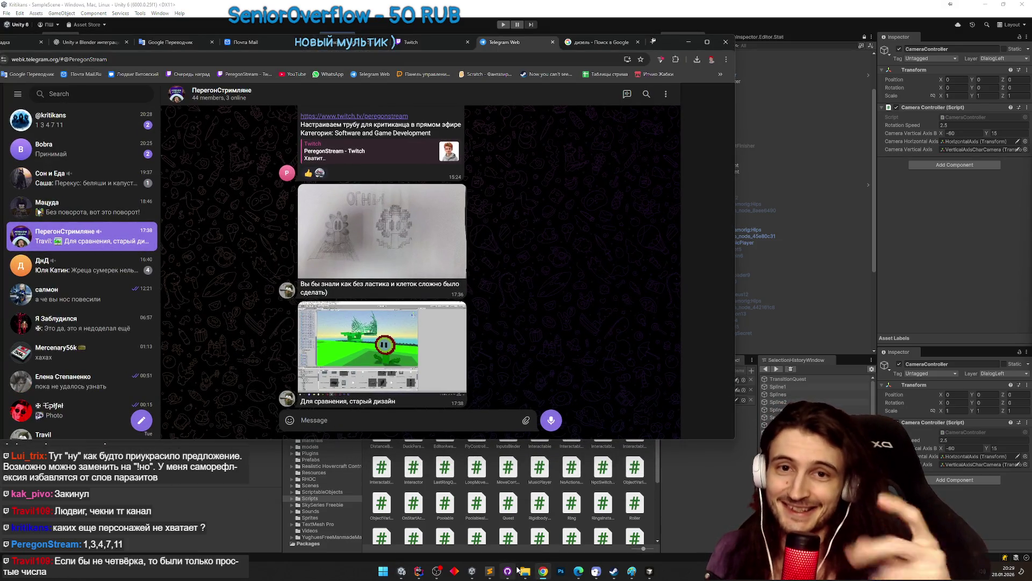
# Download SCENA.blend from the private Telegram chat and show SCENA (1).blend in its folder.
pyautogui.moveTo(516, 570)
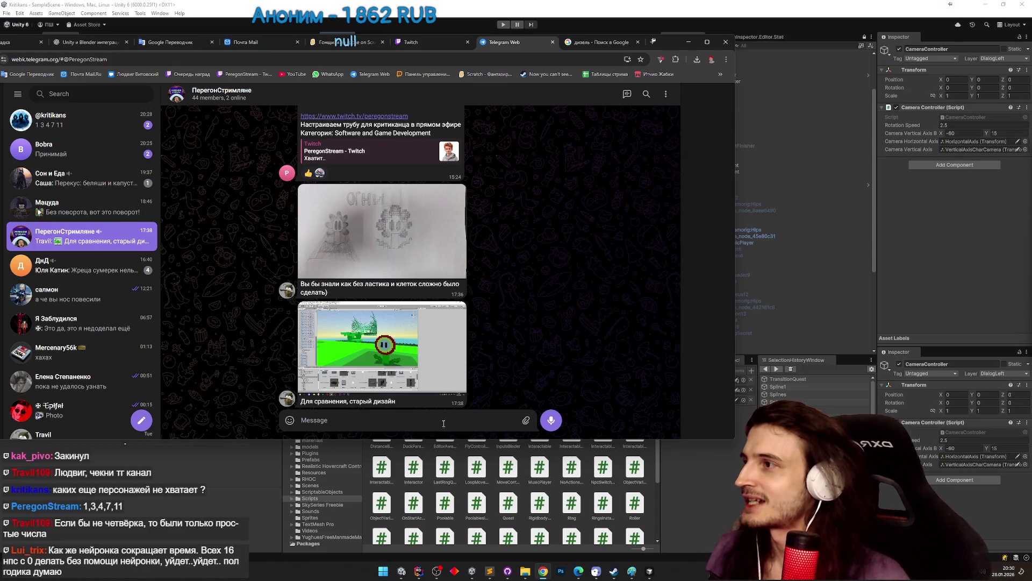
pyautogui.click(76, 154)
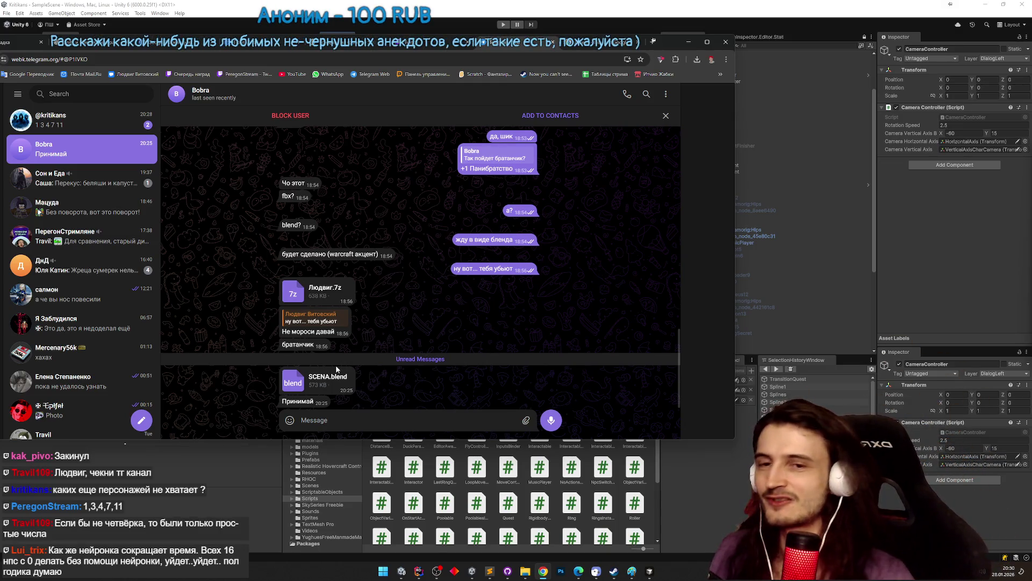
pyautogui.click(333, 380)
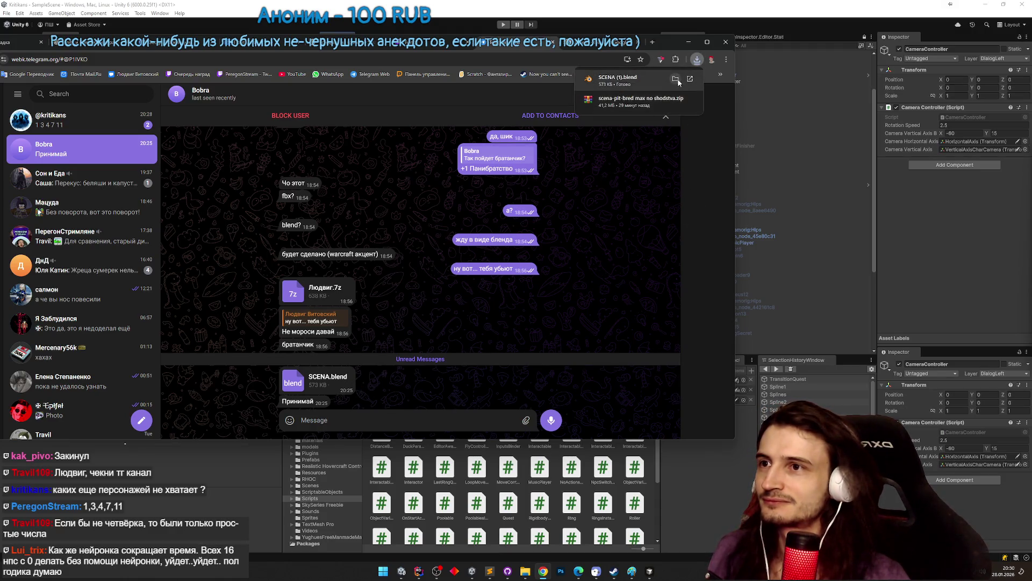
pyautogui.click(664, 81)
# Delete the older 218 KB SCENA.blend and rename SCENA (1).blend to SCENA.blend.
pyautogui.click(530, 243)
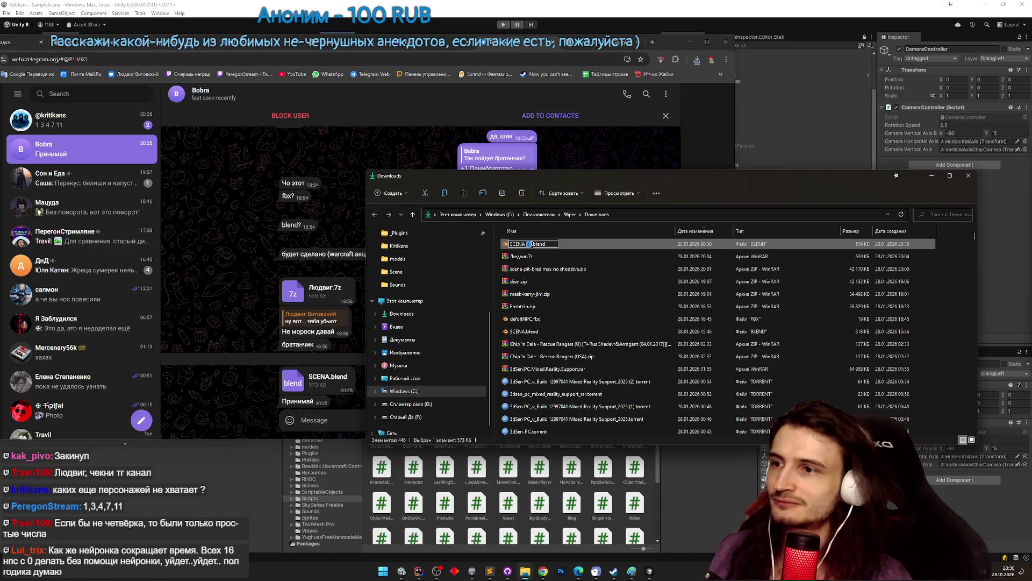
pyautogui.press('BackSpace')
pyautogui.press('Return')
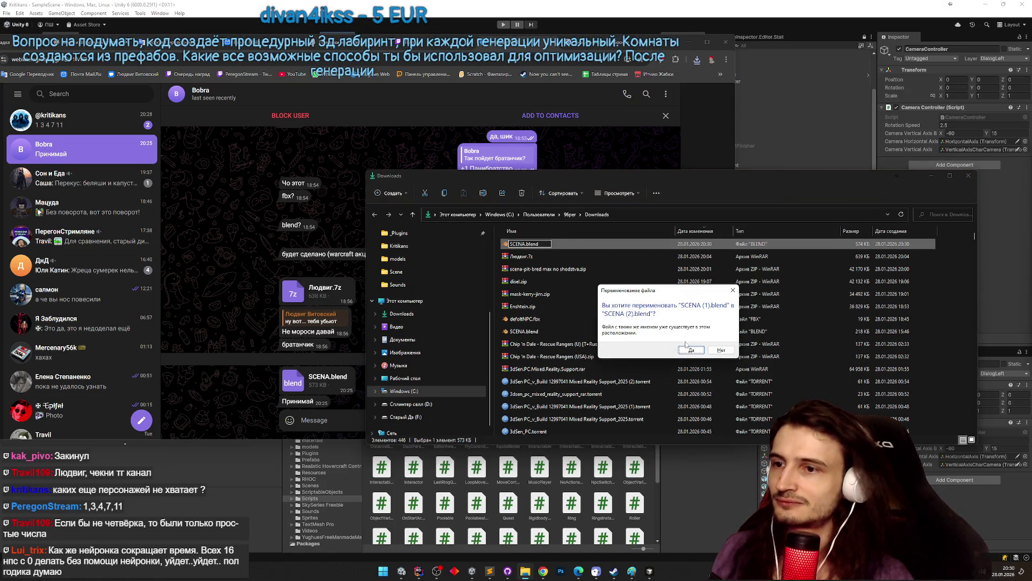
pyautogui.click(721, 350)
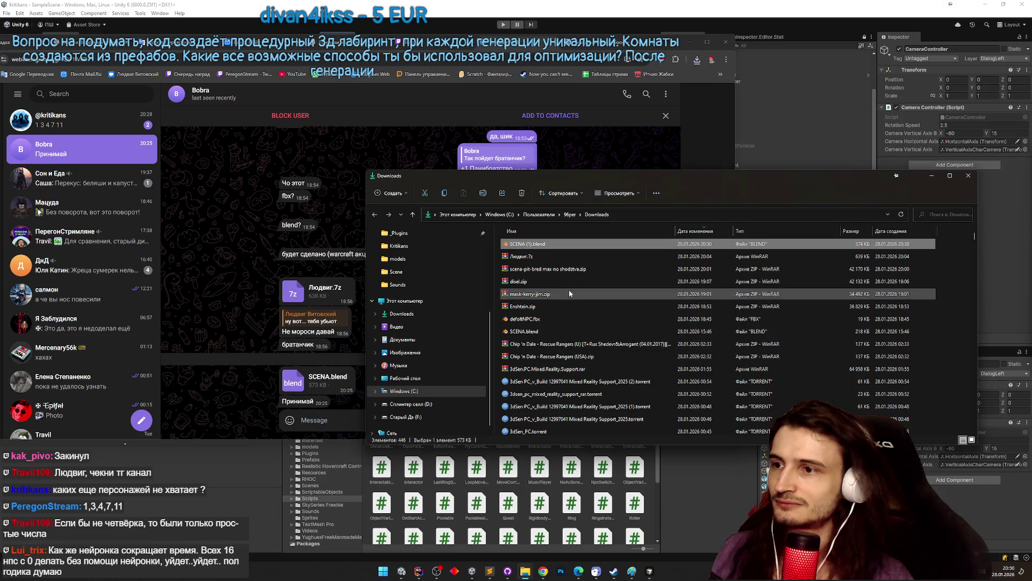
pyautogui.click(543, 331)
pyautogui.press('Delete')
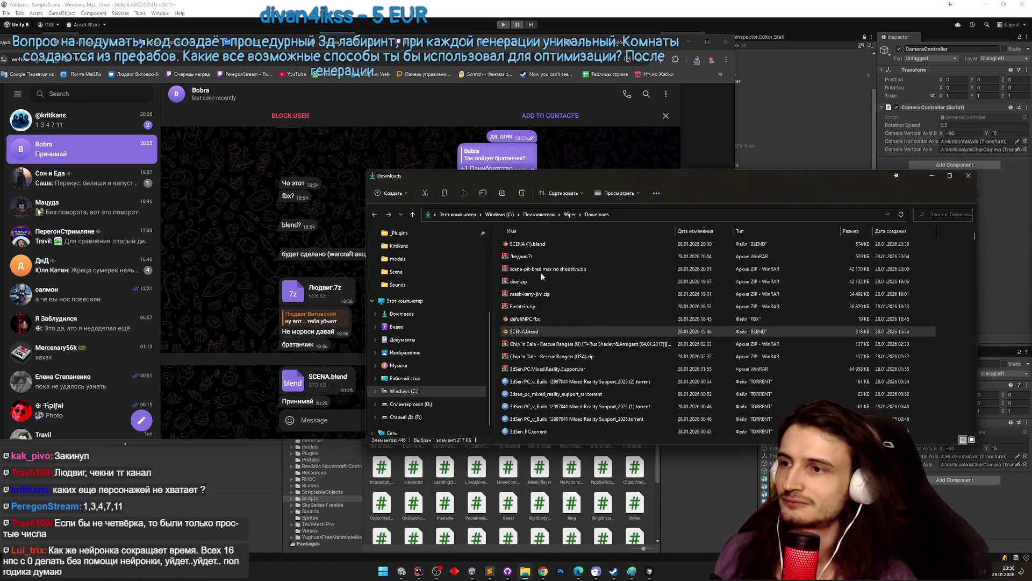
pyautogui.click(540, 243)
pyautogui.press('F2')
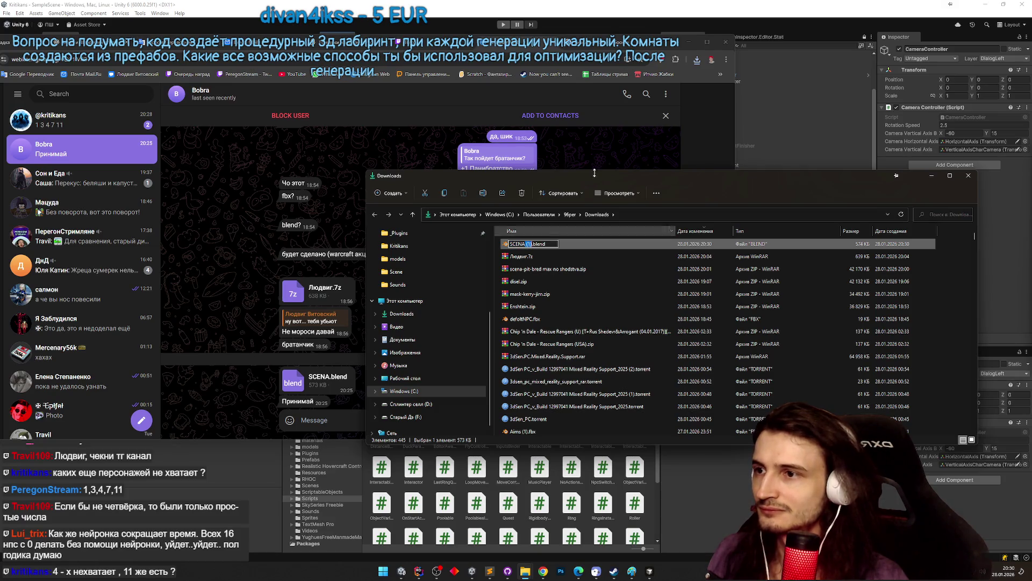
pyautogui.press('Return')
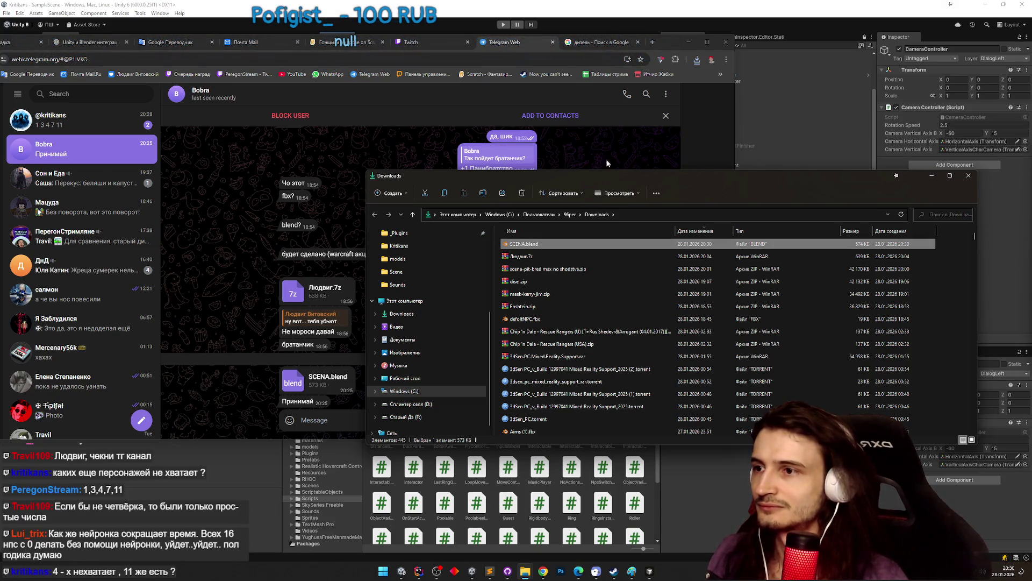
# Move the browser and Downloads window aside and enter the commit summary 'saving scene'.
pyautogui.click(687, 42)
pyautogui.moveTo(555, 176); pyautogui.dragTo(722, 197)
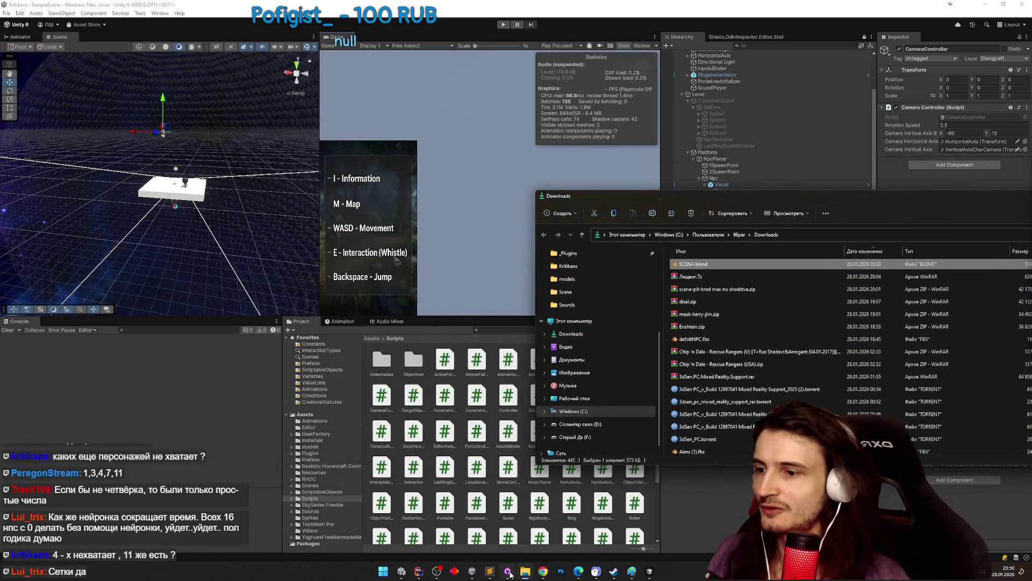
pyautogui.click(508, 570)
pyautogui.click(323, 432)
pyautogui.write('saving scene')
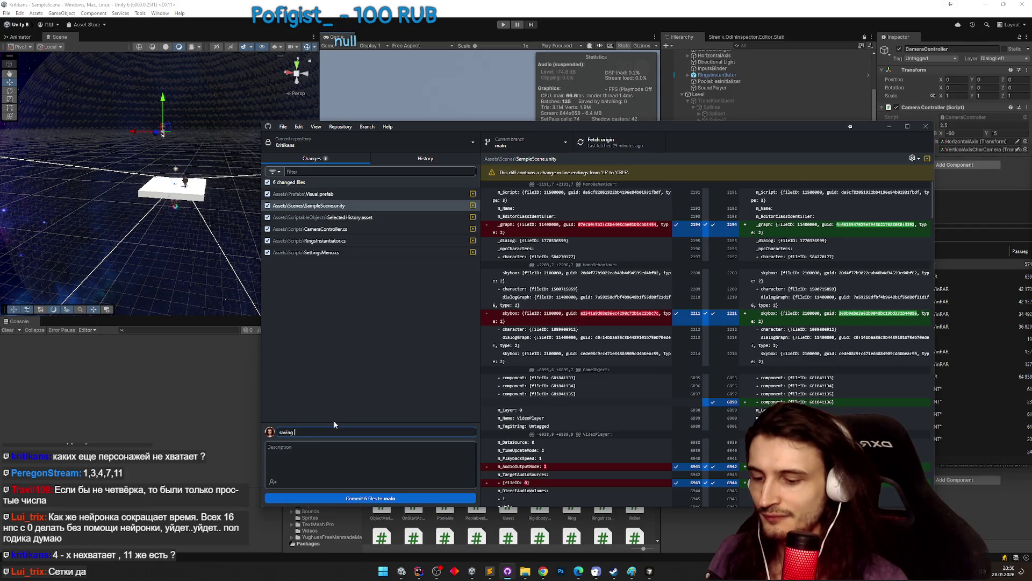
# Commit the six changed files to main, push to origin, and minimize GitHub Desktop.
pyautogui.click(361, 498)
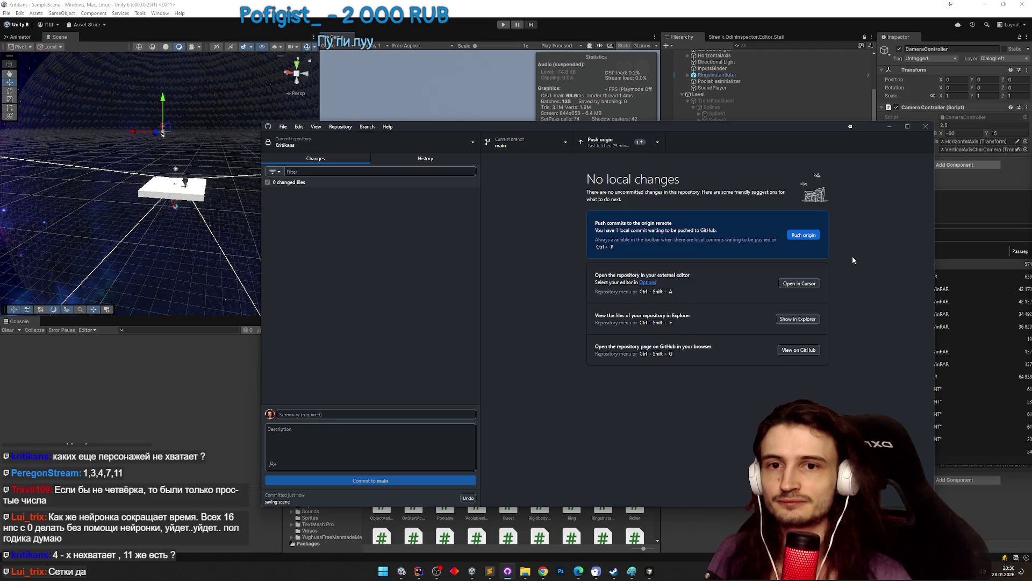
pyautogui.click(816, 236)
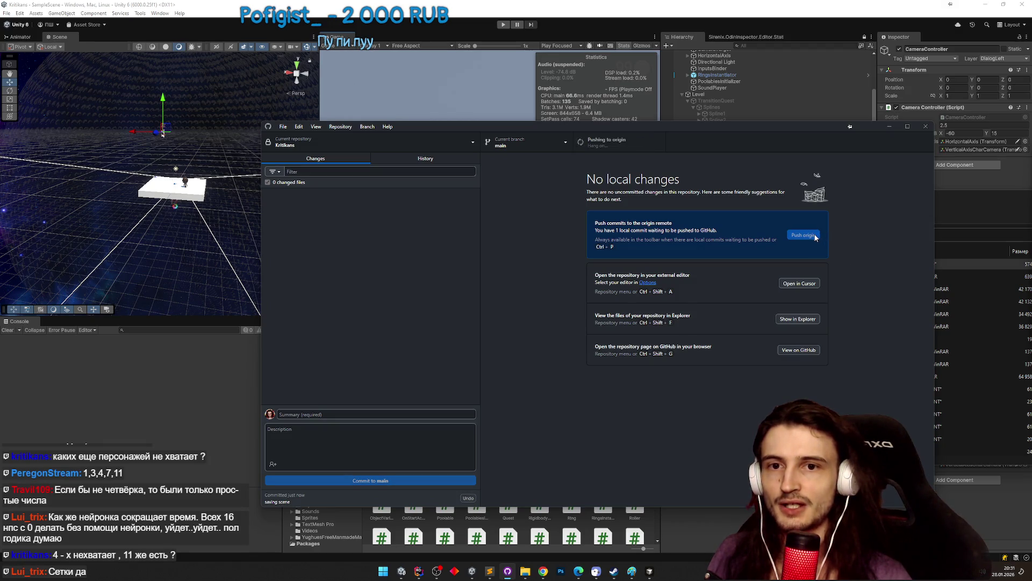
pyautogui.click(890, 126)
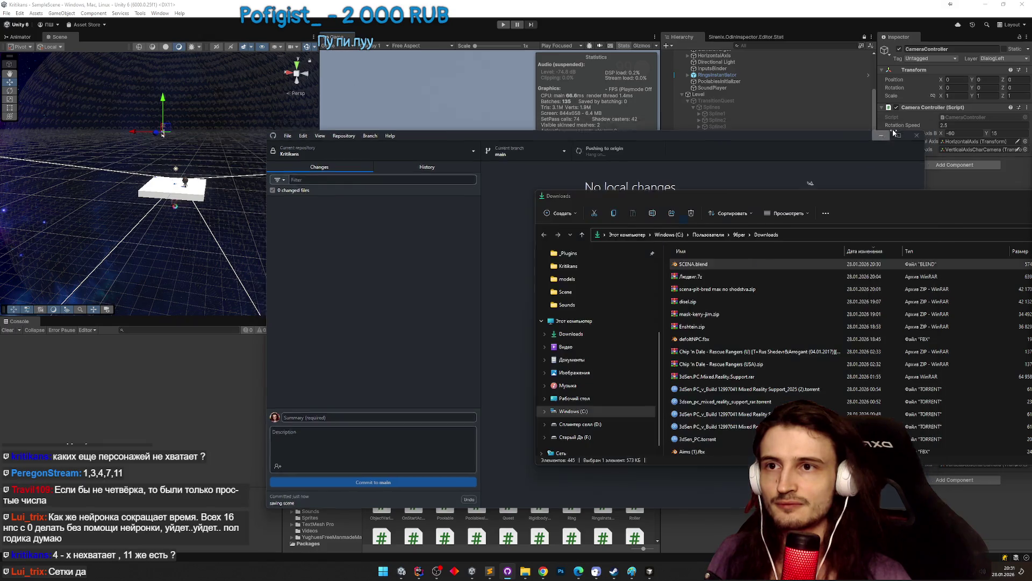
pyautogui.moveTo(749, 185); pyautogui.dragTo(737, 416)
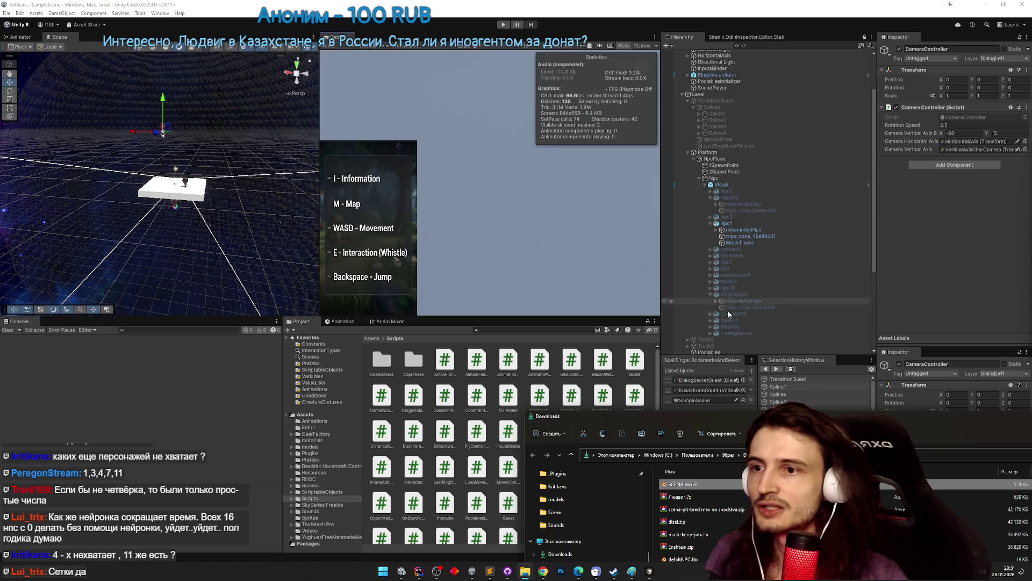
# Select Npc11, frame it in the Scene view, and untick its active checkbox.
pyautogui.moveTo(921, 419); pyautogui.dragTo(628, 398)
pyautogui.click(797, 398)
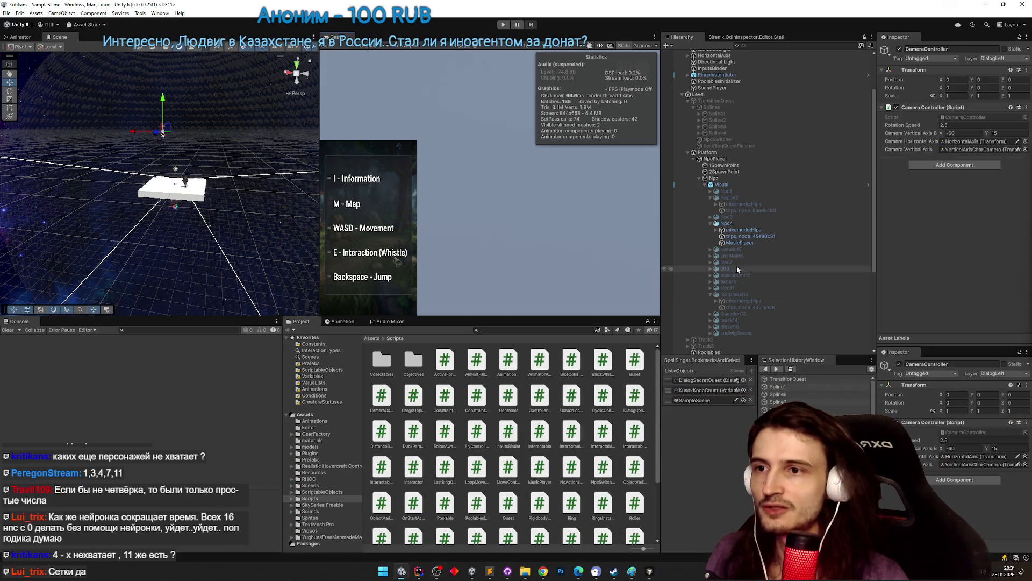
pyautogui.click(742, 288)
pyautogui.moveTo(161, 188); pyautogui.dragTo(324, 213)
pyautogui.press('f')
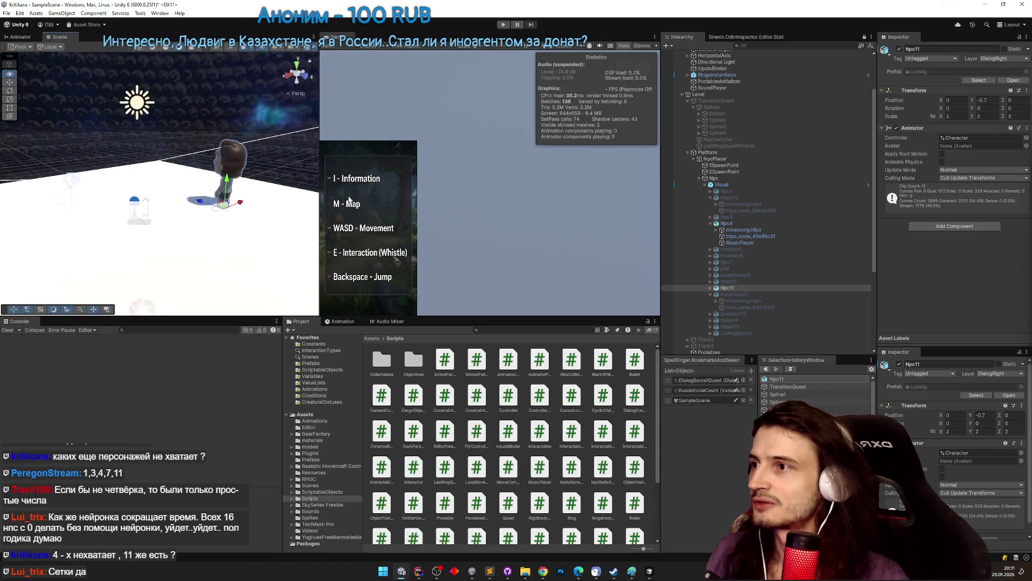
pyautogui.click(899, 49)
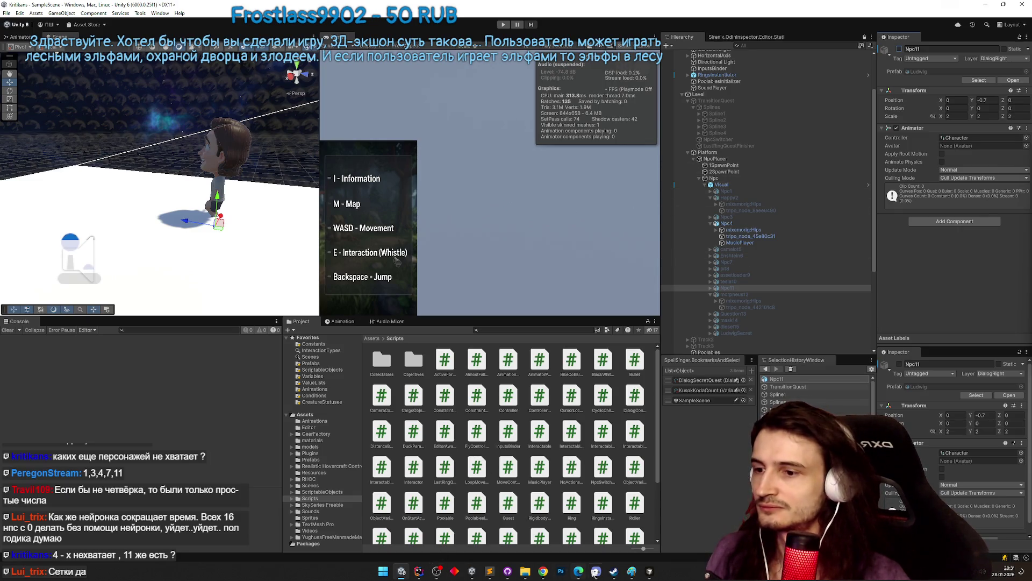
# Bring up the code editor briefly and minimize it again.
pyautogui.click(649, 572)
pyautogui.click(649, 572)
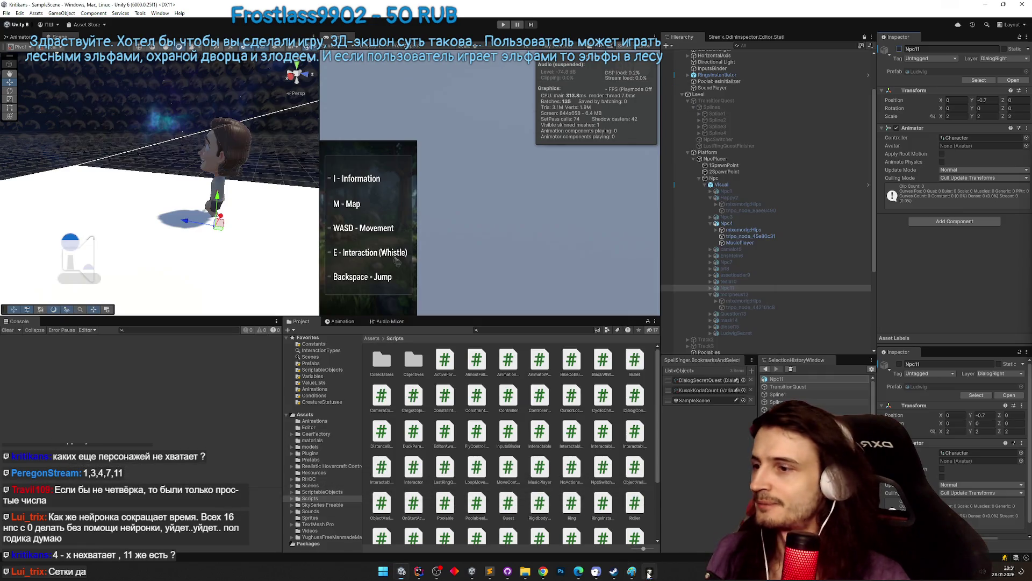
pyautogui.moveTo(525, 574)
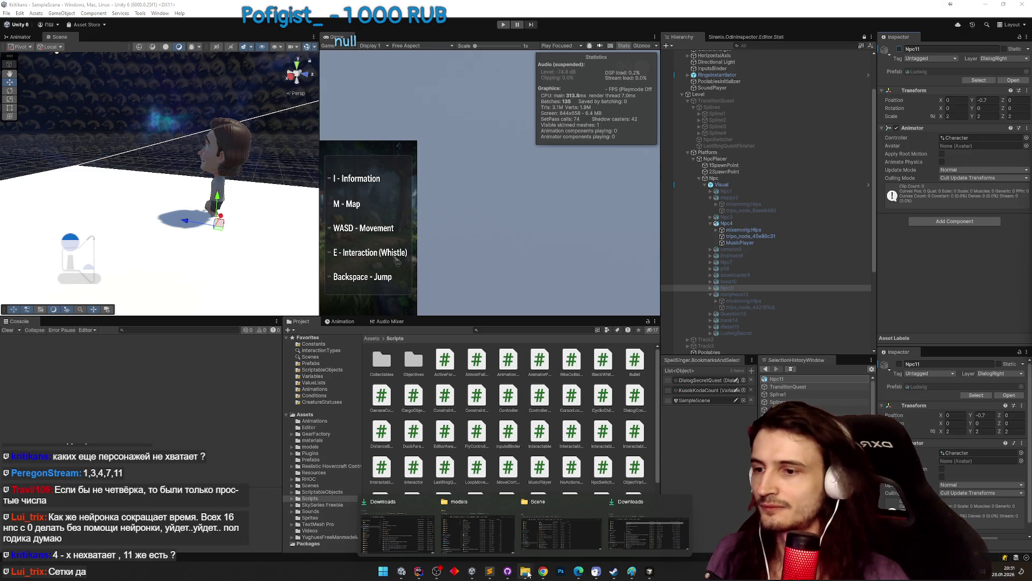
# Navigate the Explorer window to the project's Assets/models/Scene folder.
pyautogui.click(583, 545)
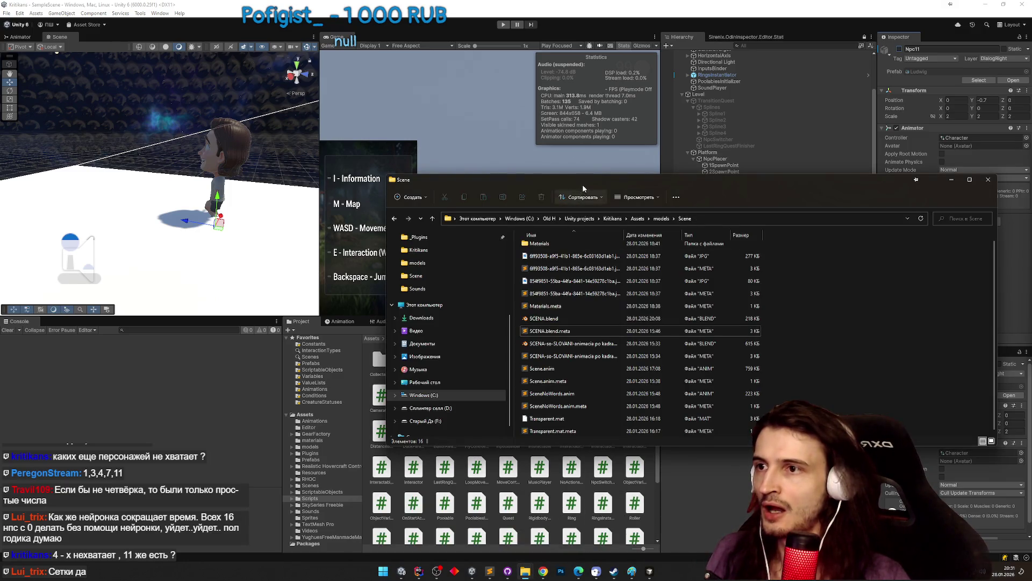
pyautogui.moveTo(583, 188); pyautogui.dragTo(689, 169)
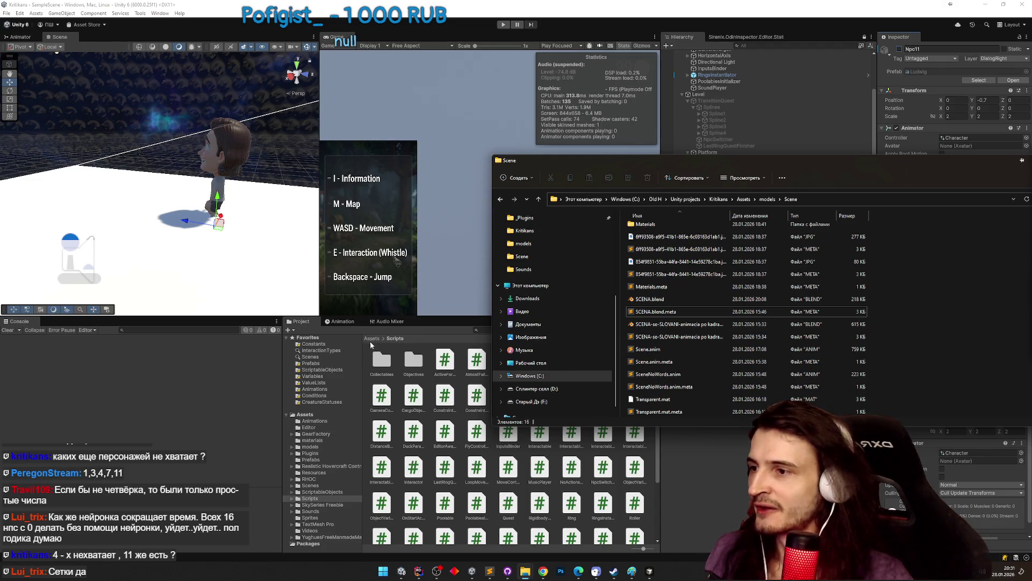
pyautogui.click(370, 341)
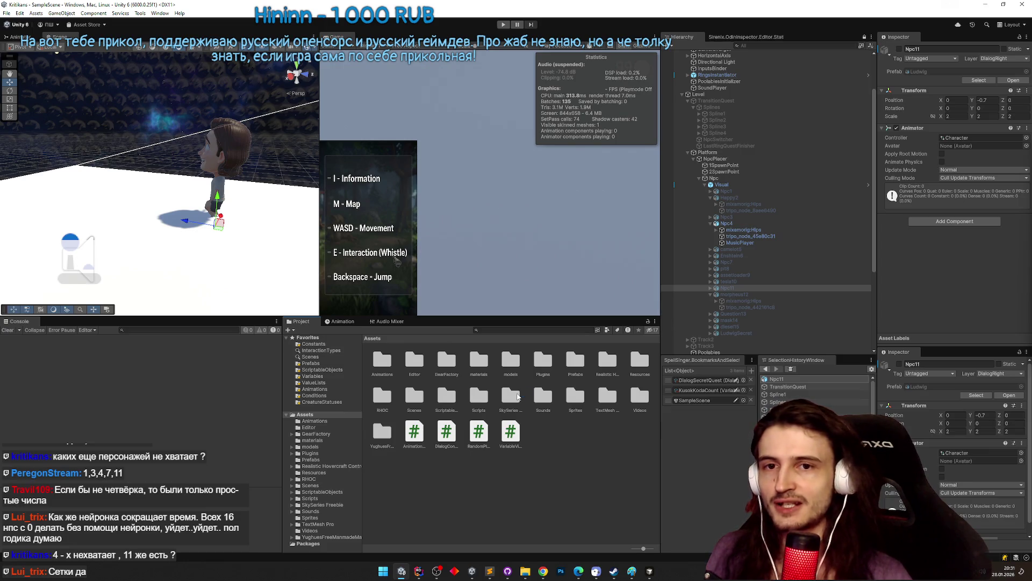
pyautogui.click(579, 443)
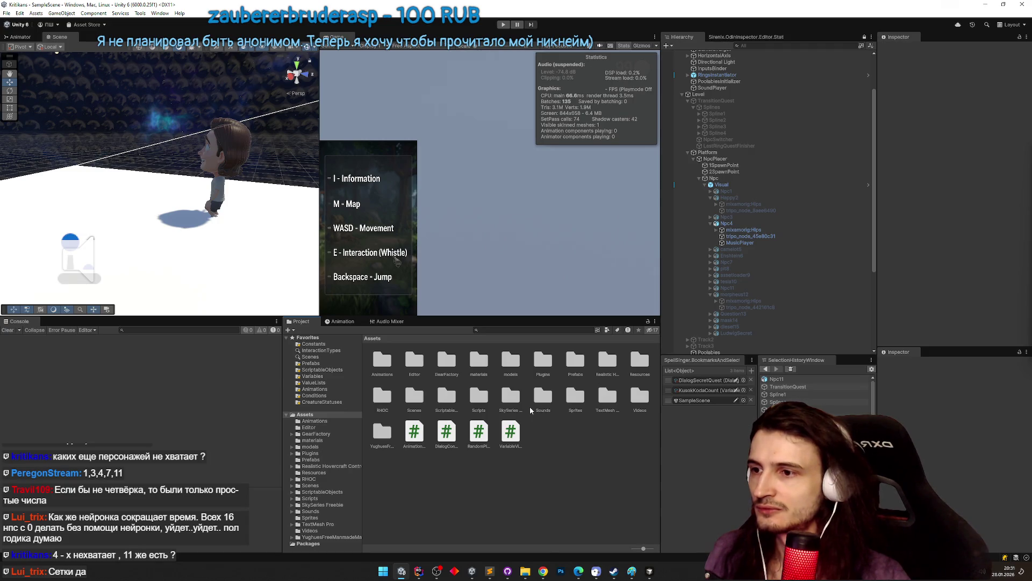
pyautogui.doubleClick(511, 360)
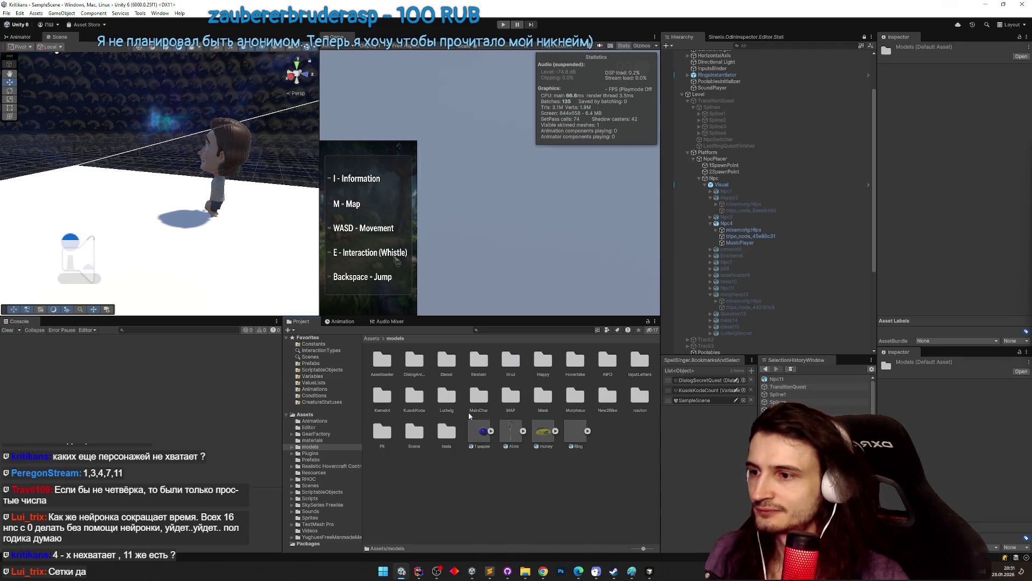
pyautogui.doubleClick(418, 431)
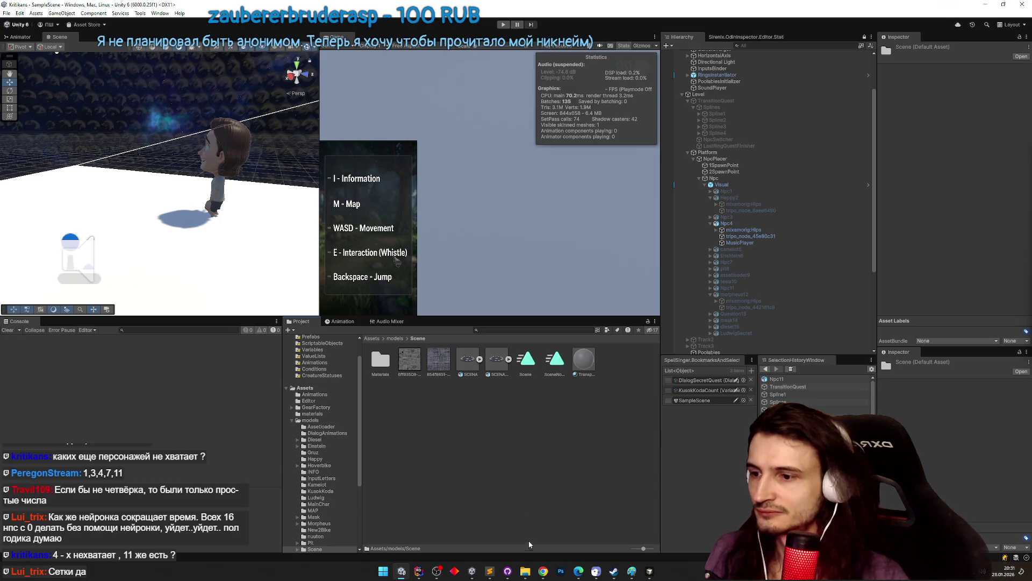
# Paste the 574 KB SCENA.blend there, replacing the existing file, and check GitHub Desktop's changes.
pyautogui.moveTo(525, 571)
pyautogui.click(644, 526)
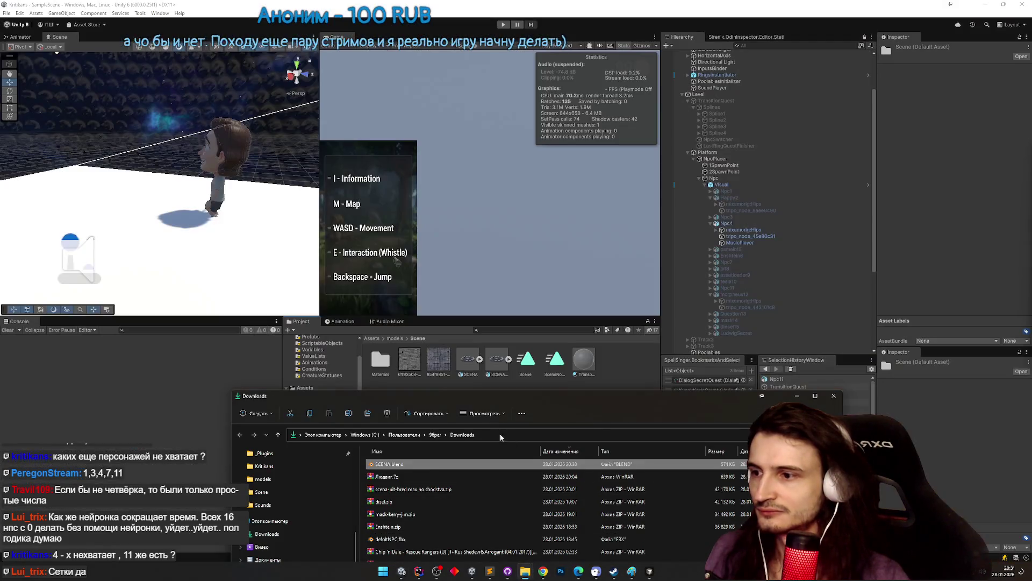
pyautogui.moveTo(482, 404)
pyautogui.mouseDown()
pyautogui.moveTo(712, 283)
pyautogui.moveTo(666, 221)
pyautogui.mouseUp()
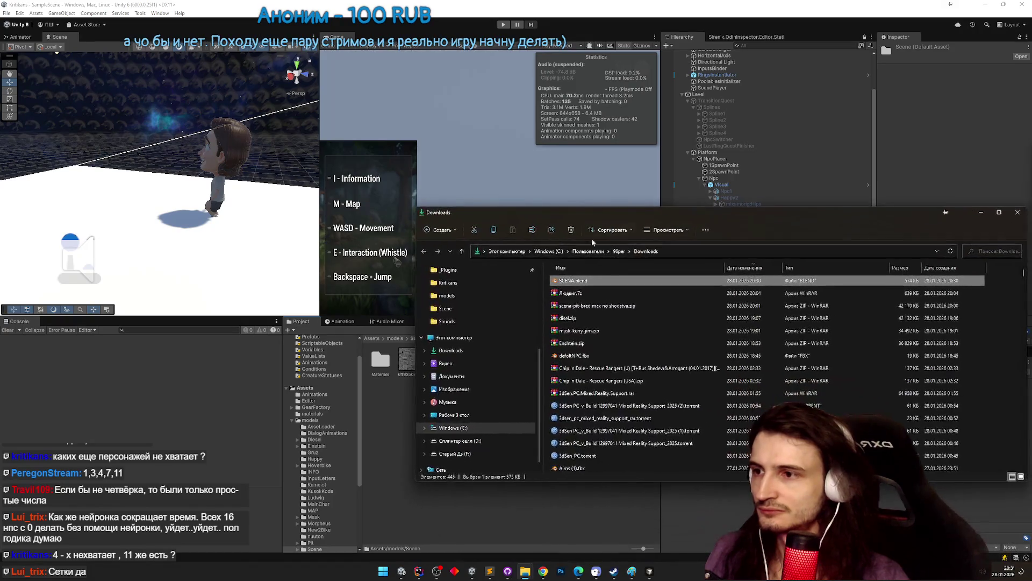
pyautogui.click(474, 310)
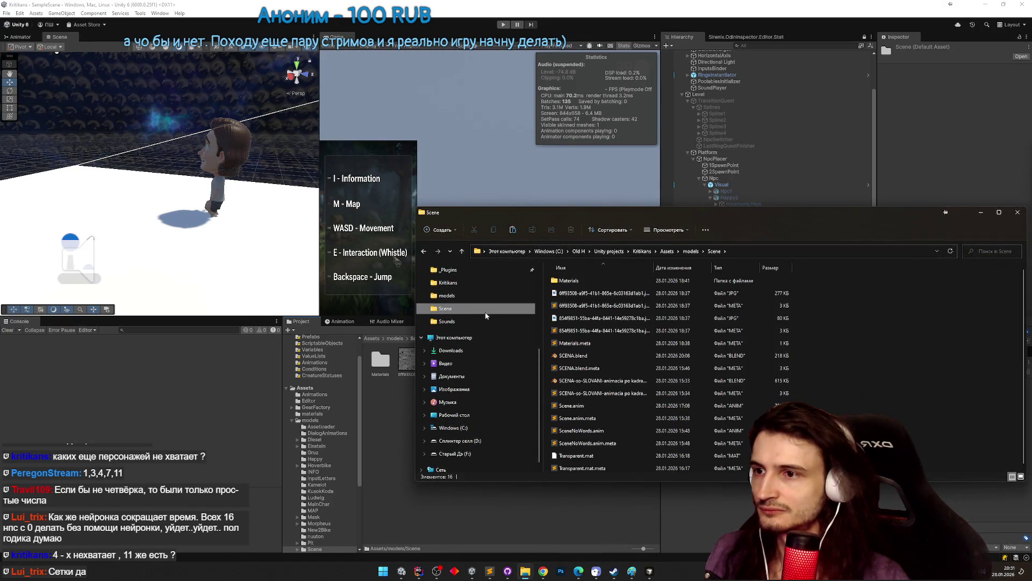
pyautogui.hotkey('ctrl', 'v')
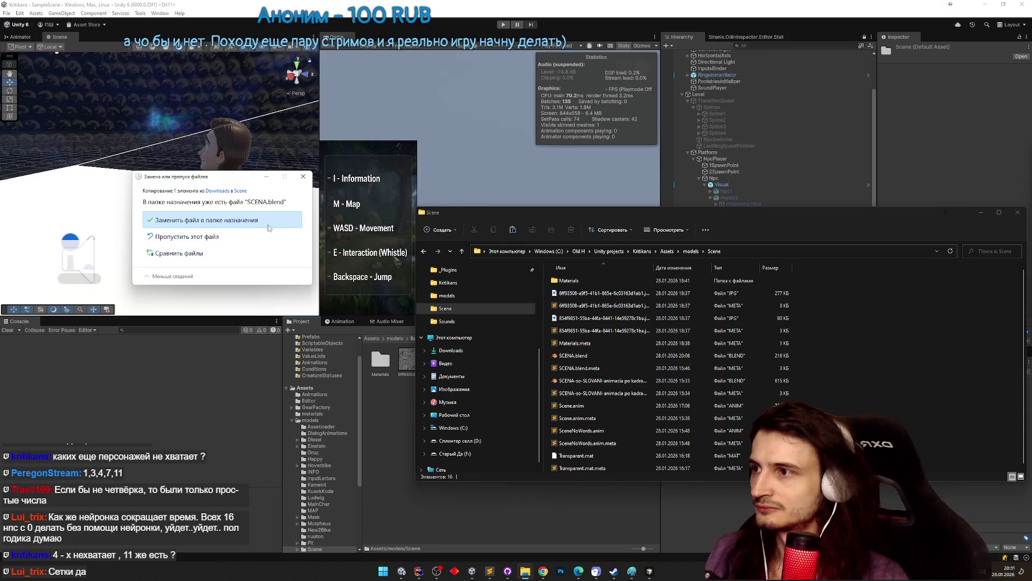
pyautogui.click(269, 226)
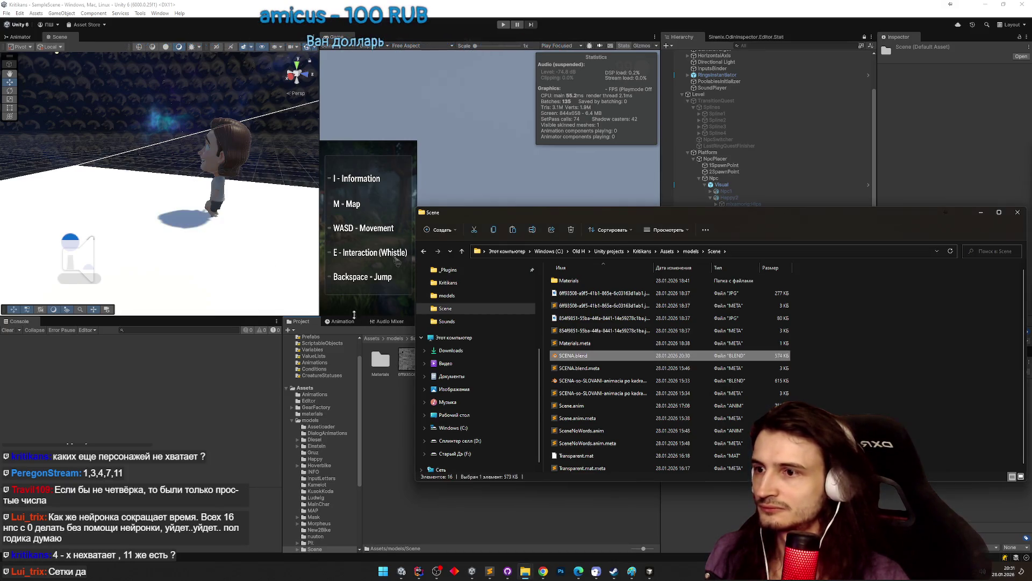
pyautogui.click(507, 570)
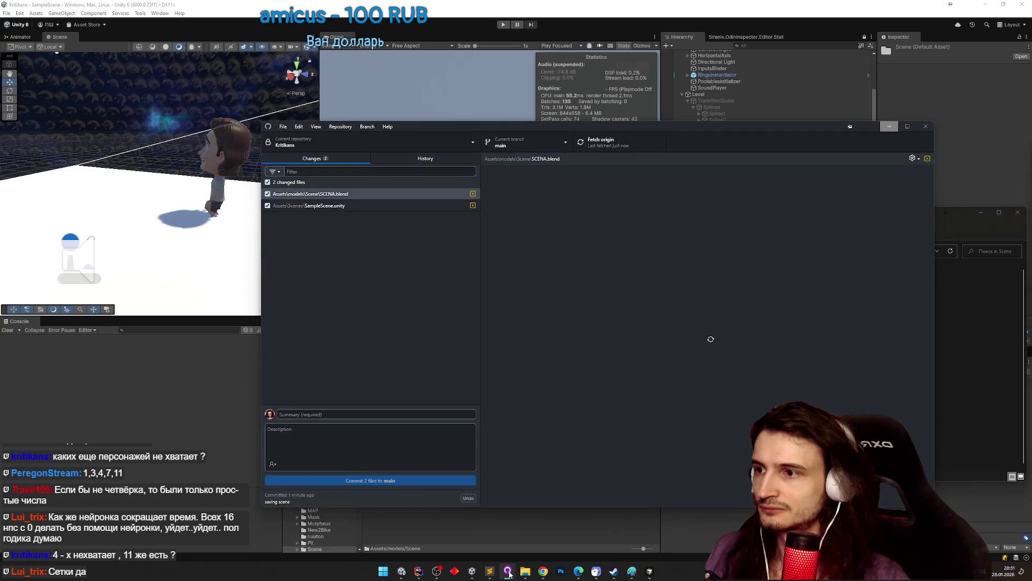
pyautogui.click(507, 571)
pyautogui.click(193, 377)
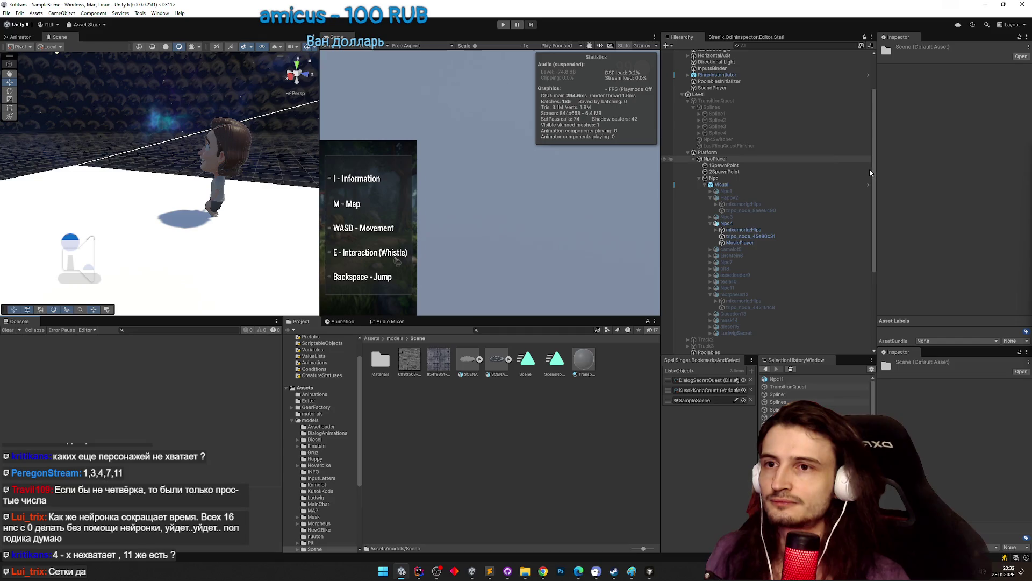
# Deactivate Npc4 and activate Question13 using their Inspector active checkboxes.
pyautogui.moveTo(871, 95); pyautogui.dragTo(874, 61)
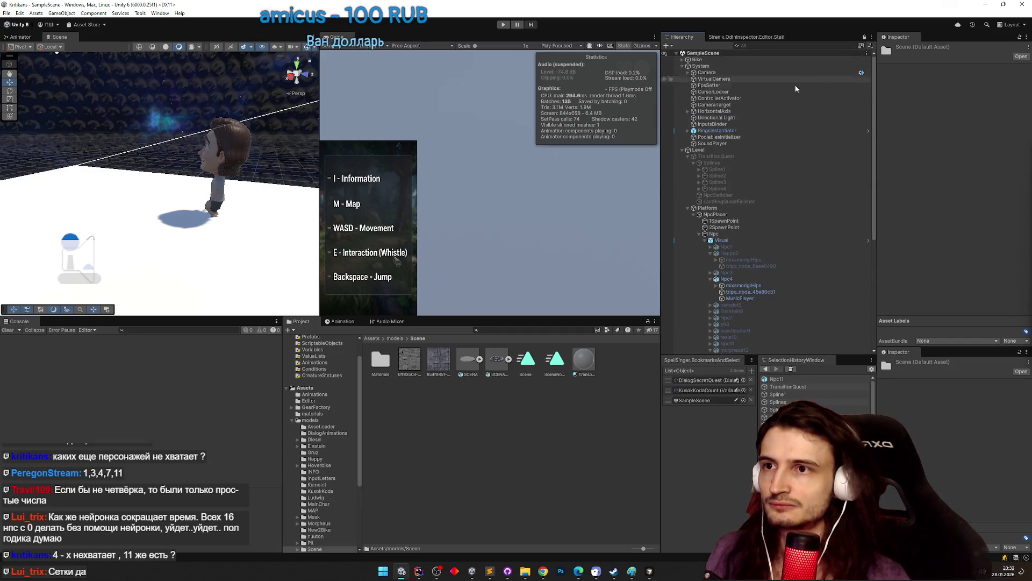
pyautogui.click(704, 240)
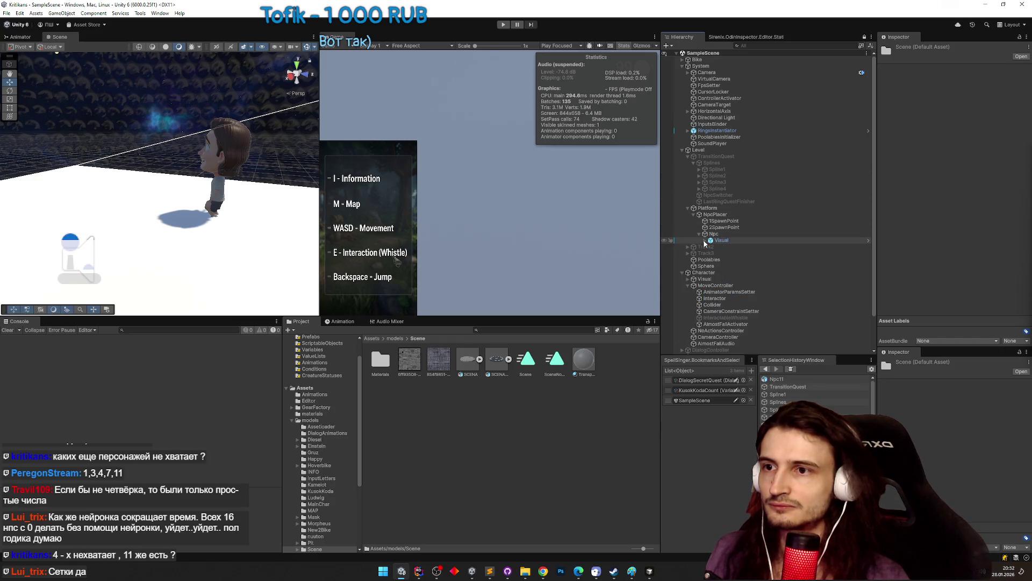
pyautogui.scroll(-5, 782, 233)
pyautogui.click(757, 206)
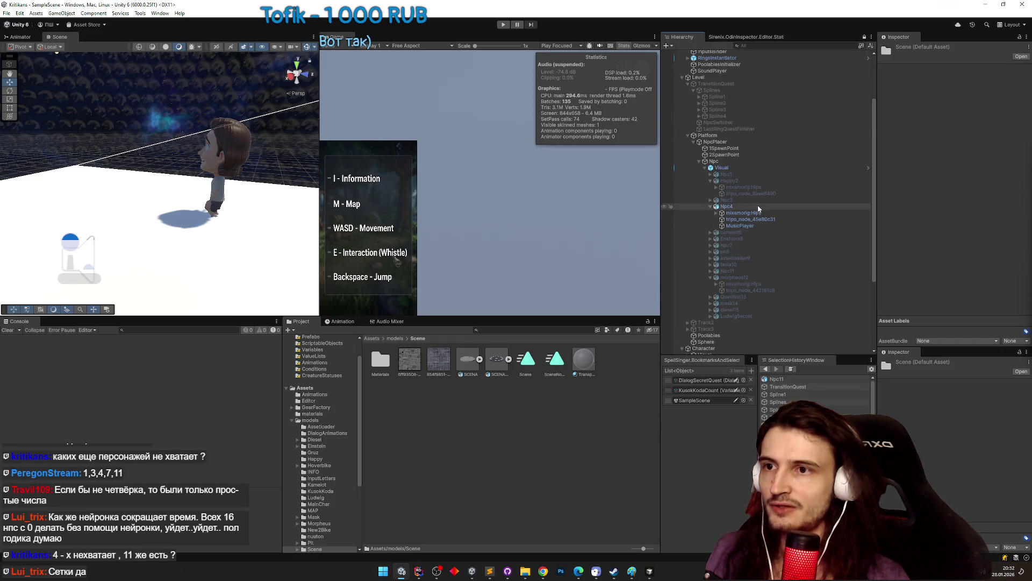
pyautogui.click(899, 50)
pyautogui.click(752, 277)
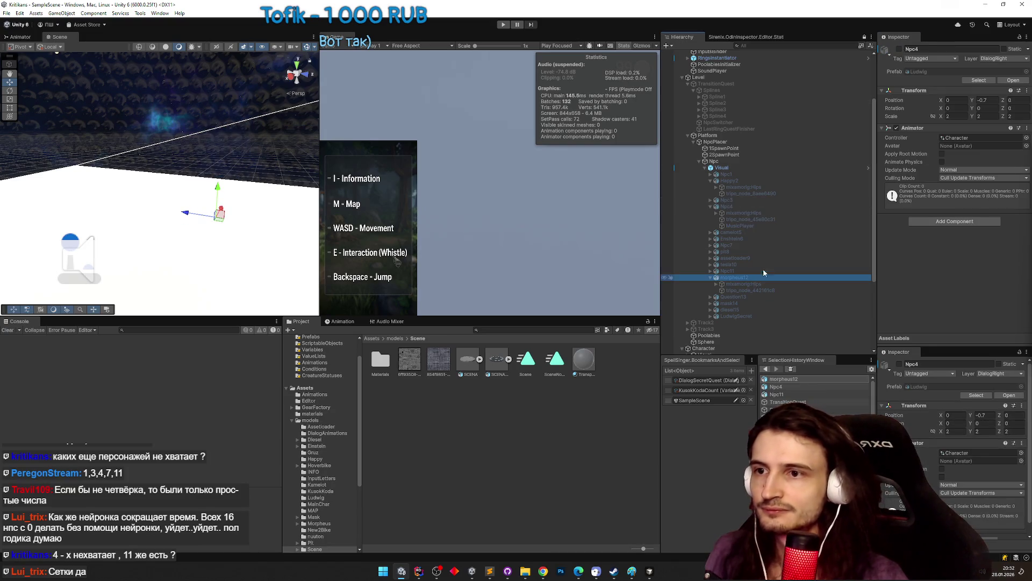
pyautogui.click(756, 296)
pyautogui.click(900, 48)
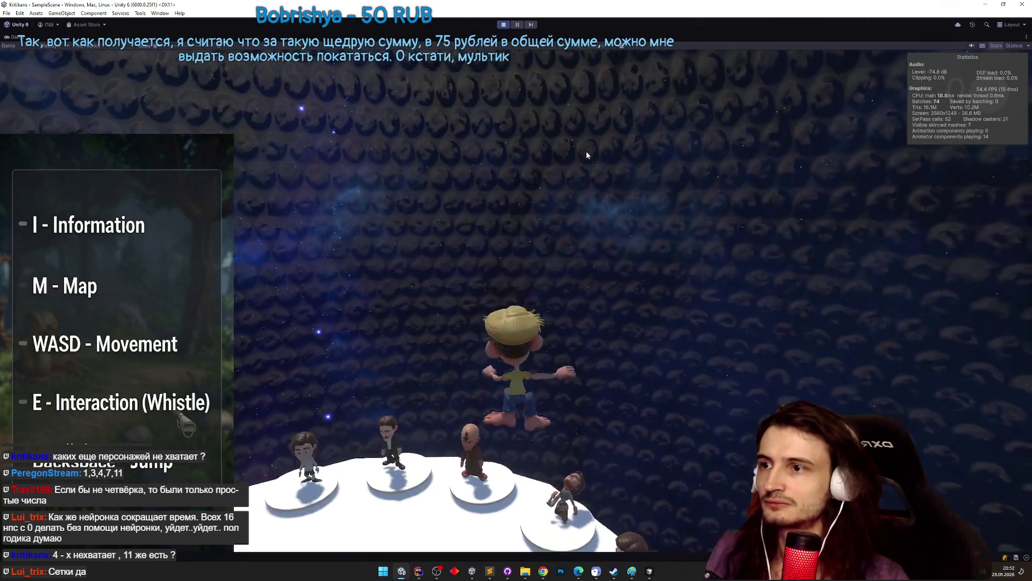
# Play-test in a maximized Game view, check the TZ.todo list, then restore the editor layout.
pyautogui.hotkey('shift', 'space')
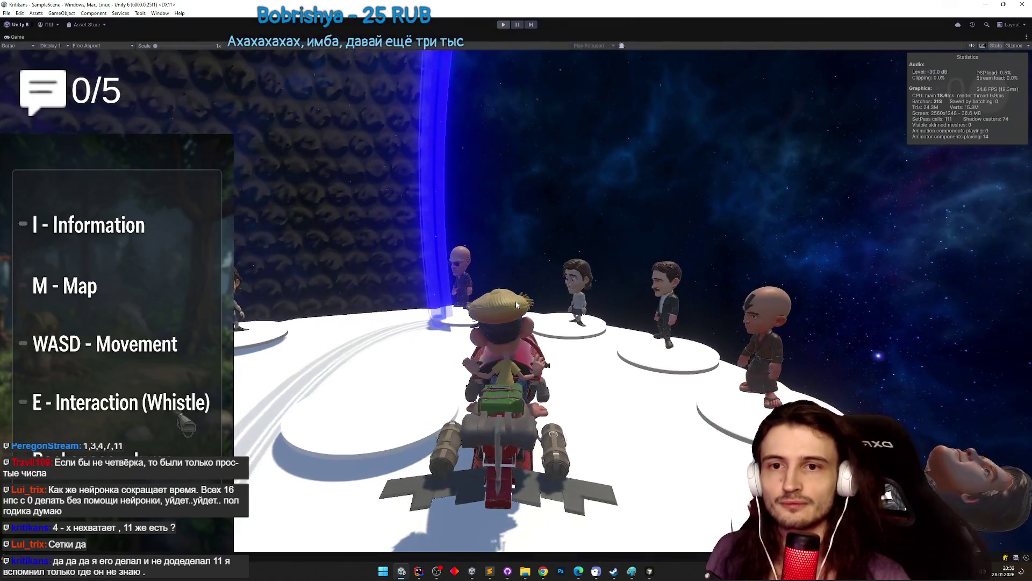
pyautogui.hotkey('ctrl', 'p')
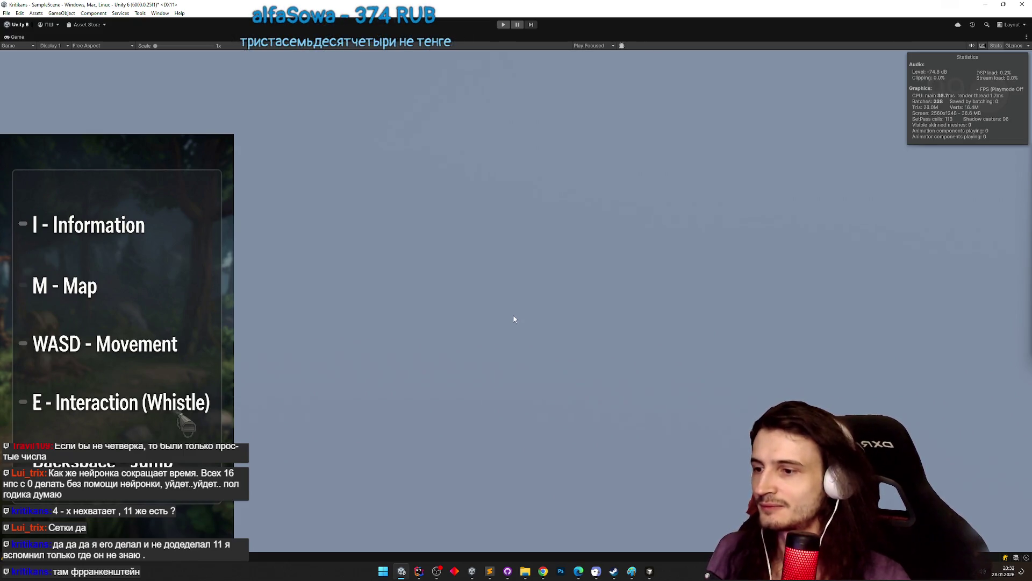
pyautogui.click(489, 570)
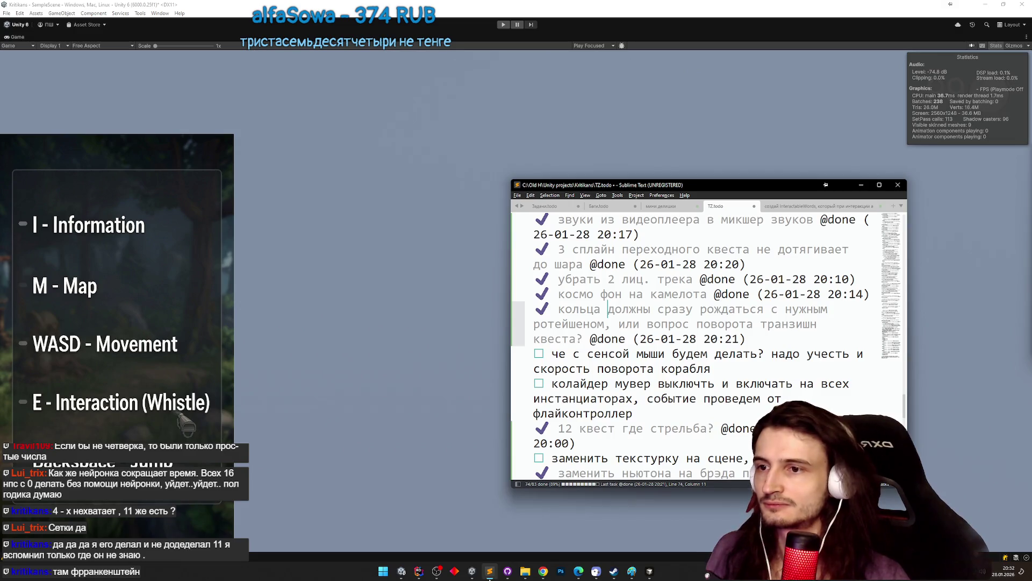
pyautogui.click(490, 576)
pyautogui.click(489, 577)
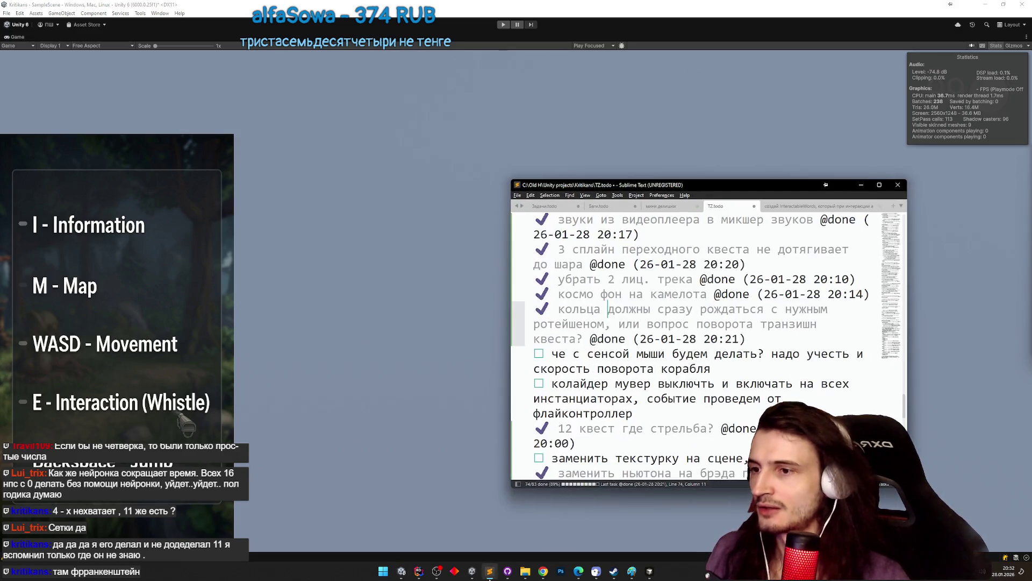
pyautogui.click(489, 577)
pyautogui.hotkey('shift', 'space')
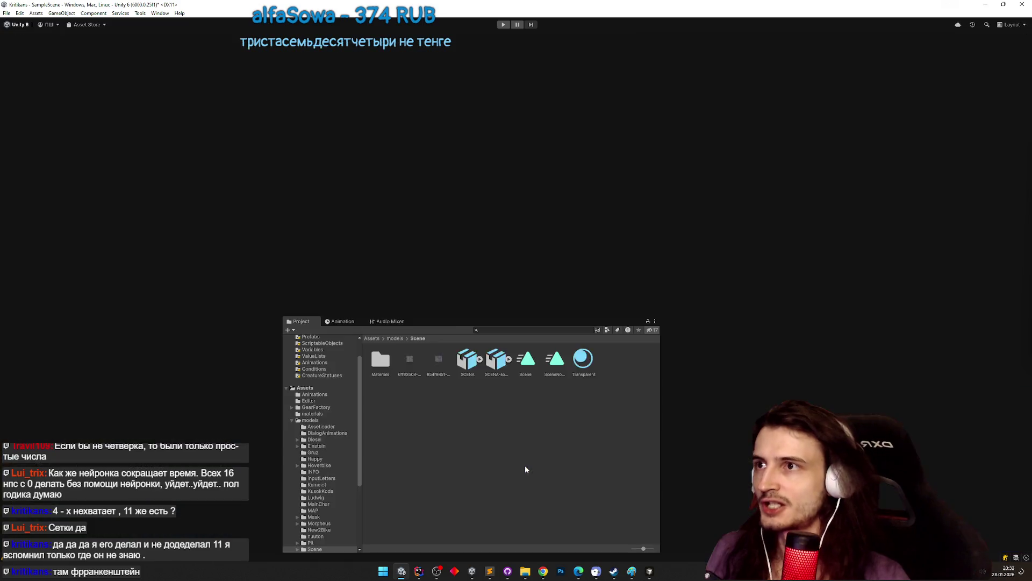
# Drag the first stone texture onto the central NPC's pad cylinder and select that pad.
pyautogui.scroll(-10, 261, 281)
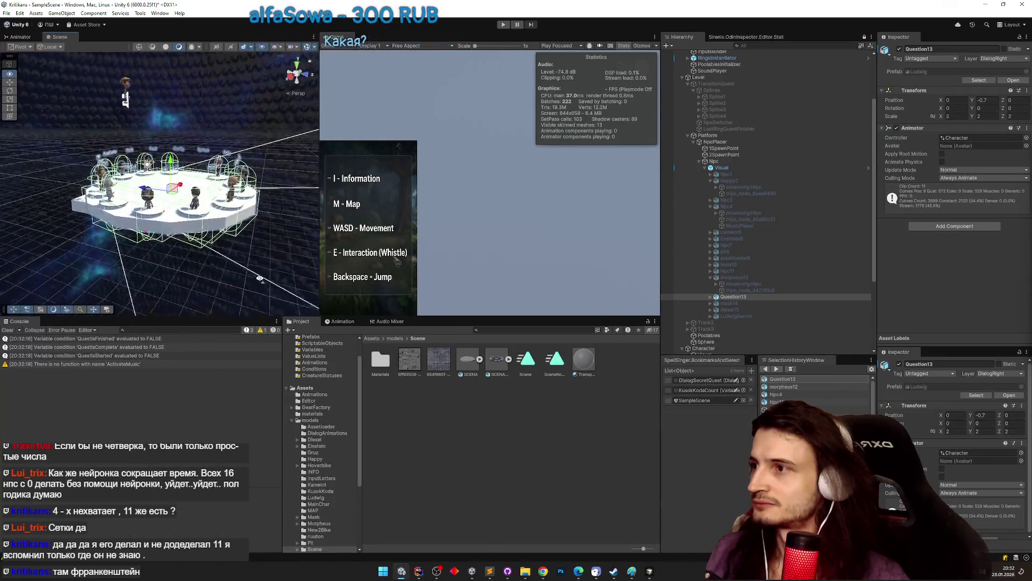
pyautogui.scroll(2, 190, 260)
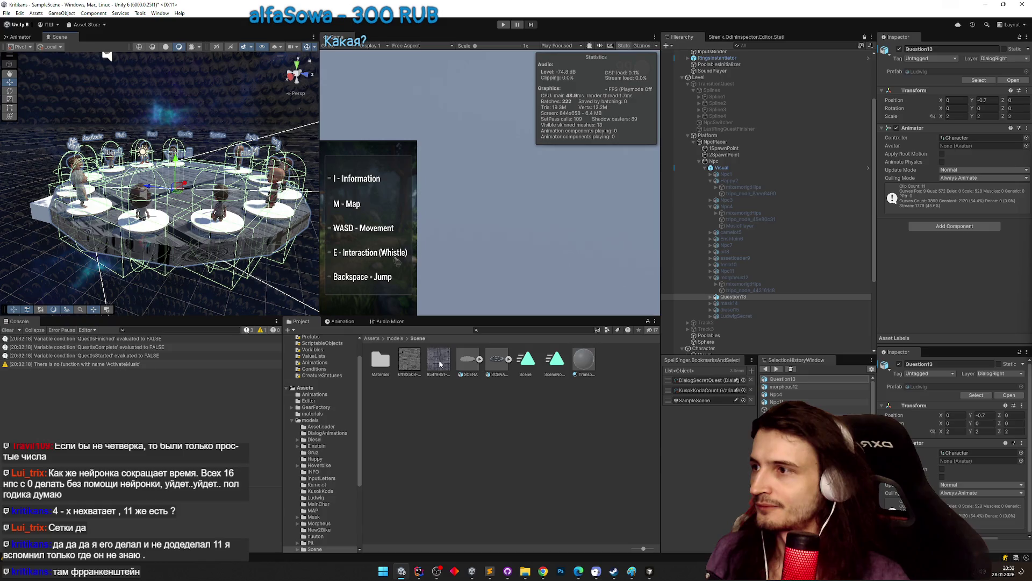
pyautogui.scroll(2, 275, 286)
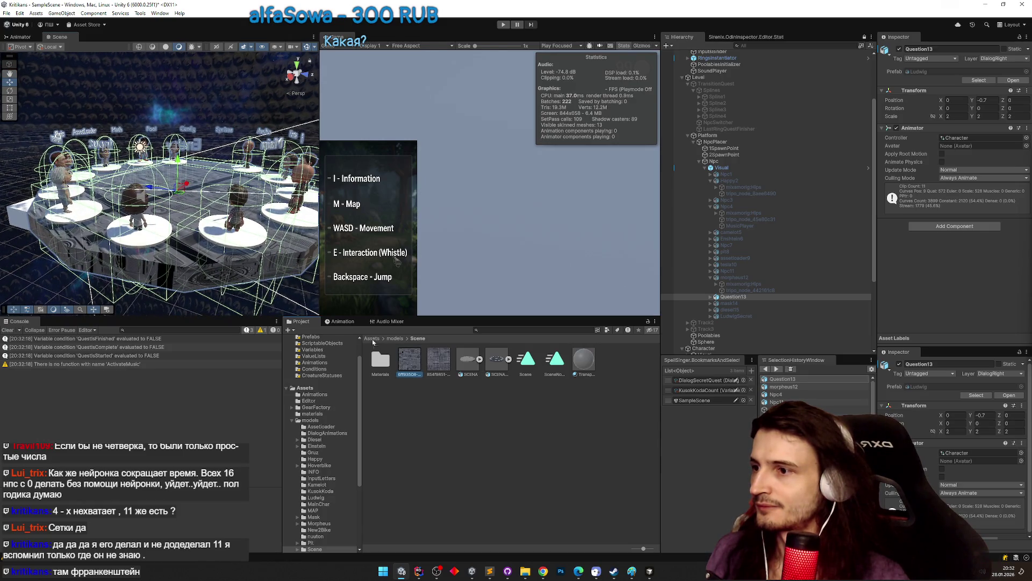
pyautogui.moveTo(383, 344); pyautogui.dragTo(245, 247)
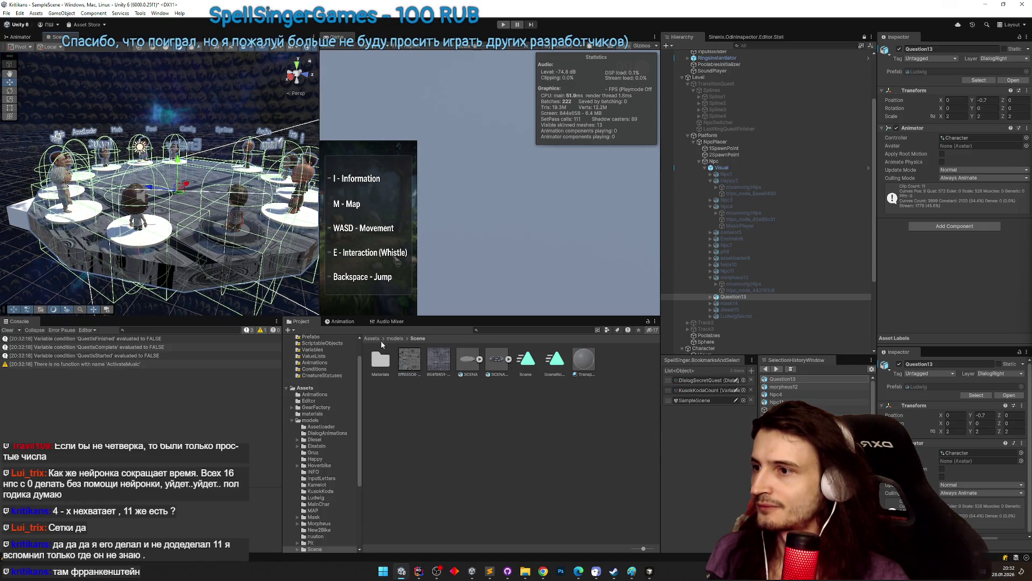
pyautogui.moveTo(200, 278)
pyautogui.mouseDown()
pyautogui.moveTo(212, 284)
pyautogui.moveTo(195, 300)
pyautogui.mouseUp()
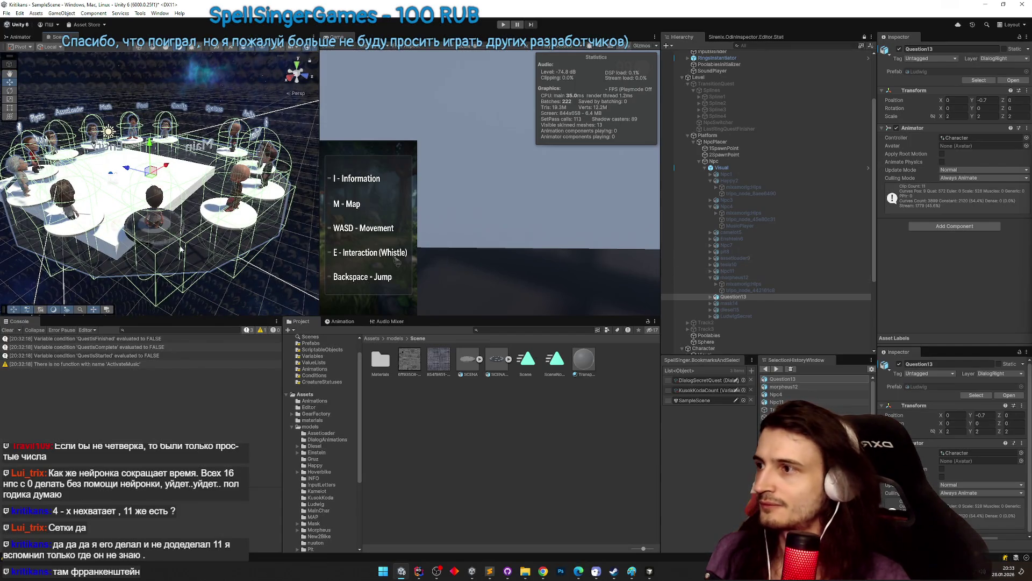
pyautogui.click(170, 233)
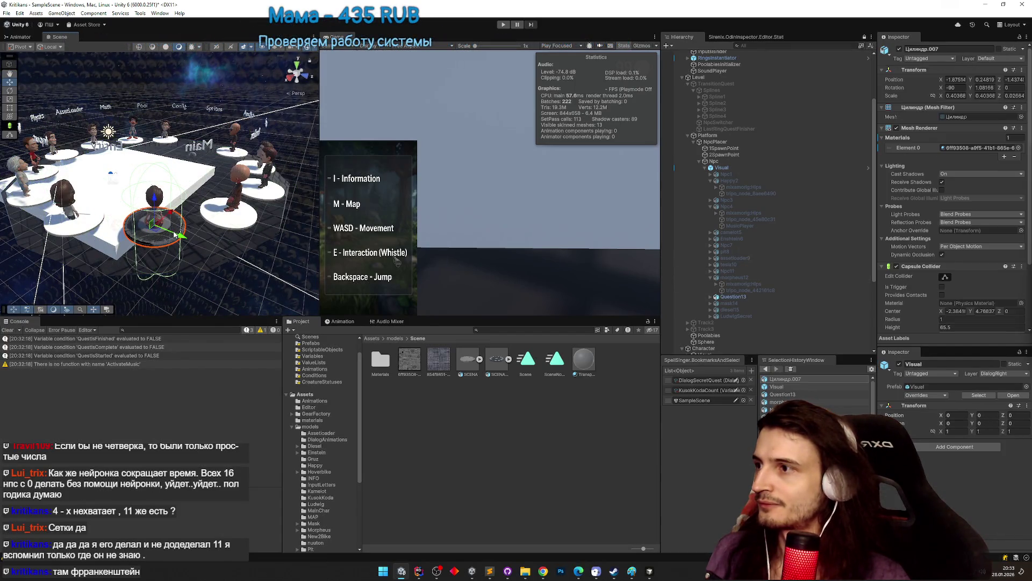
# Select the thirteen pads Цилиндр through Цилиндр.012 and lock the Inspector on them.
pyautogui.scroll(2, 871, 257)
pyautogui.rightClick(905, 39)
pyautogui.click(914, 108)
pyautogui.scroll(-4, 807, 215)
pyautogui.click(770, 175)
pyautogui.keyDown('shift'); pyautogui.click(763, 245); pyautogui.keyUp('shift')
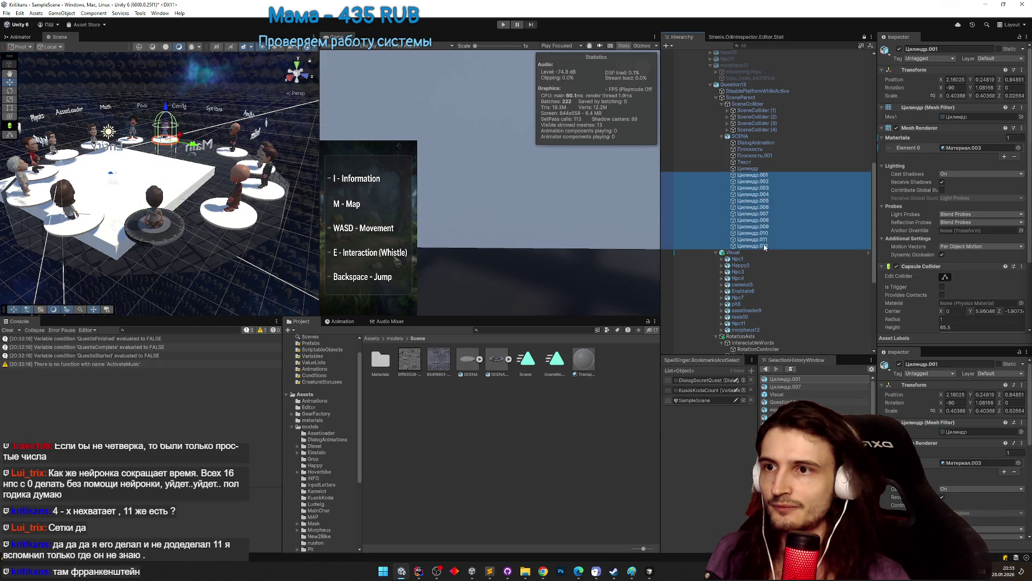
pyautogui.keyDown('ctrl'); pyautogui.click(750, 169); pyautogui.keyUp('ctrl')
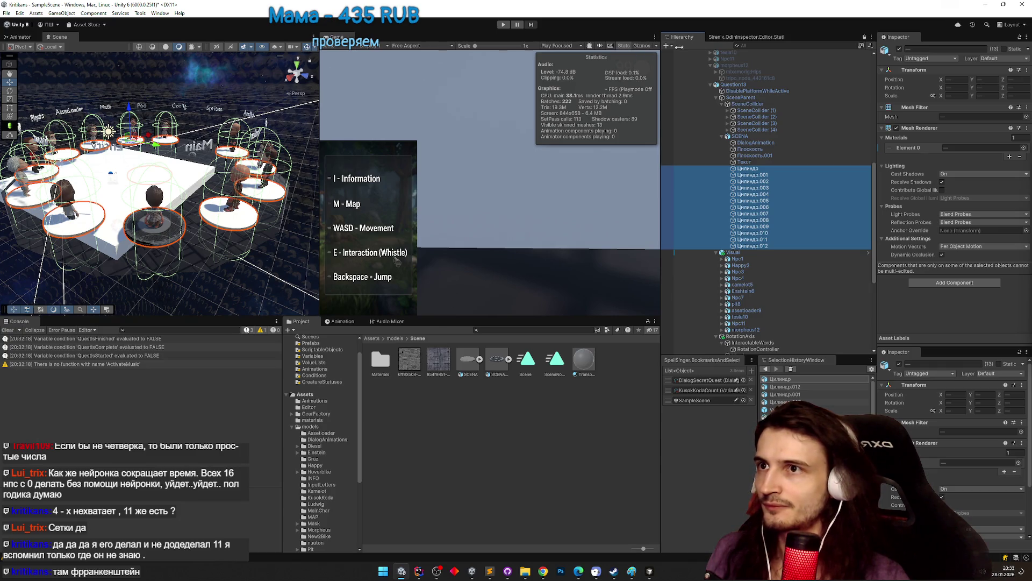
pyautogui.click(1018, 38)
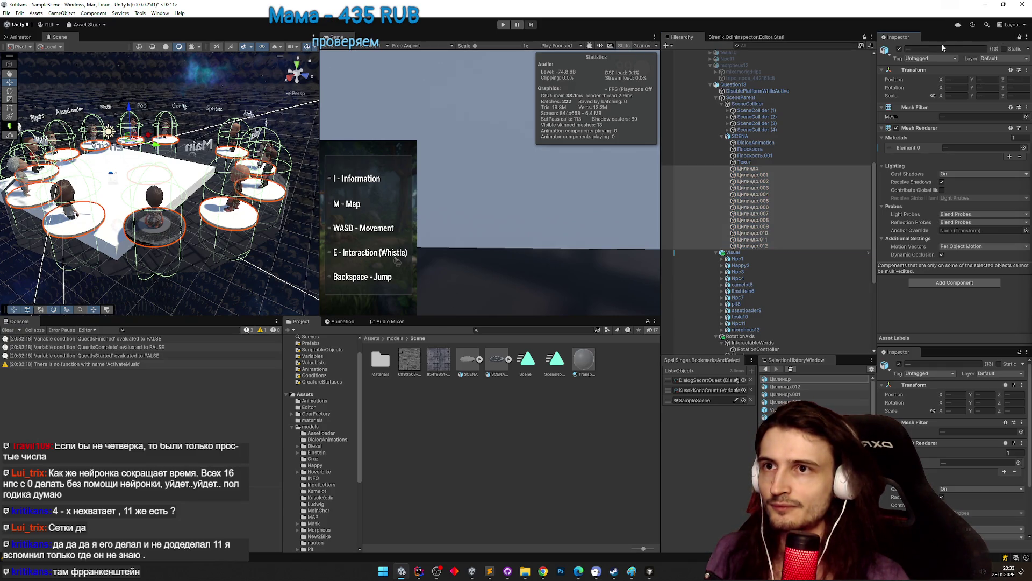
# Assign the first stone material from Materials to all thirteen cylinders' Element 0 and play-test.
pyautogui.doubleClick(383, 363)
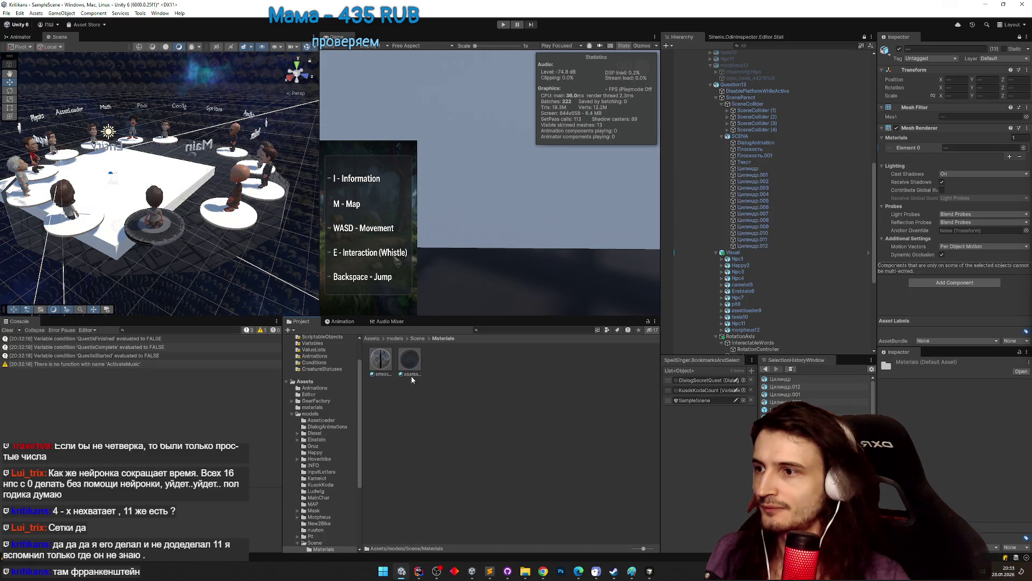
pyautogui.click(750, 169)
pyautogui.keyDown('shift'); pyautogui.click(693, 246); pyautogui.keyUp('shift')
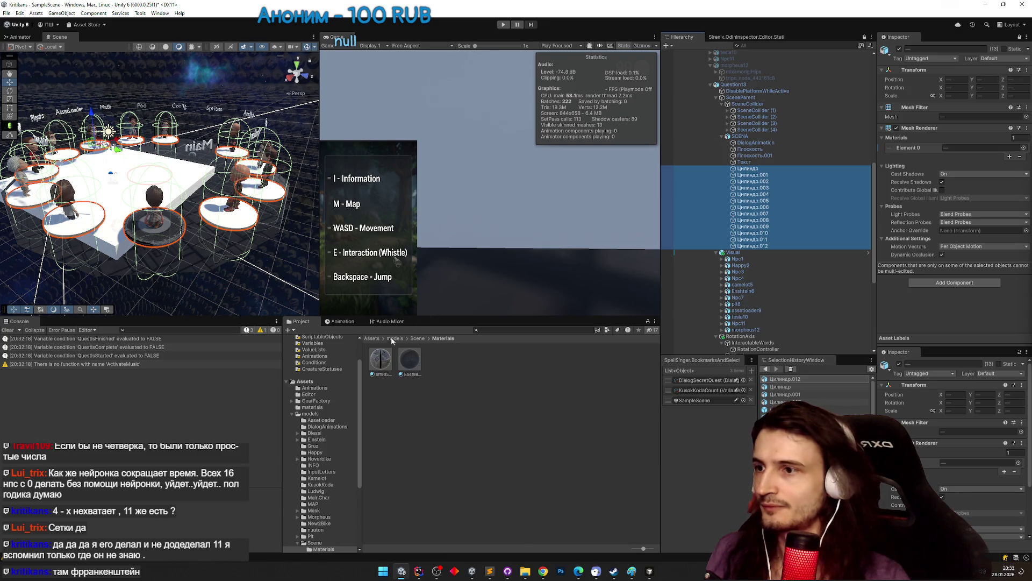
pyautogui.moveTo(385, 360); pyautogui.dragTo(957, 148)
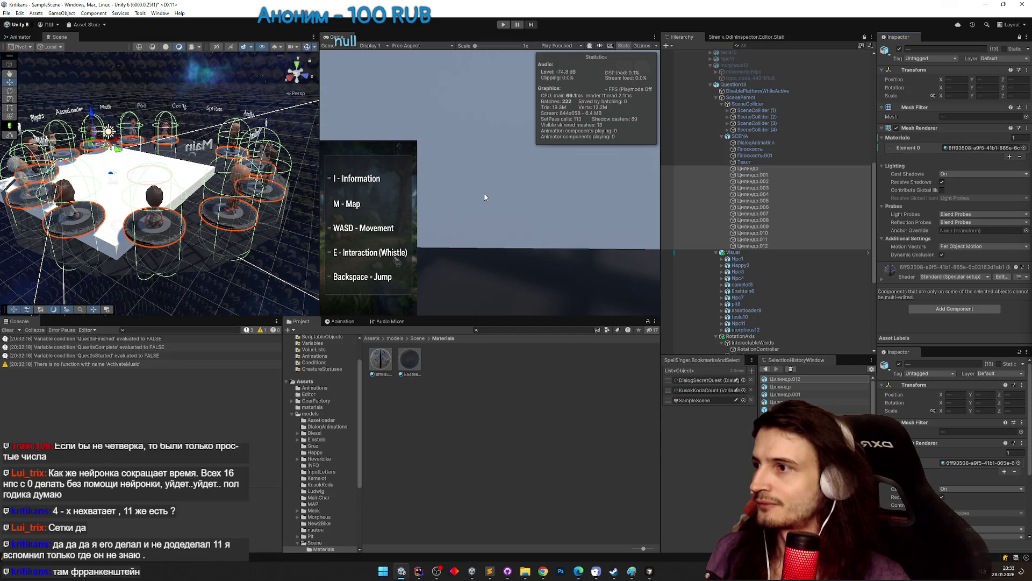
pyautogui.hotkey('ctrl', 'p')
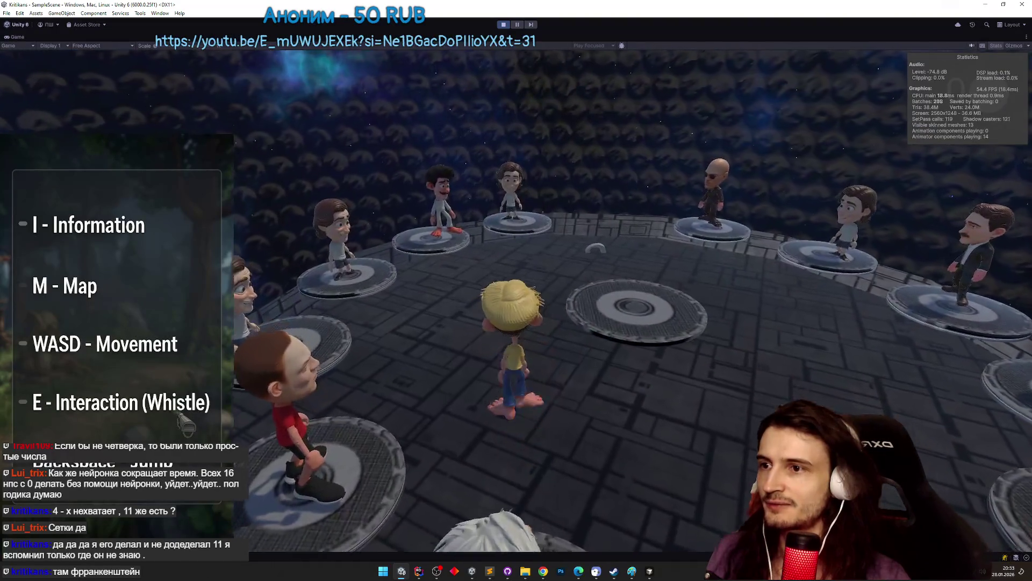
pyautogui.press('w')
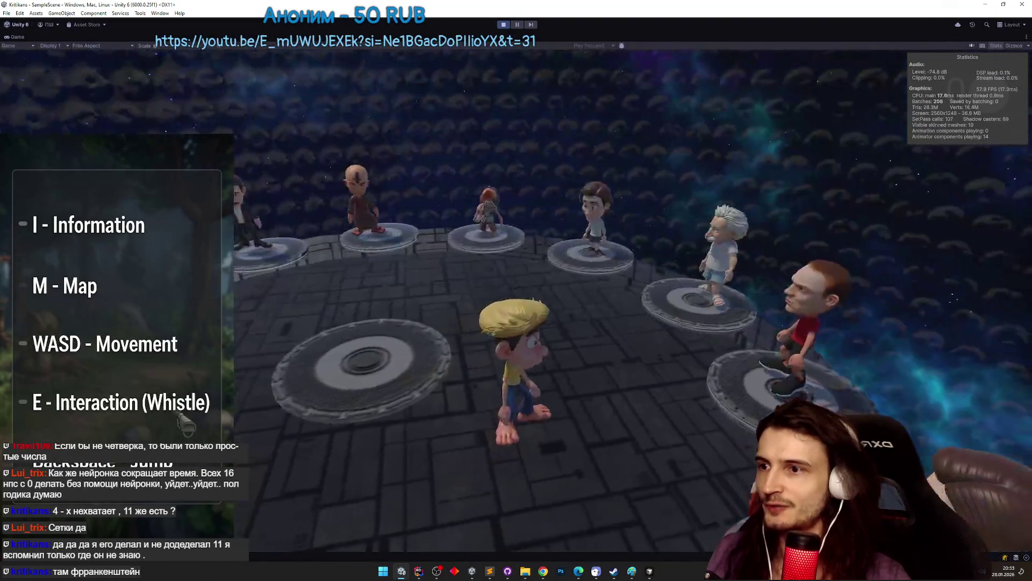
pyautogui.press('w')
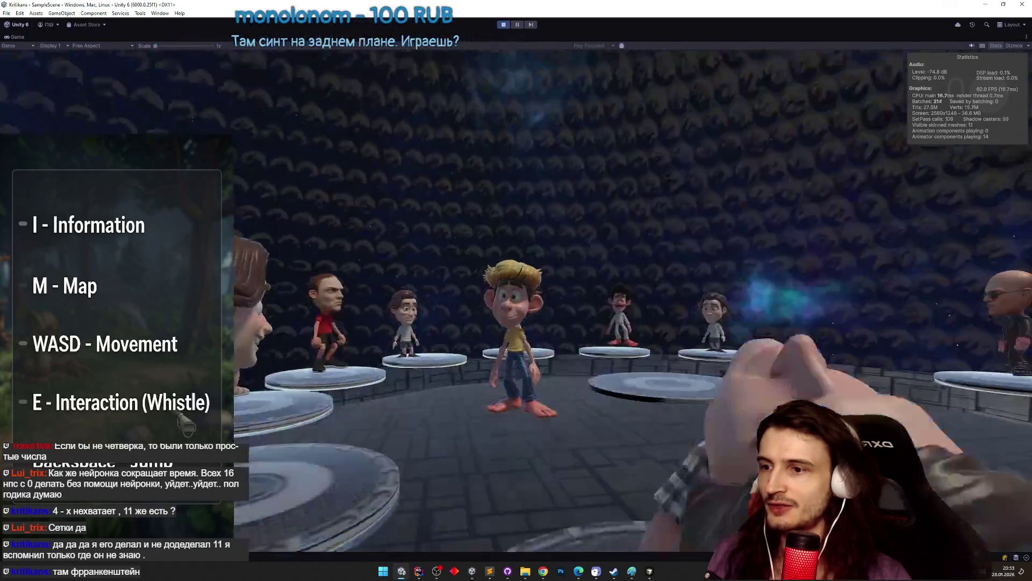
pyautogui.press('w')
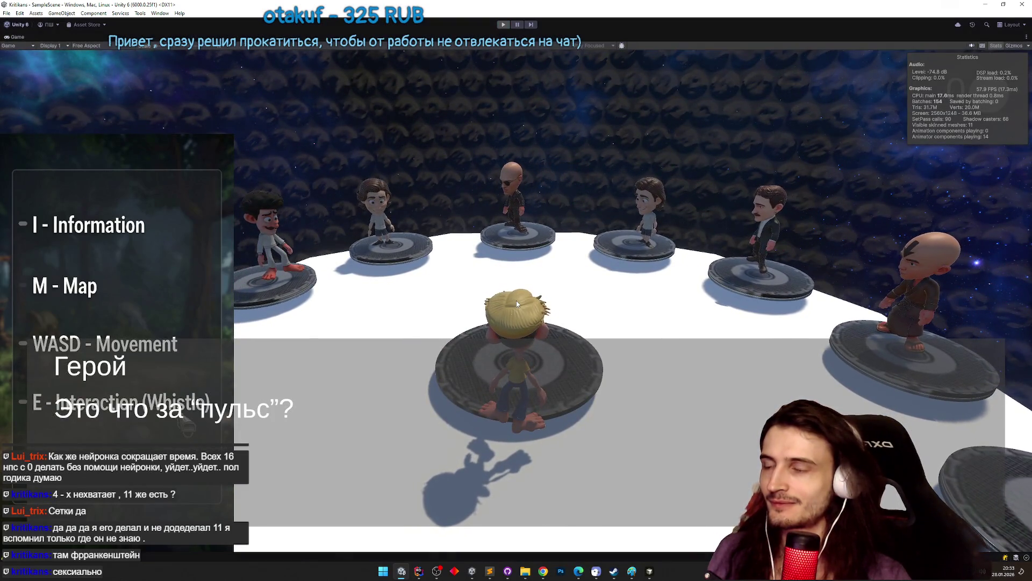
pyautogui.hotkey('ctrl', 'p')
pyautogui.click(755, 155)
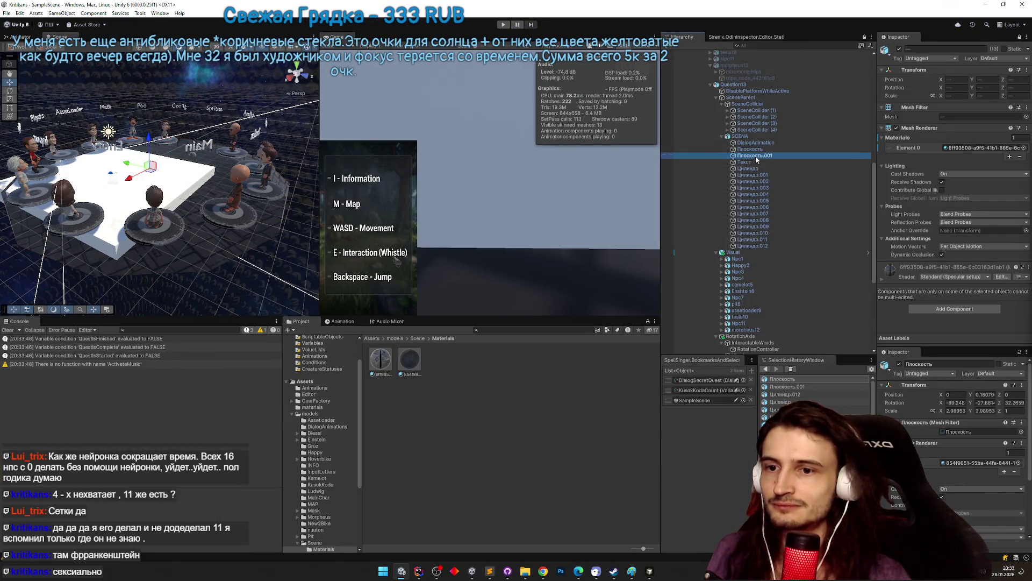
# Check the Плоскость plane's material, then play-test, walking the character off its pad.
pyautogui.click(968, 462)
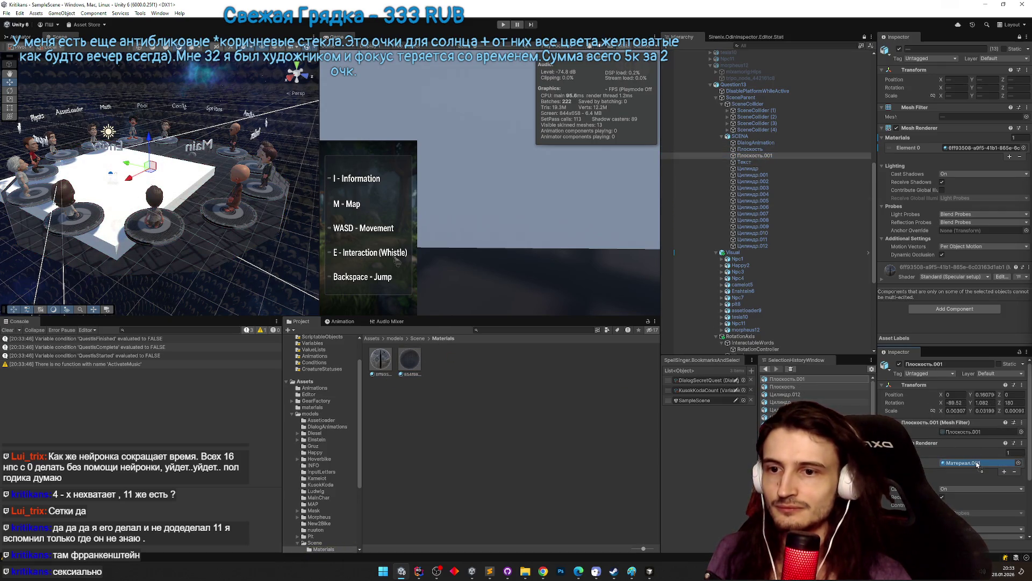
pyautogui.hotkey('ctrl', 'p')
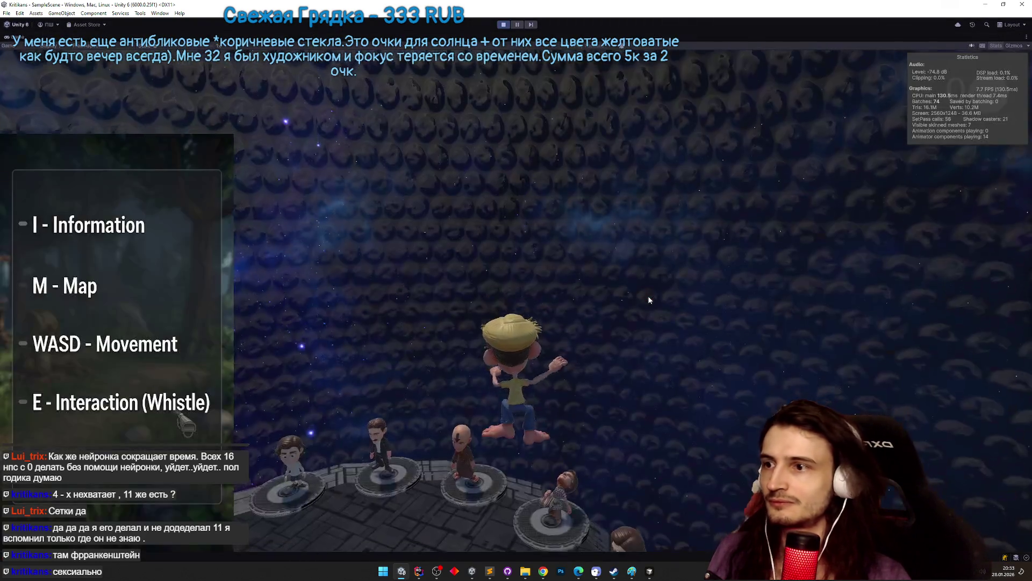
pyautogui.press('w')
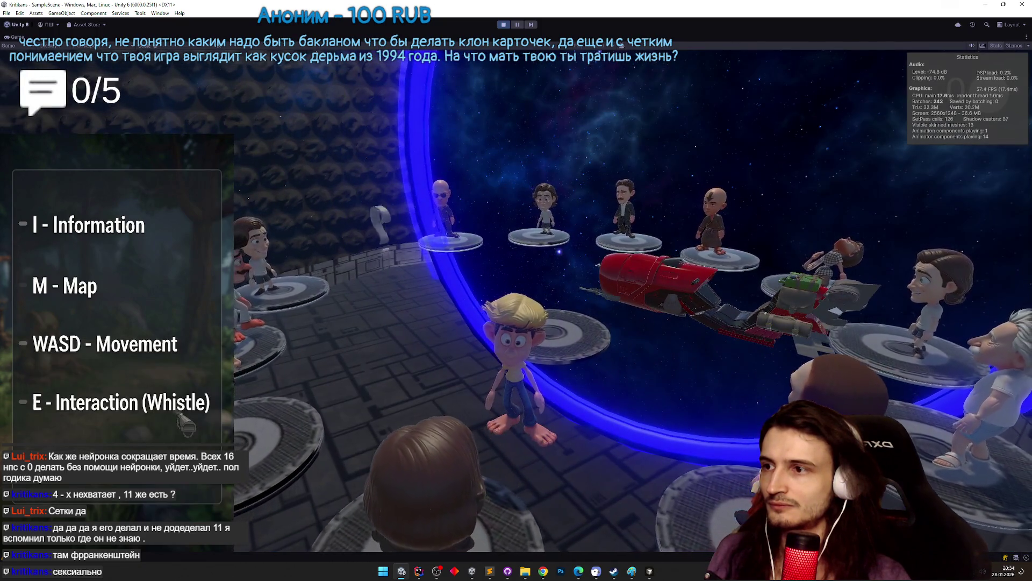
pyautogui.hotkey('ctrl', 'p')
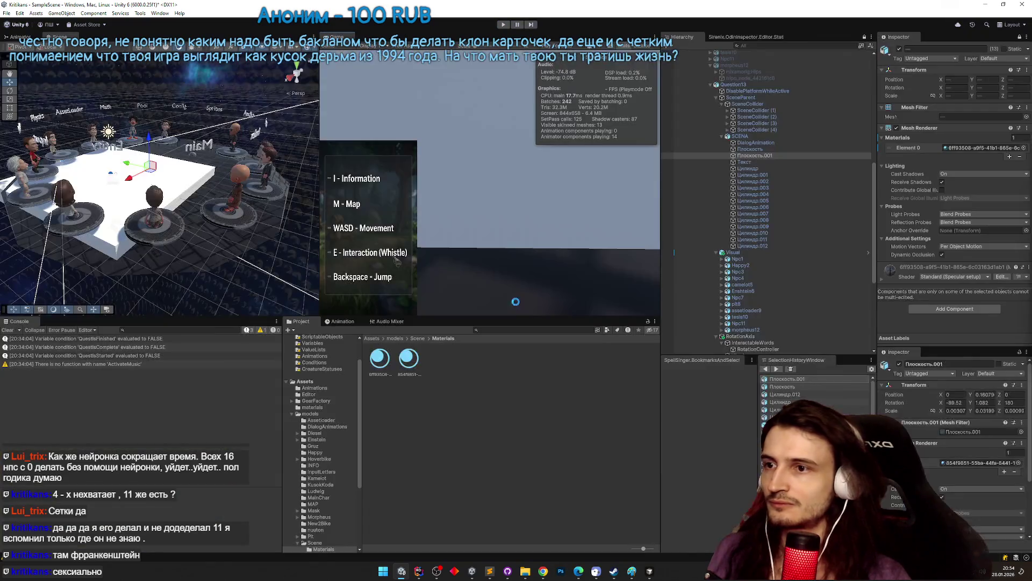
# Clear the Console and open the TZ.todo list at the texture-replacement task.
pyautogui.click(8, 329)
pyautogui.hotkey('alt', 'Tab')
pyautogui.click(637, 458)
pyautogui.scroll(-2, 639, 404)
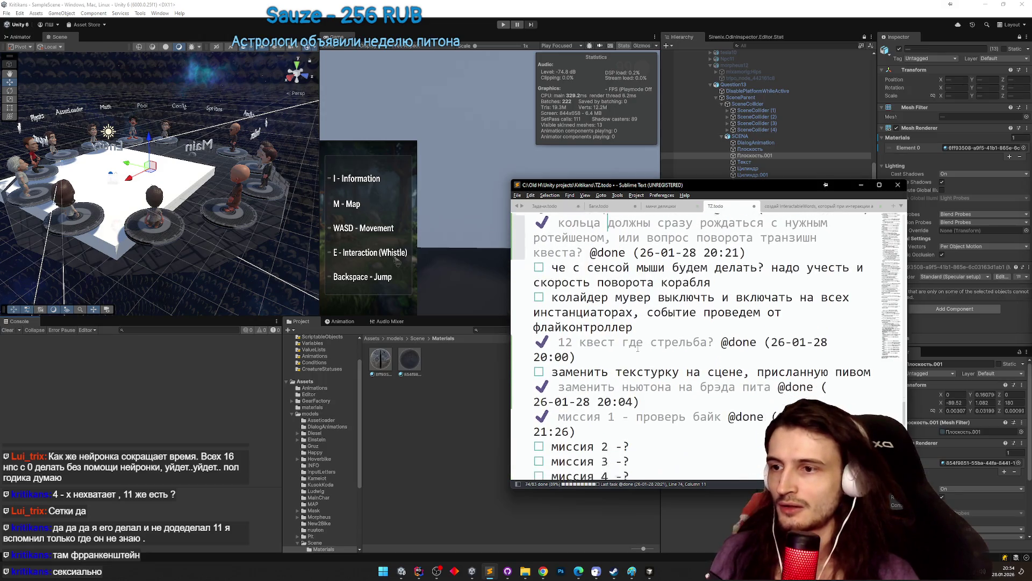
pyautogui.hotkey('ctrl', 'd')
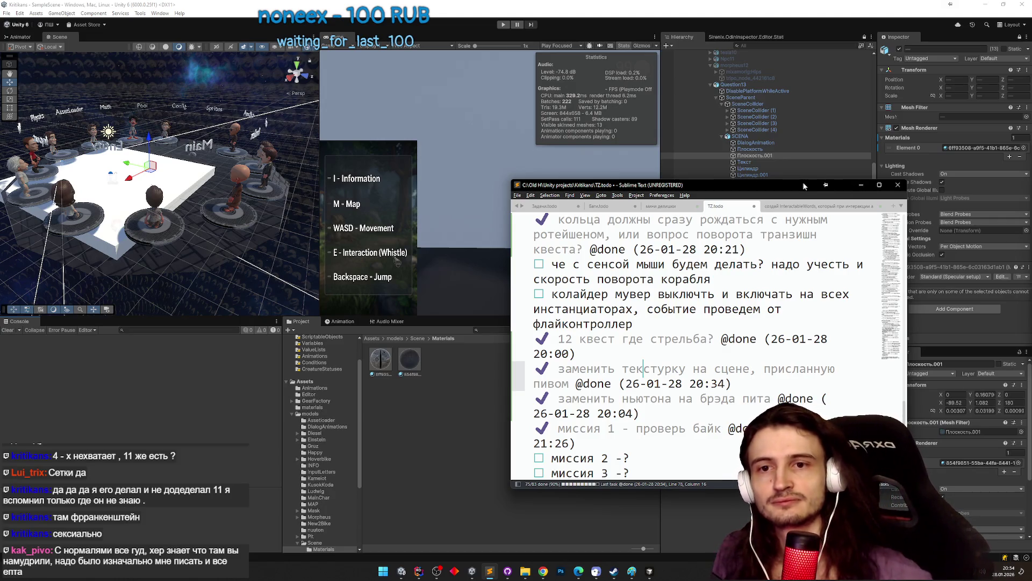
pyautogui.hotkey('alt', 'Tab')
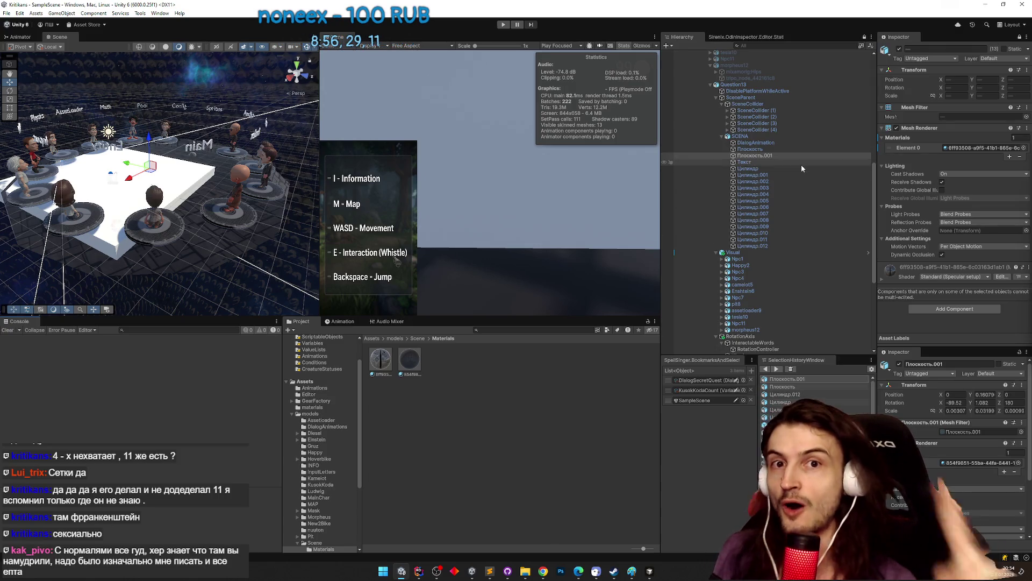
# Select the Плоскость platform, have the Inspector follow it, and locate its mesh asset.
pyautogui.moveTo(226, 156)
pyautogui.mouseDown()
pyautogui.moveTo(223, 121)
pyautogui.moveTo(167, 112)
pyautogui.moveTo(167, 127)
pyautogui.moveTo(135, 50)
pyautogui.moveTo(201, 141)
pyautogui.mouseUp()
pyautogui.click(201, 141)
pyautogui.click(201, 140)
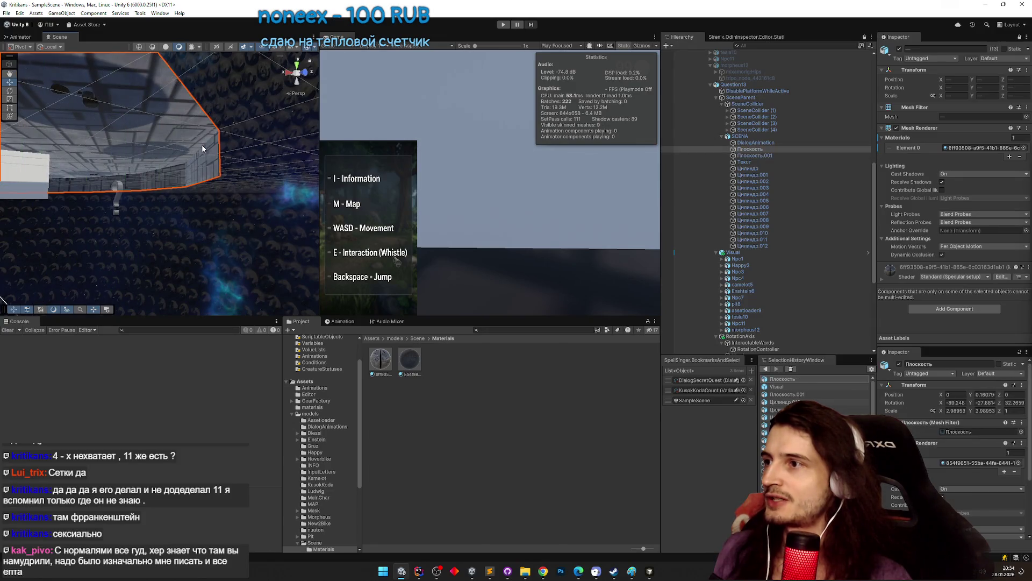
pyautogui.click(791, 148)
pyautogui.click(1020, 38)
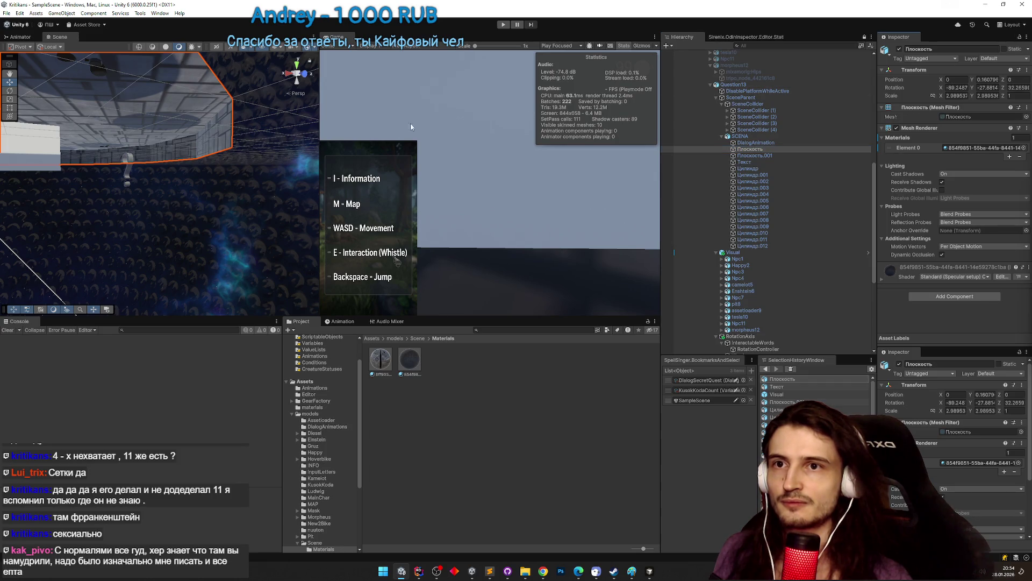
pyautogui.moveTo(213, 137)
pyautogui.mouseDown()
pyautogui.moveTo(192, 135)
pyautogui.moveTo(165, 110)
pyautogui.moveTo(148, 192)
pyautogui.moveTo(137, 22)
pyautogui.moveTo(146, 132)
pyautogui.moveTo(129, 178)
pyautogui.moveTo(200, 190)
pyautogui.mouseUp()
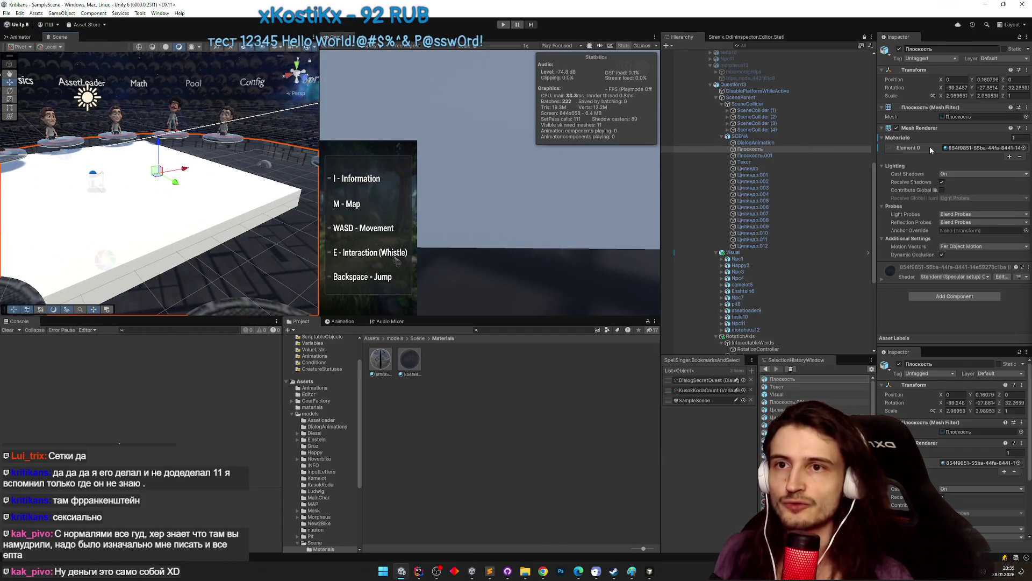
pyautogui.click(968, 118)
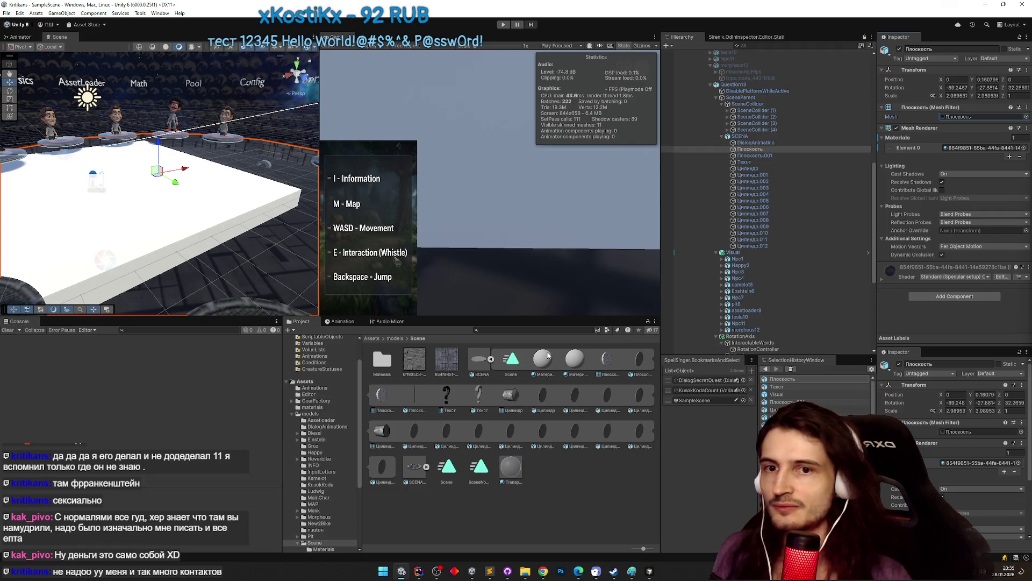
# Review the SCENA.blend changes in GitHub Desktop, then minimize it to reveal Unity.
pyautogui.click(508, 571)
pyautogui.click(358, 194)
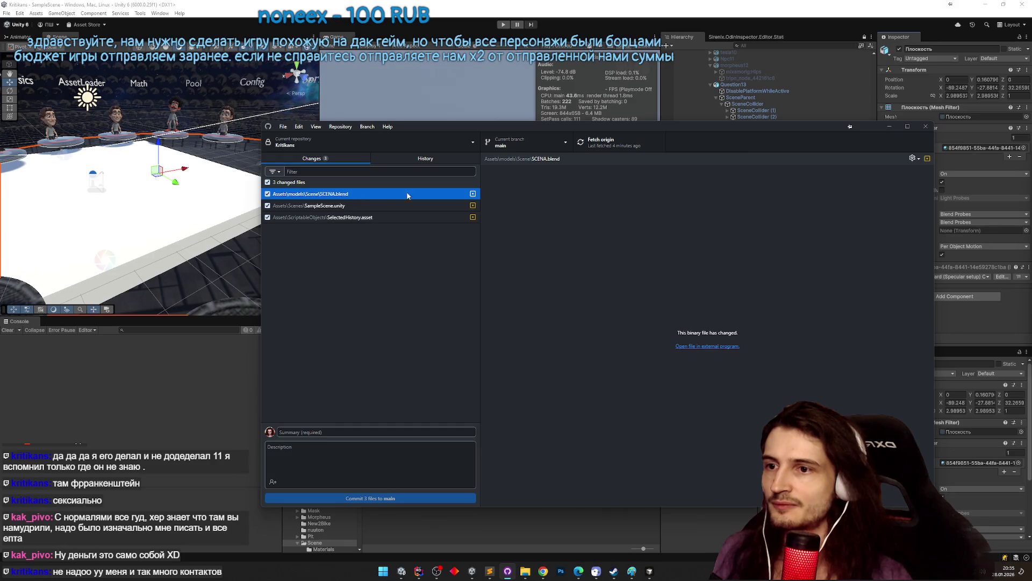
pyautogui.click(890, 128)
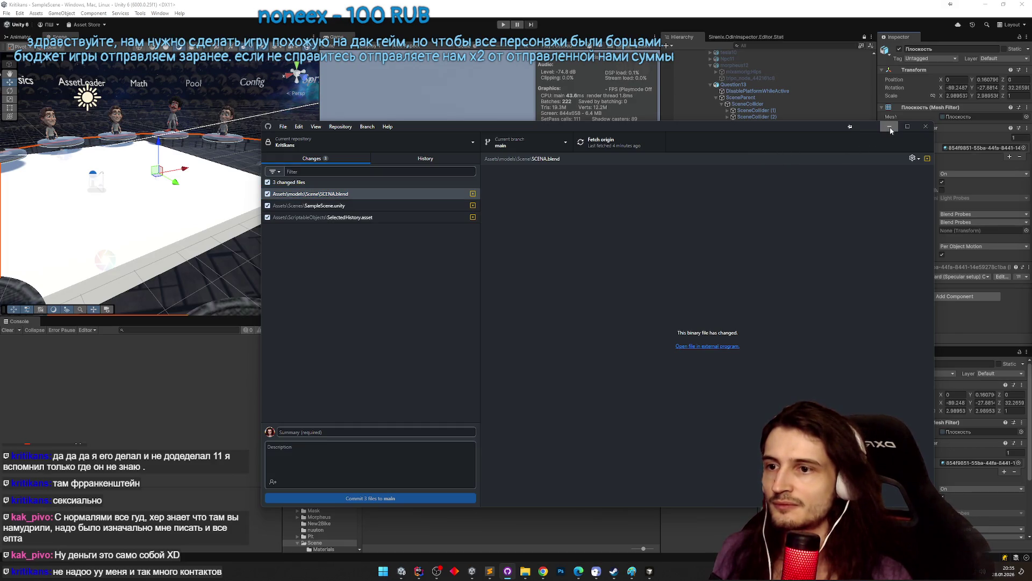
pyautogui.click(889, 127)
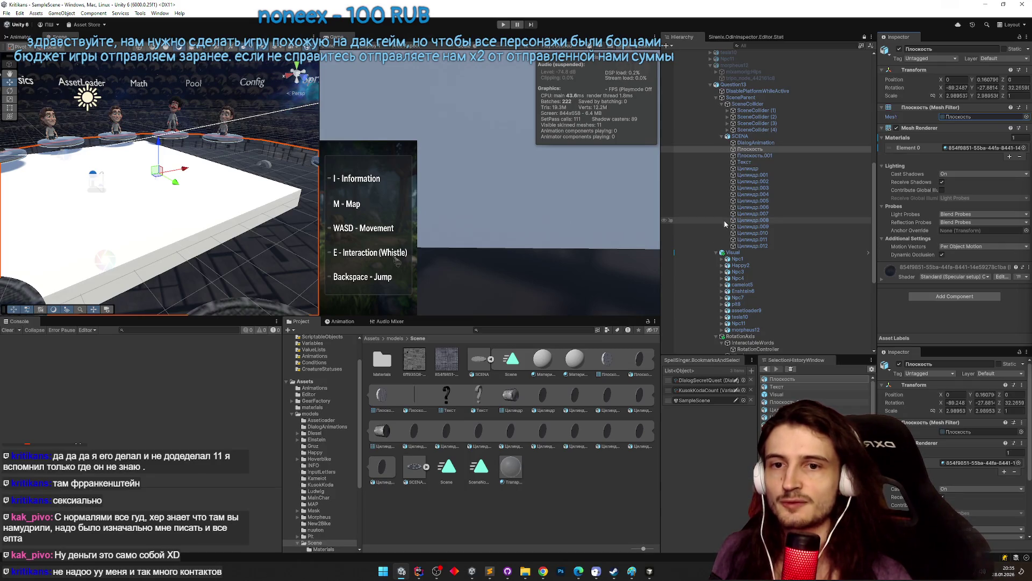
# Deactivate Question13 and activate Npc1 using their Inspector active checkboxes.
pyautogui.moveTo(177, 194)
pyautogui.mouseDown()
pyautogui.moveTo(155, 170)
pyautogui.moveTo(186, 138)
pyautogui.moveTo(248, 137)
pyautogui.moveTo(186, 154)
pyautogui.mouseUp()
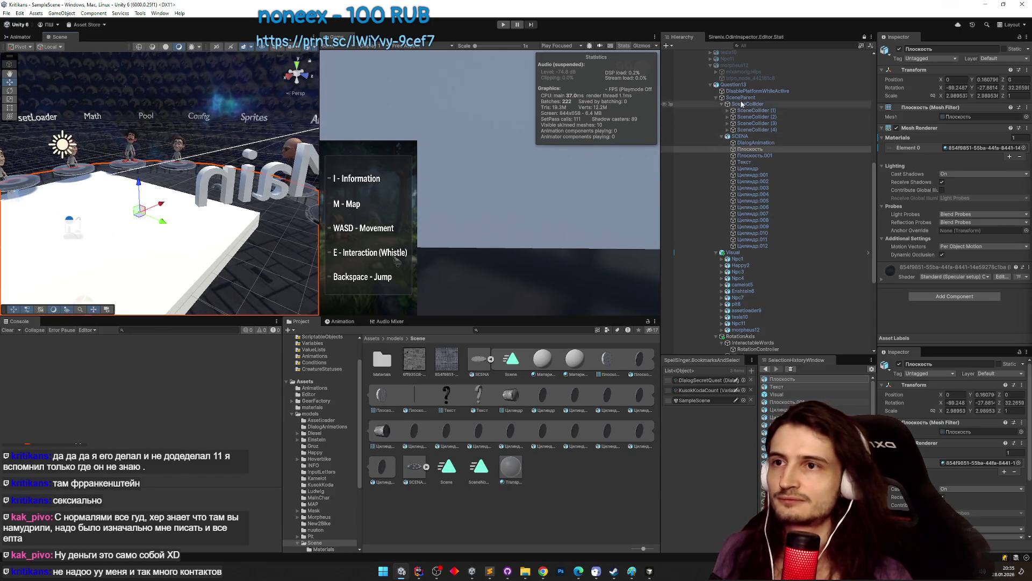
pyautogui.click(734, 85)
pyautogui.click(899, 49)
pyautogui.moveTo(875, 161); pyautogui.dragTo(881, 105)
pyautogui.click(776, 145)
pyautogui.click(899, 49)
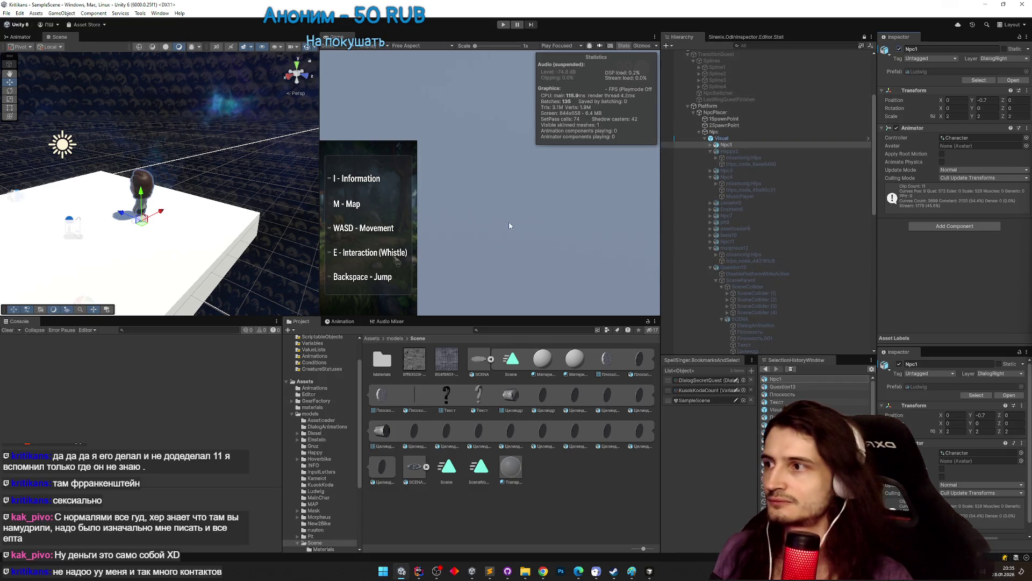
pyautogui.click(414, 573)
# Open FlyController.cs in Rider by searching for 'FlyCon'.
pyautogui.hotkey('ctrl', 'shift', 'n')
pyautogui.write('FlyCon')
pyautogui.press('Return')
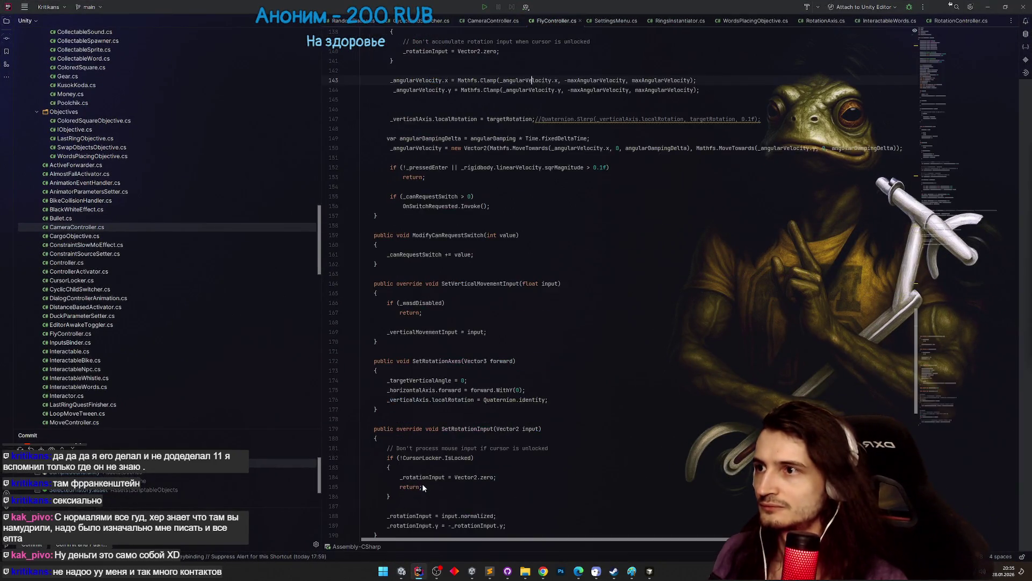
pyautogui.scroll(10, 921, 310)
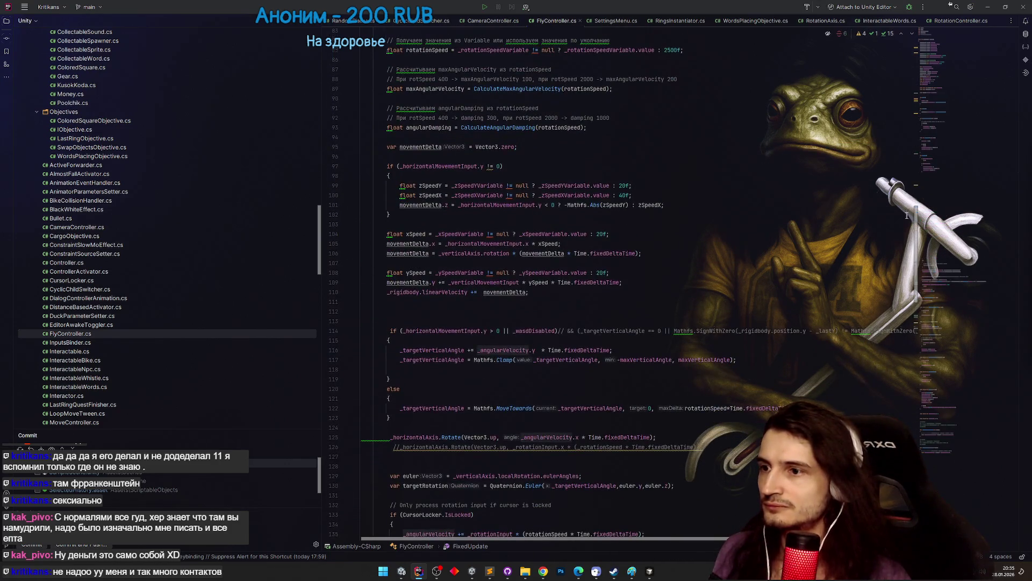
pyautogui.scroll(-2, 907, 217)
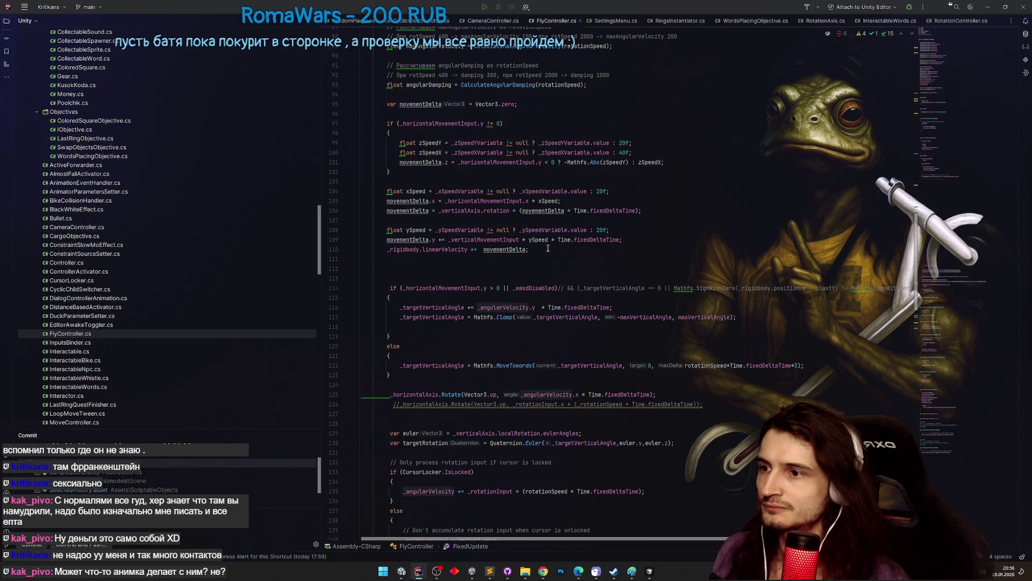
# Try deleting the horizontal-input check from the line 114 condition, then undo it.
pyautogui.click(555, 288)
pyautogui.click(492, 289)
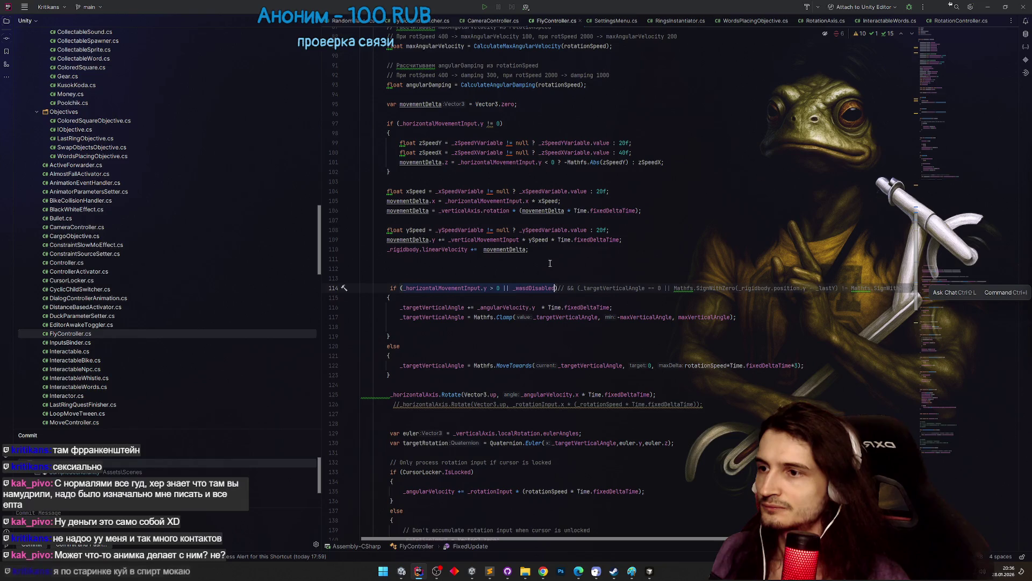
pyautogui.moveTo(512, 289); pyautogui.dragTo(402, 288)
pyautogui.press('BackSpace')
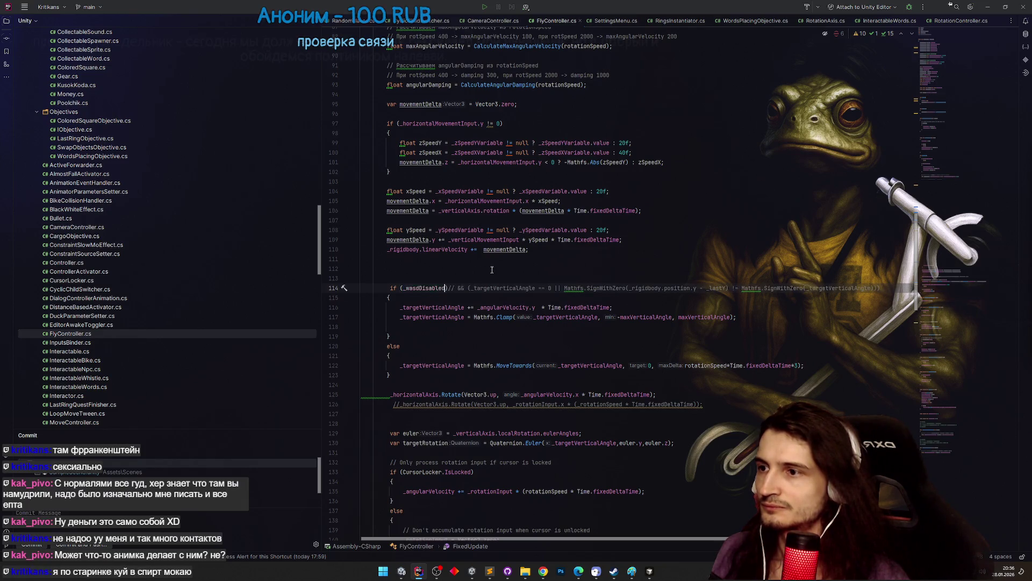
pyautogui.click(434, 273)
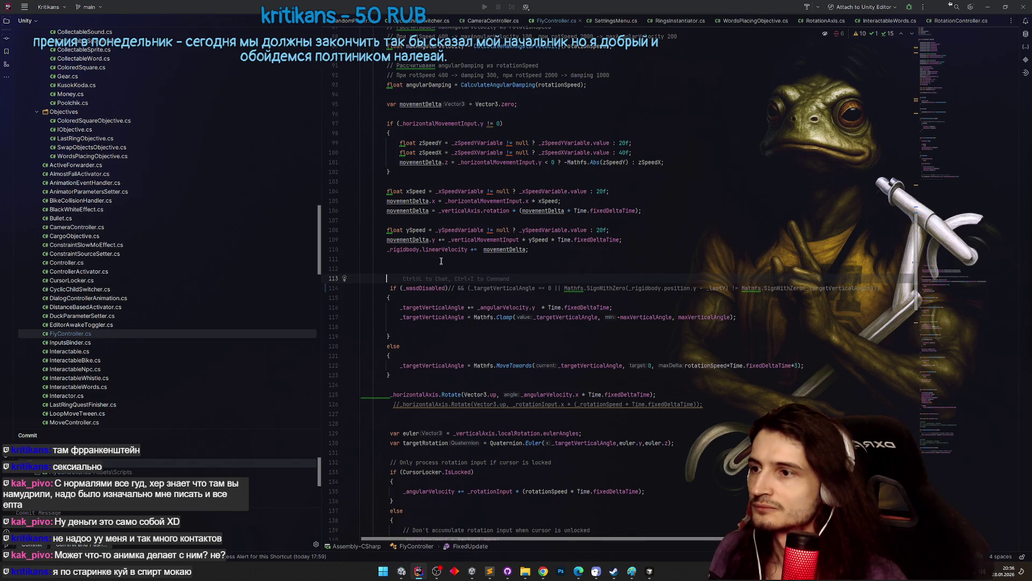
pyautogui.hotkey('ctrl', 'shift', 'BackSpace')
pyautogui.hotkey('ctrl', 'z')
pyautogui.click(442, 261)
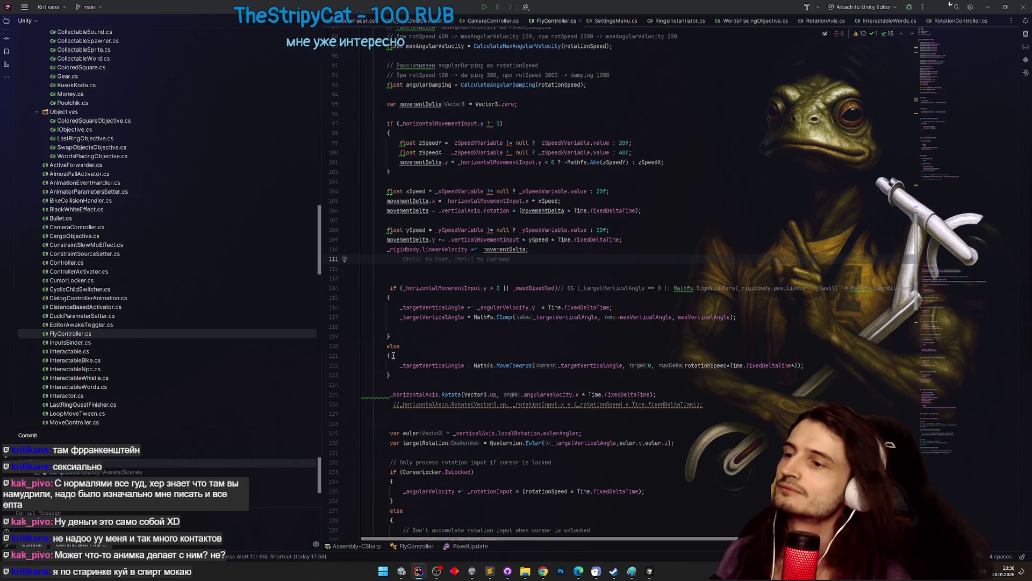
# Comment out the vertical-angle if line and its else block, then minimize Rider.
pyautogui.moveTo(389, 303); pyautogui.dragTo(384, 288)
pyautogui.hotkey('ctrl', '/')
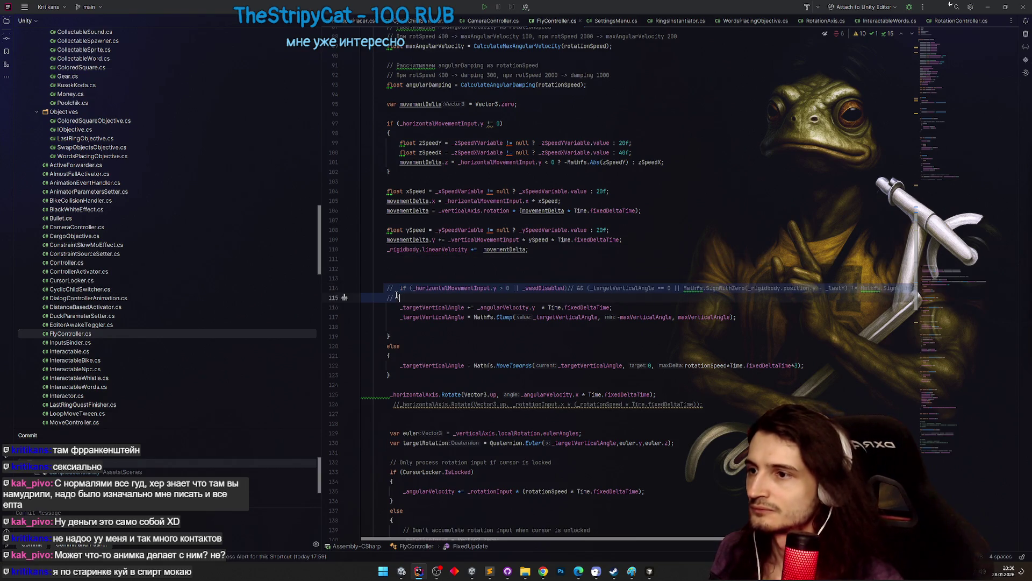
pyautogui.moveTo(383, 345); pyautogui.dragTo(420, 374)
pyautogui.hotkey('ctrl', '/')
pyautogui.click(477, 335)
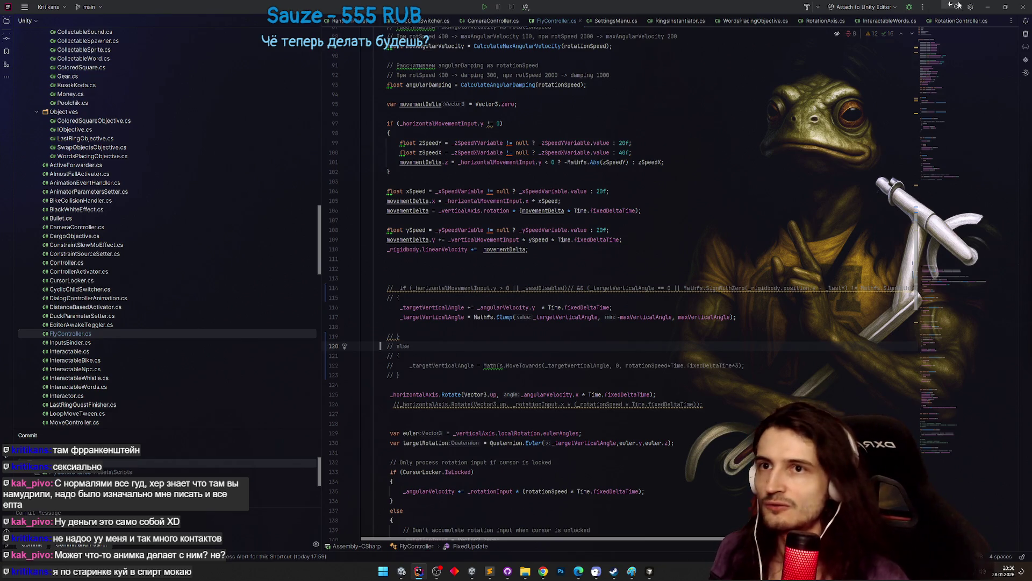
pyautogui.click(988, 6)
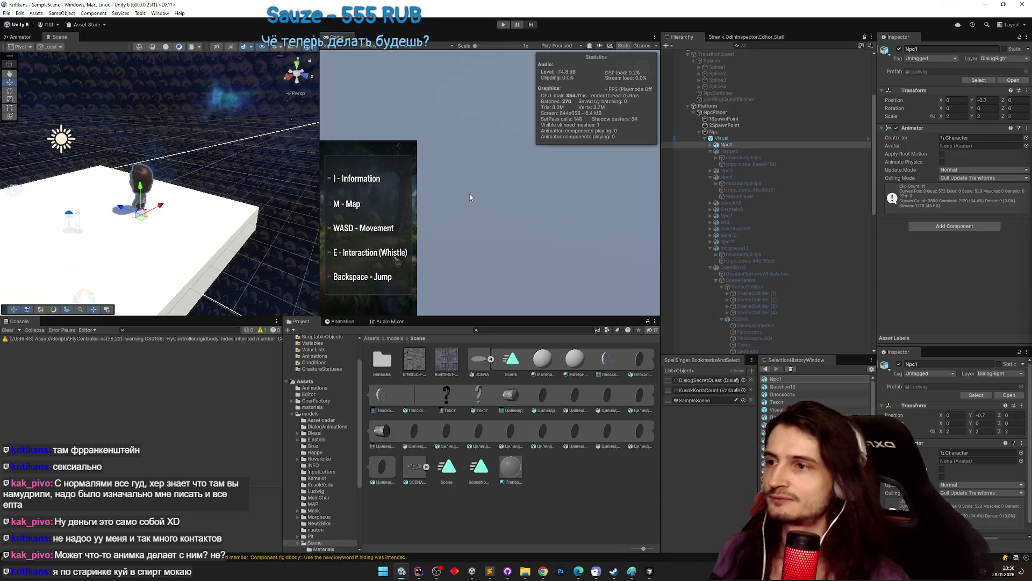
# Play-test by mounting the hover-bike with E and flying, then stop and return to Rider.
pyautogui.hotkey('ctrl', 'p')
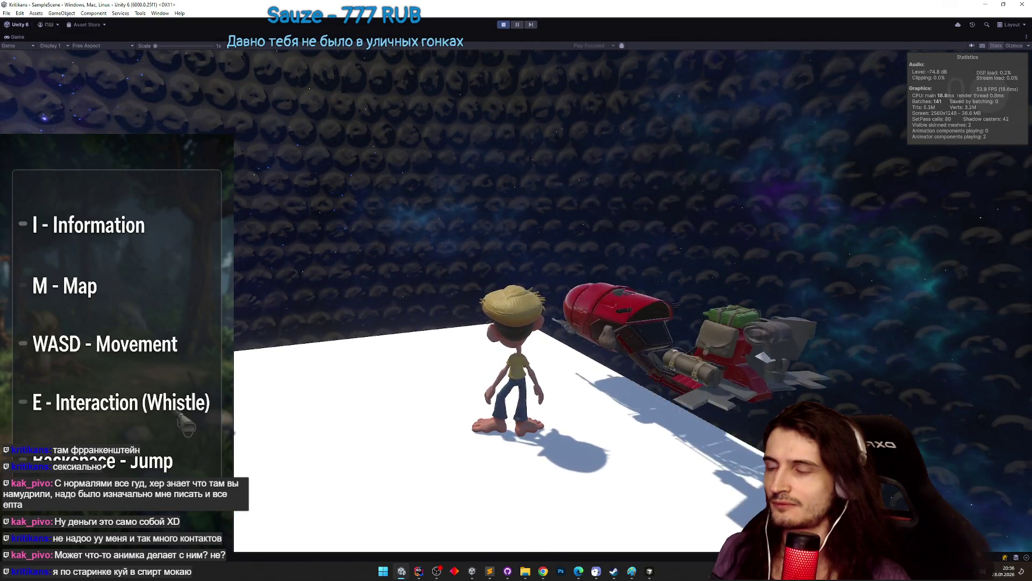
pyautogui.press('e')
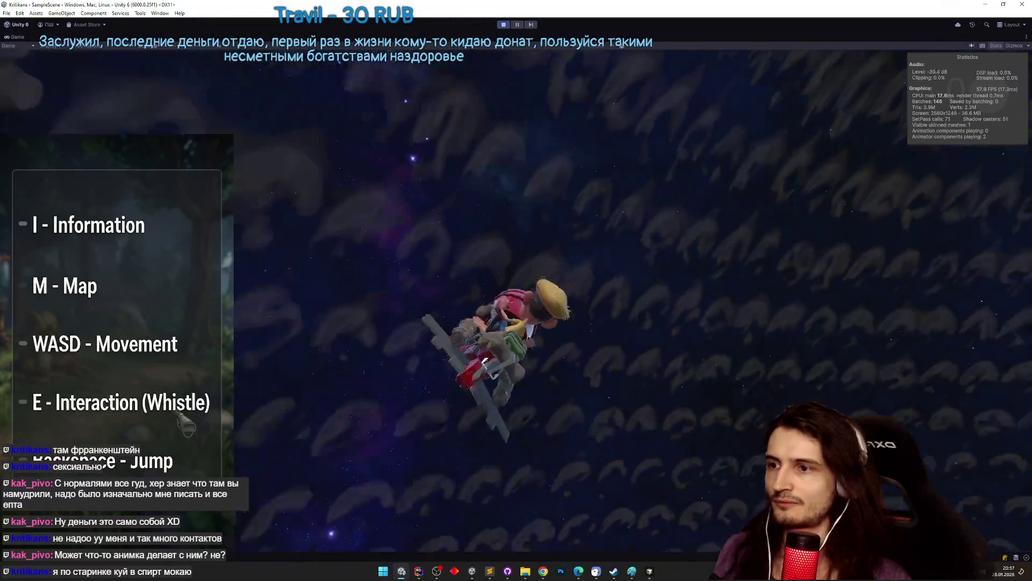
pyautogui.hotkey('ctrl', 'p')
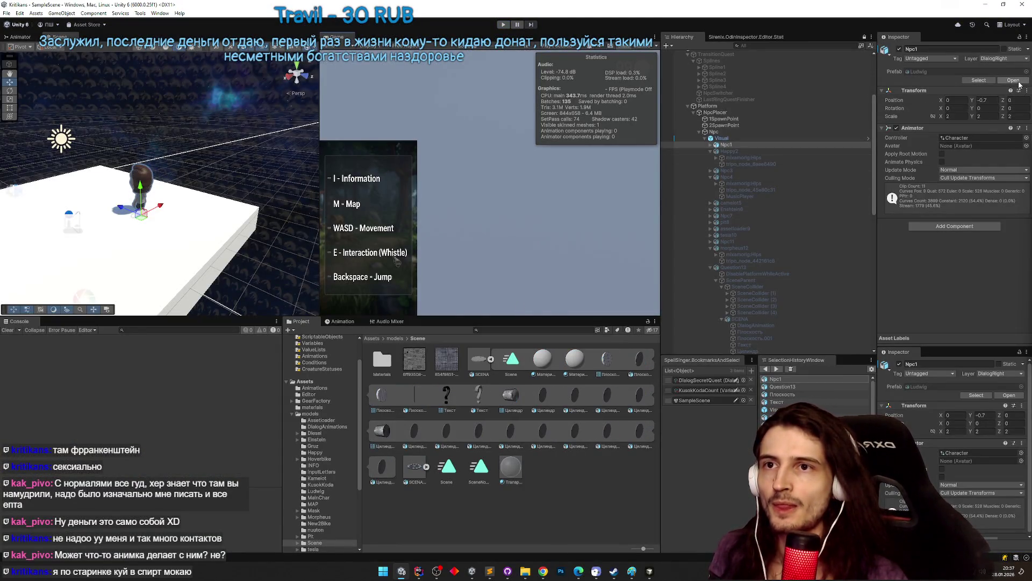
pyautogui.hotkey('alt', 'Tab')
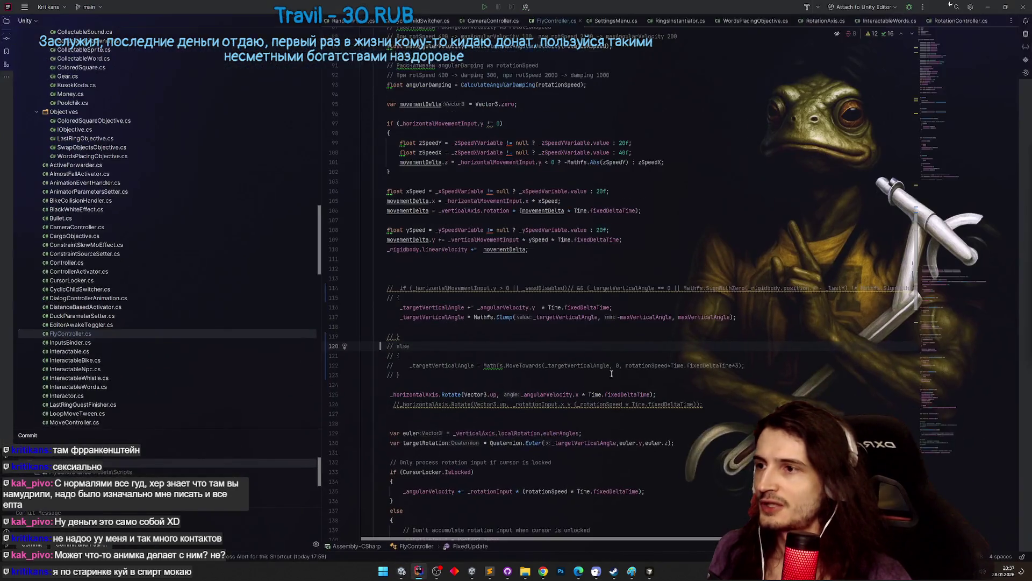
pyautogui.moveTo(918, 258); pyautogui.dragTo(887, 493)
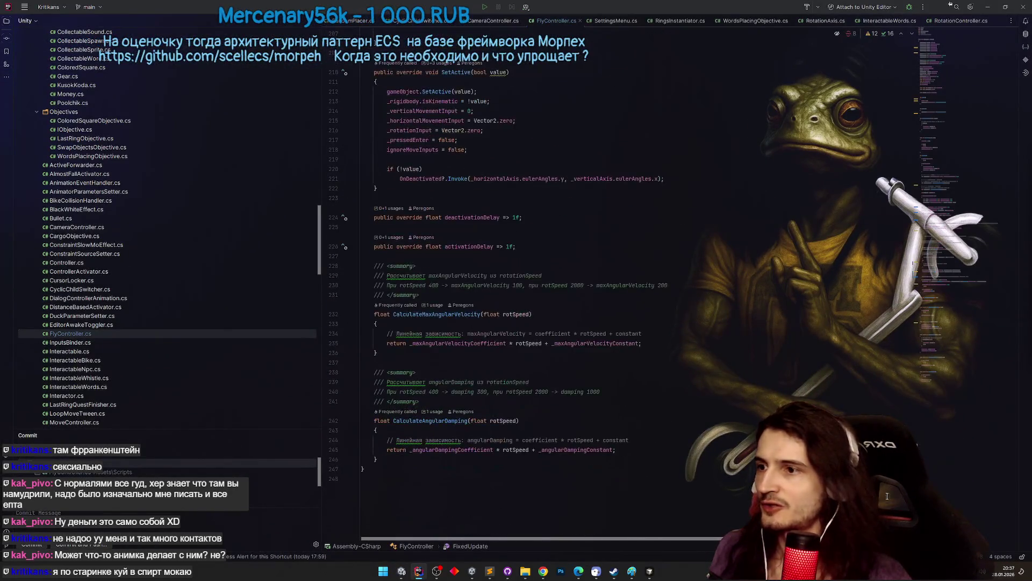
pyautogui.scroll(10, 887, 502)
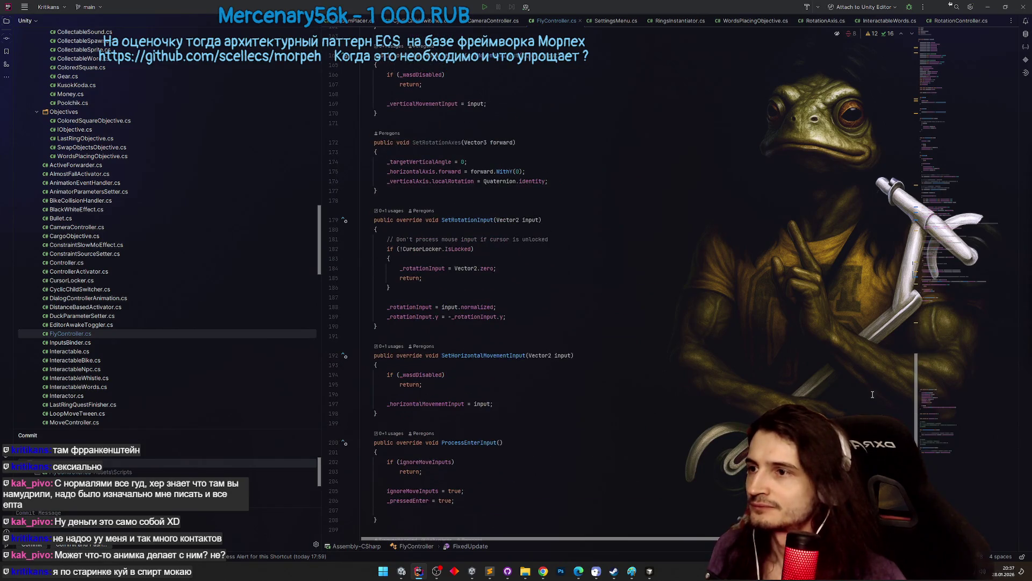
pyautogui.scroll(5, 871, 382)
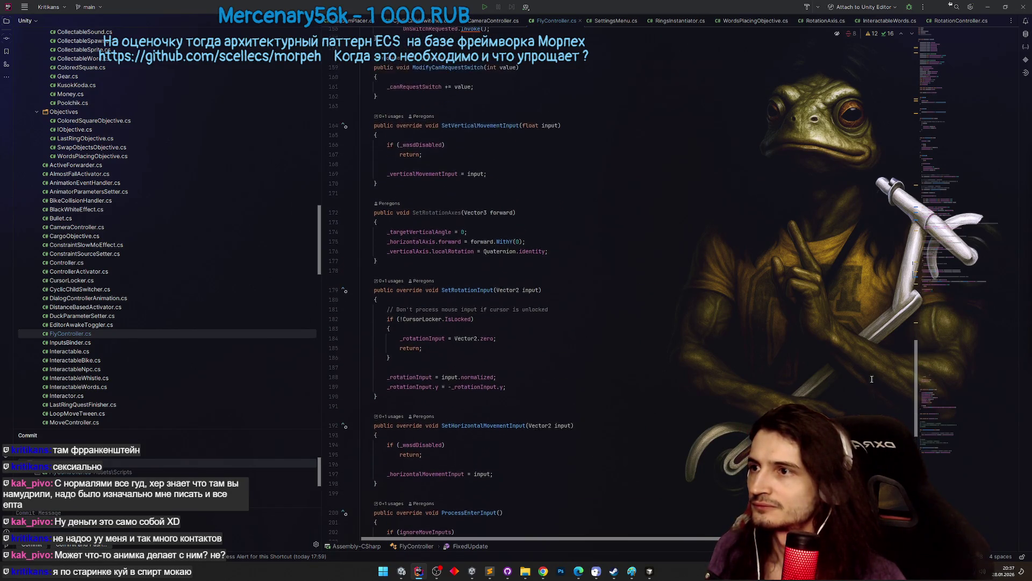
pyautogui.scroll(2, 868, 361)
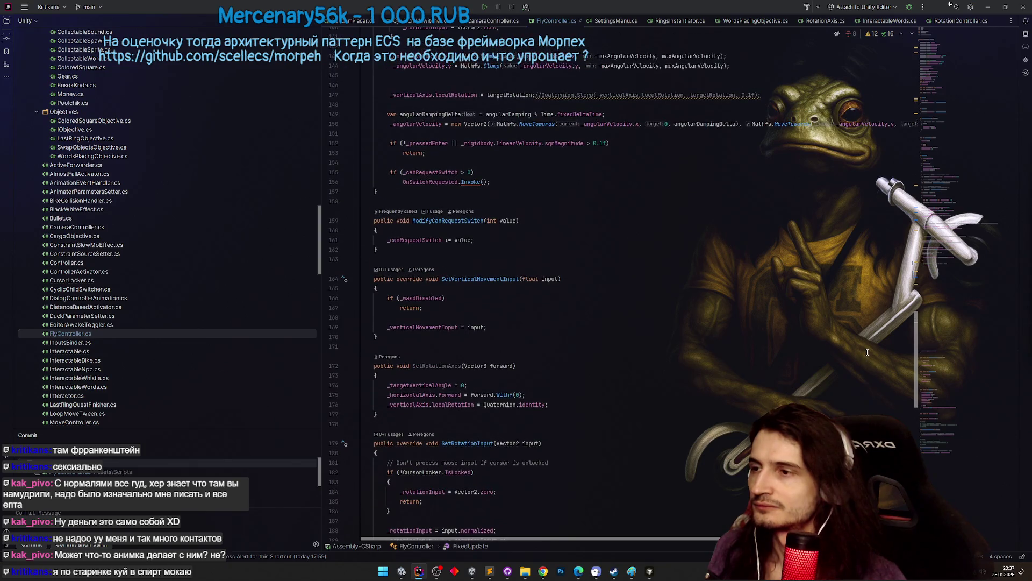
pyautogui.scroll(15, 867, 352)
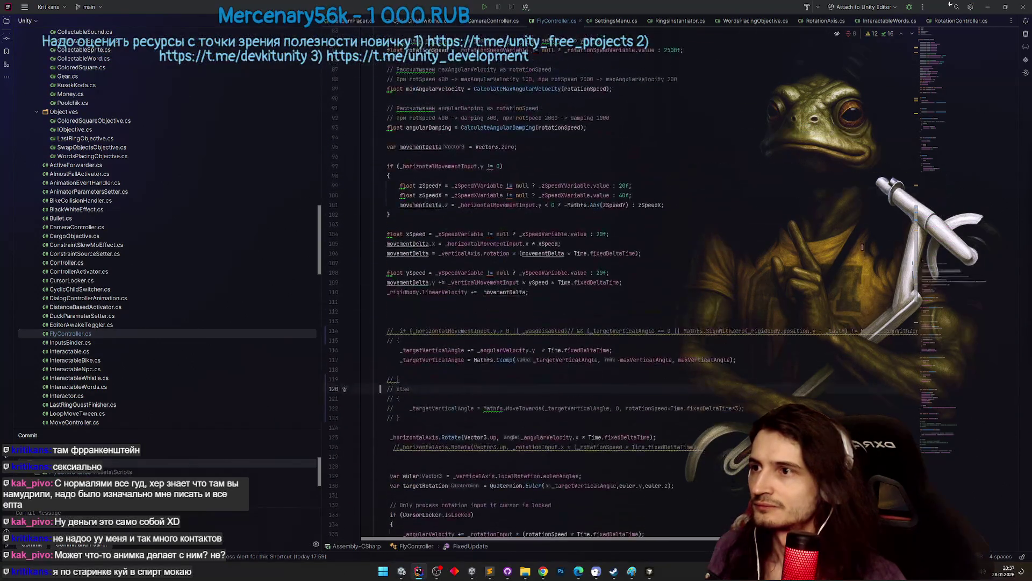
pyautogui.scroll(8, 866, 226)
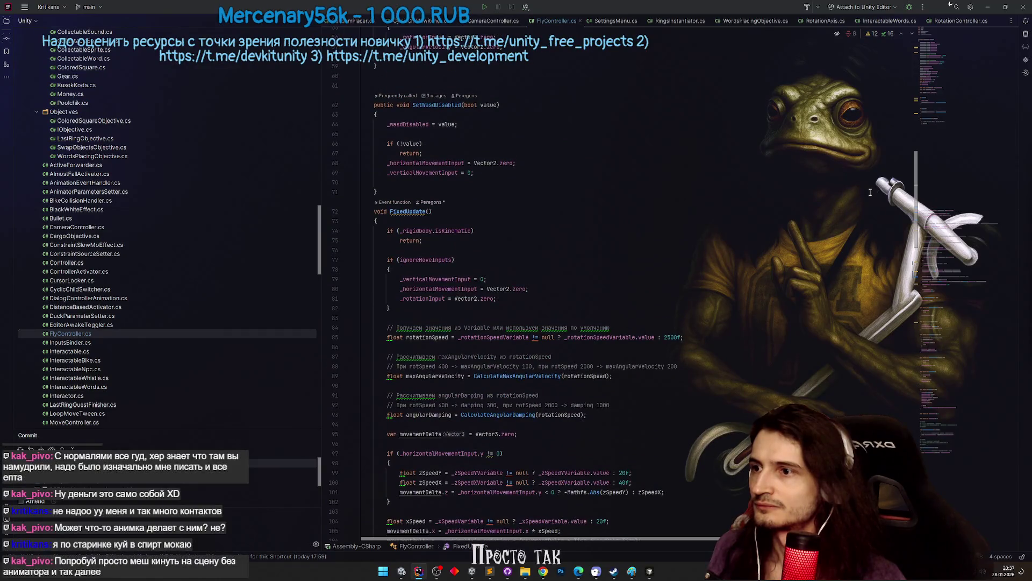
pyautogui.scroll(1, 870, 192)
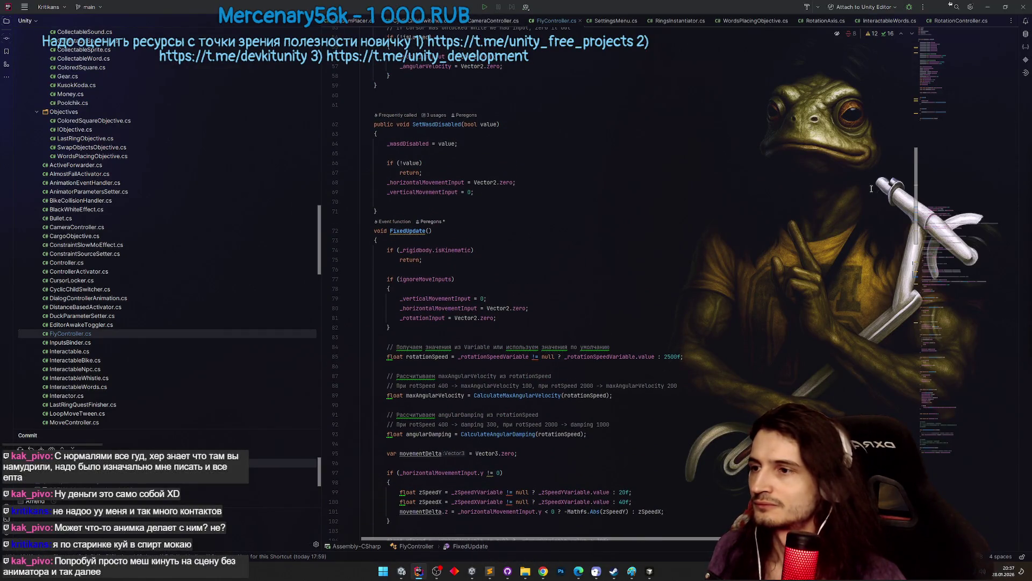
pyautogui.scroll(-20, 871, 188)
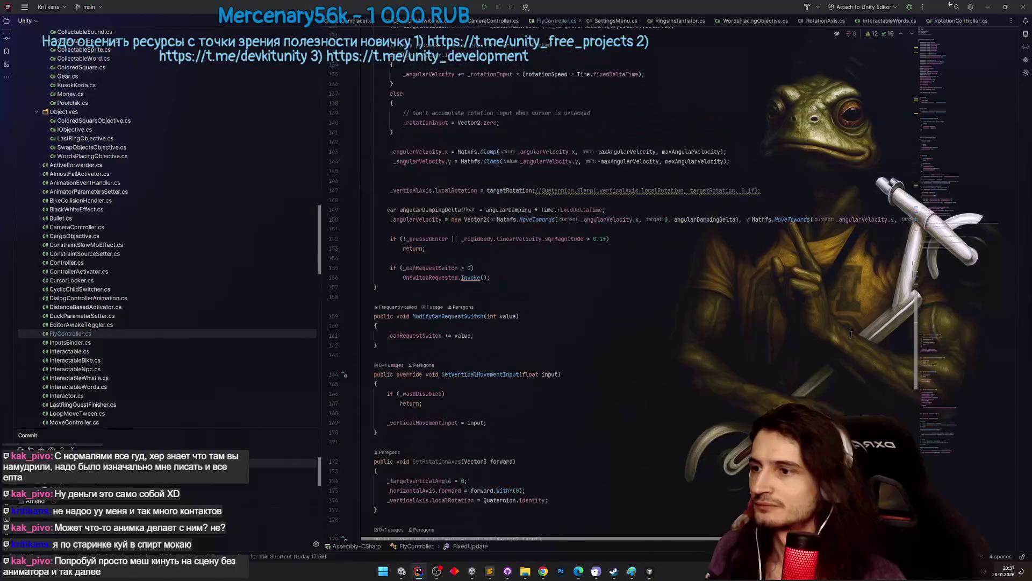
pyautogui.scroll(-4, 841, 370)
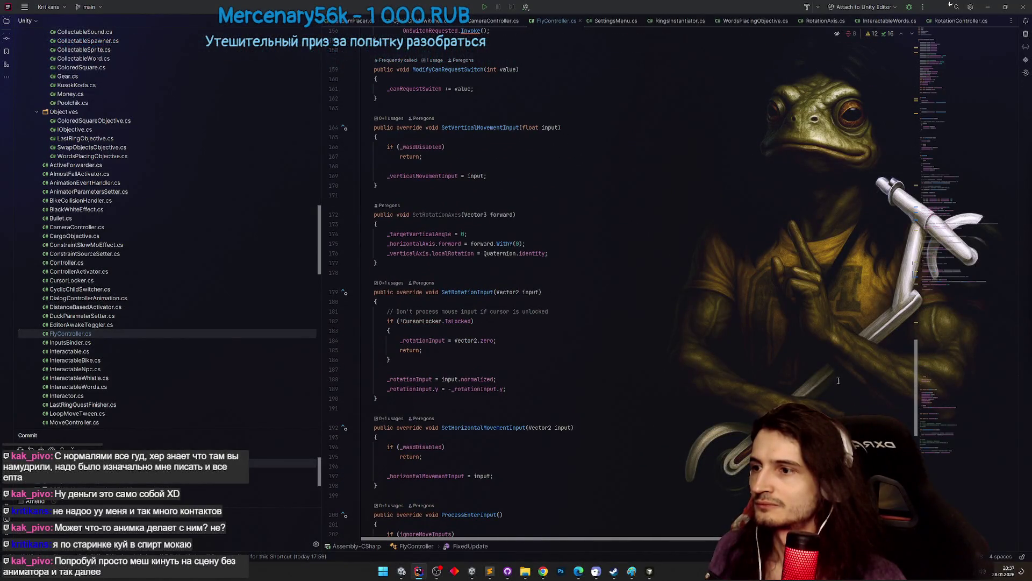
pyautogui.scroll(1, 835, 388)
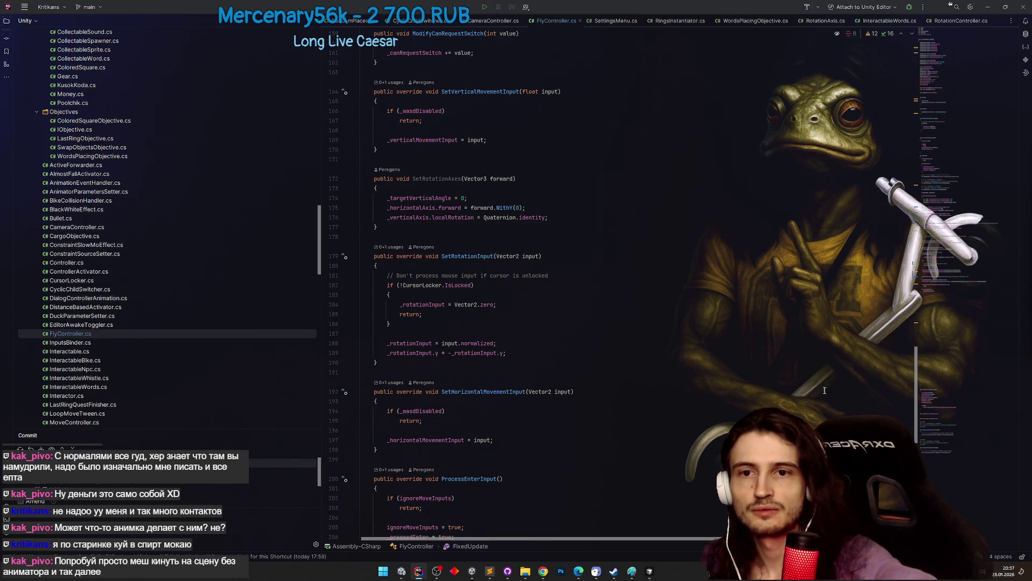
# Minimize Rider to return to Unity and drag the Hierarchy splitter right to widen the Scene, Game and Project panels.
pyautogui.click(991, 6)
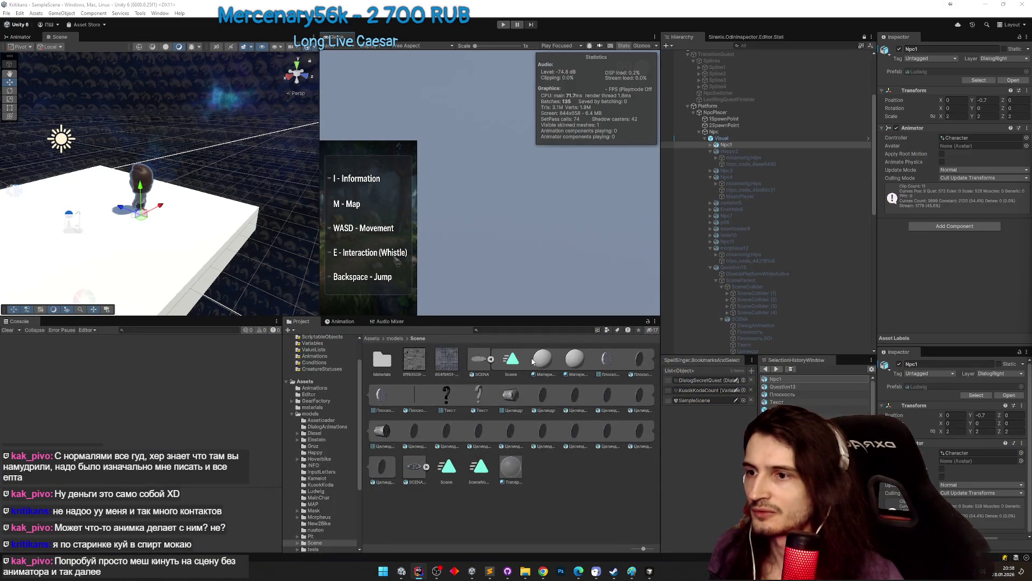
pyautogui.moveTo(658, 352); pyautogui.dragTo(704, 355)
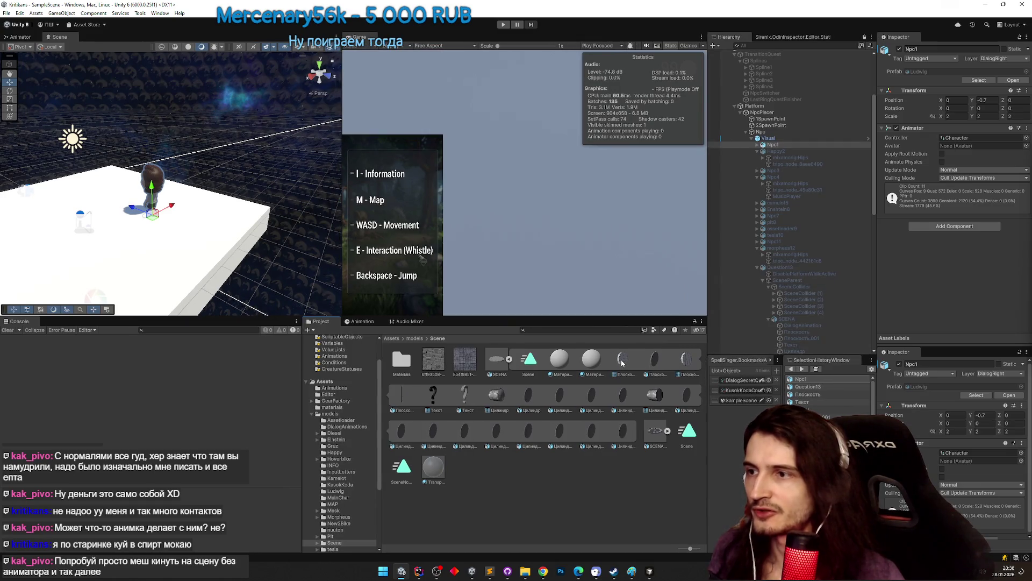